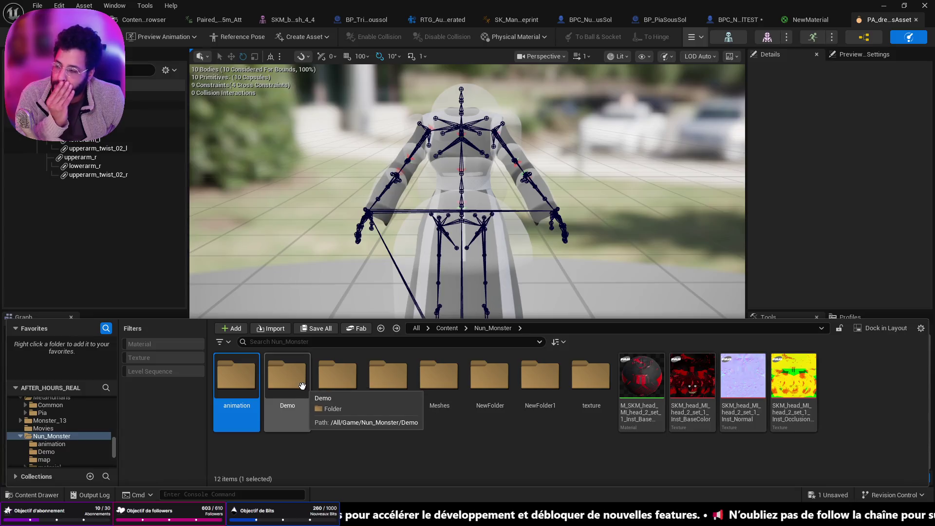
Open the SKM_dress skeletal mesh from Nun_Monster > Meshes > mech_separate in the mesh editor.
click(436, 390)
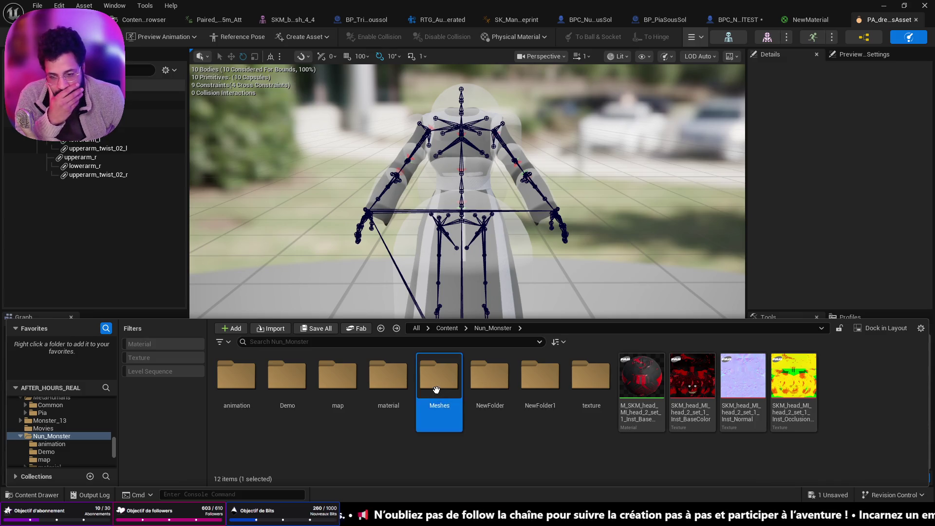
double_click(437, 389)
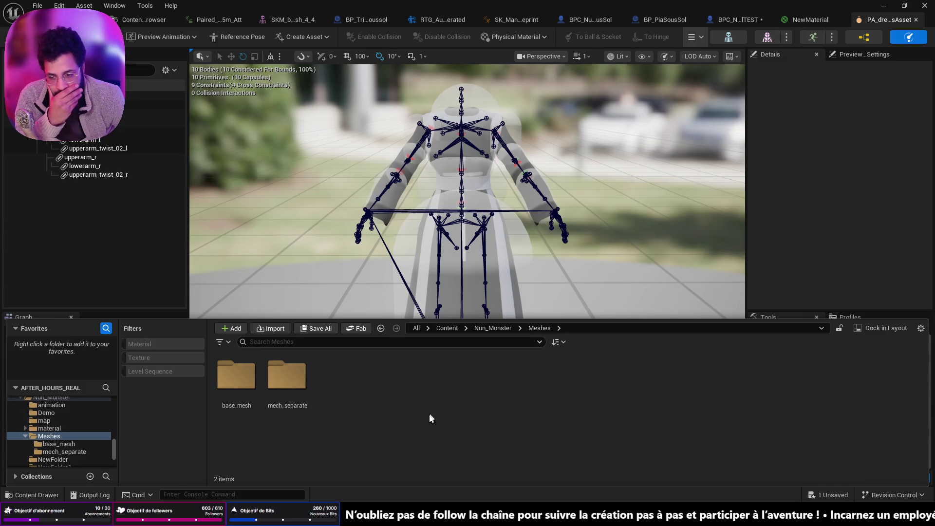
double_click(300, 385)
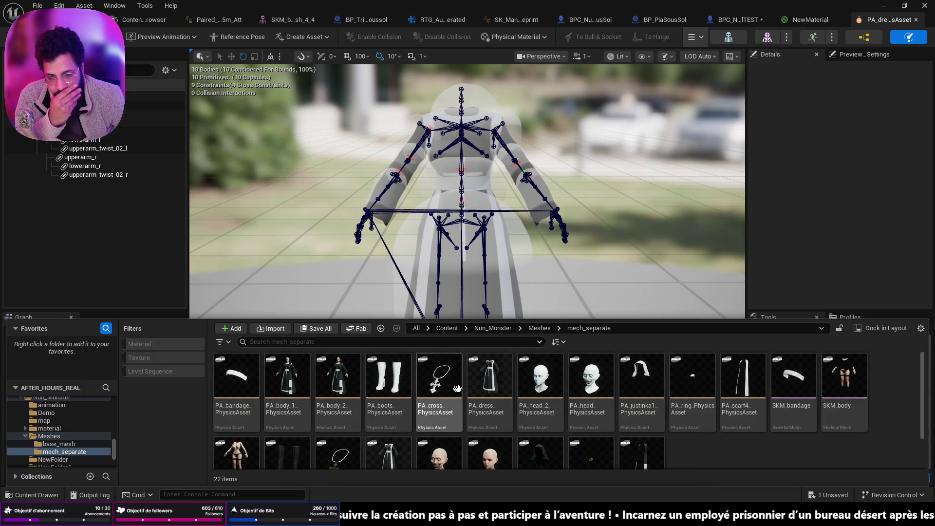
scroll(452, 389, down, 1)
click(409, 408)
double_click(408, 408)
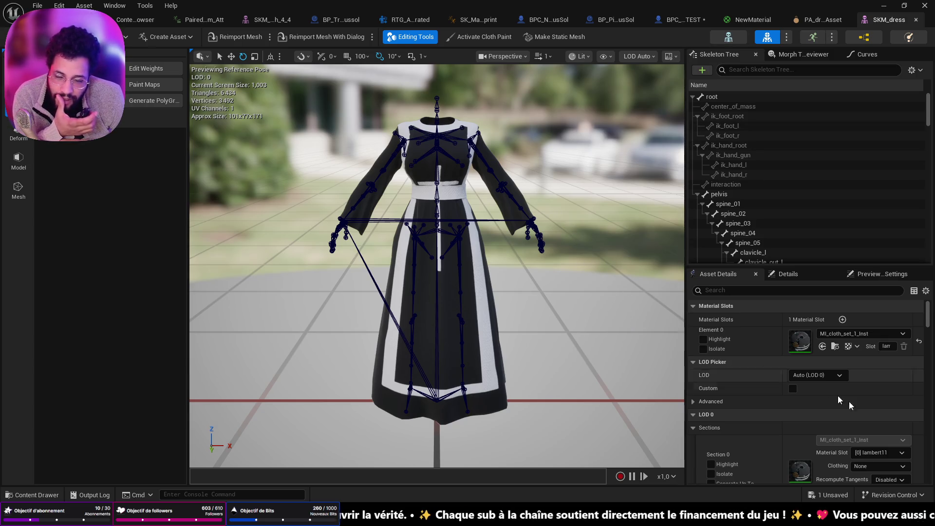
scroll(837, 403, down, 3)
scroll(837, 403, down, 5)
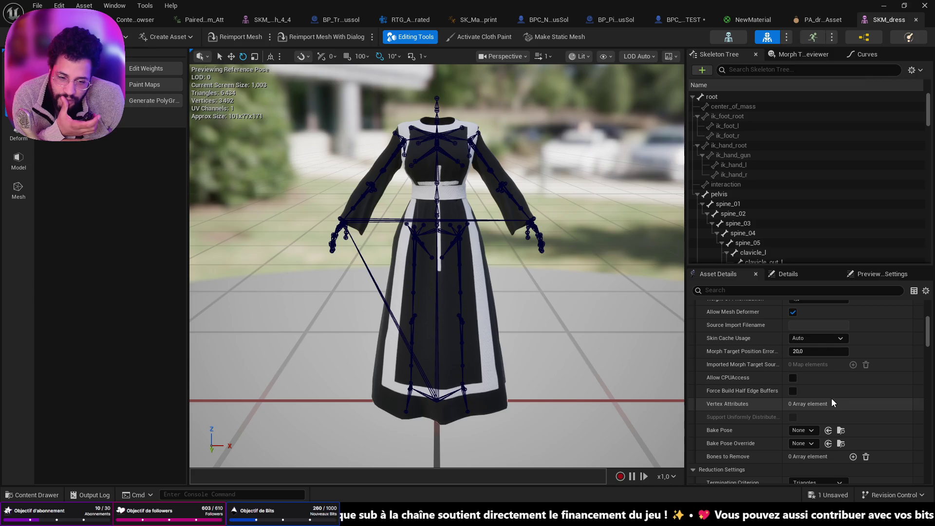
scroll(832, 398, up, 5)
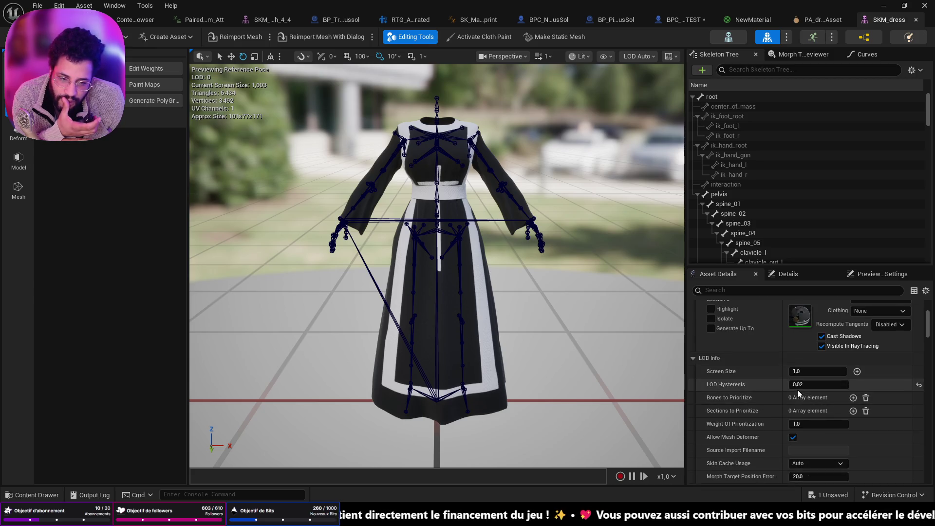
scroll(799, 389, down, 6)
scroll(800, 387, up, 7)
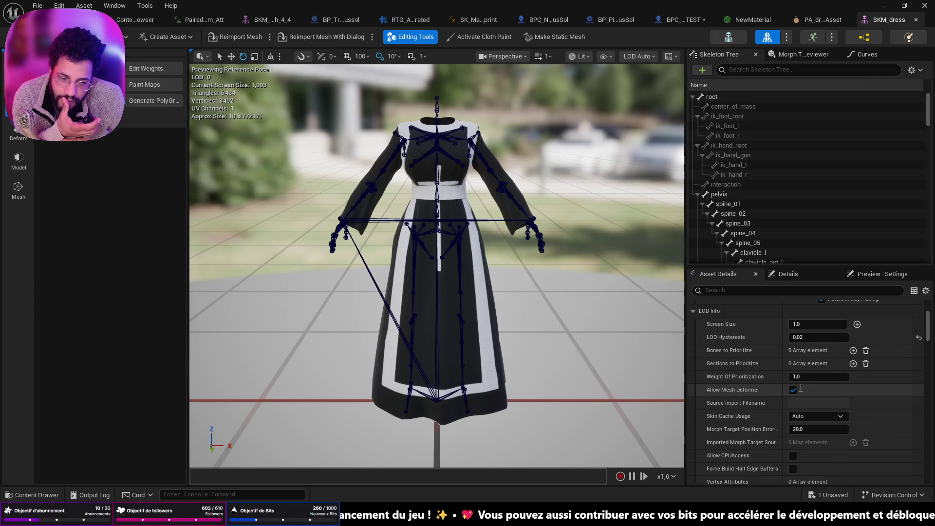
scroll(799, 387, up, 2)
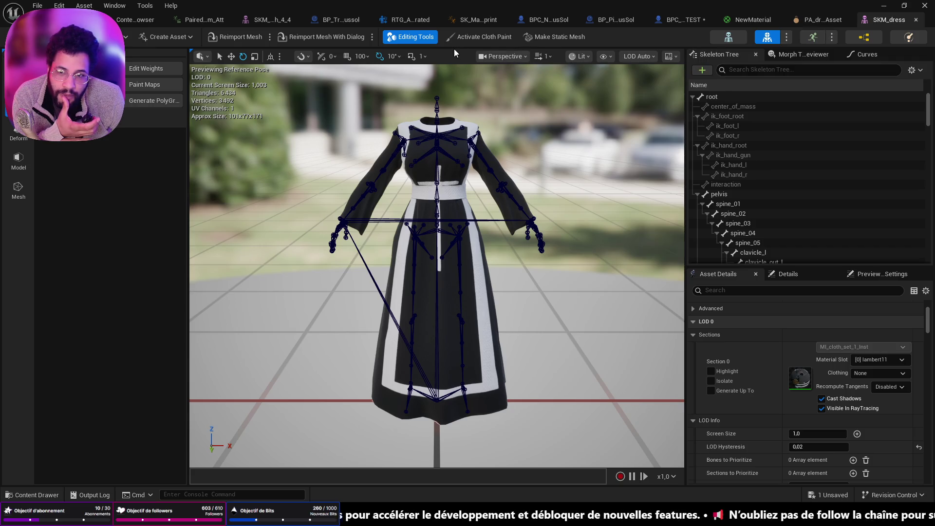
Activate cloth paint on the dress mesh and move the Clothing panel aside.
click(481, 37)
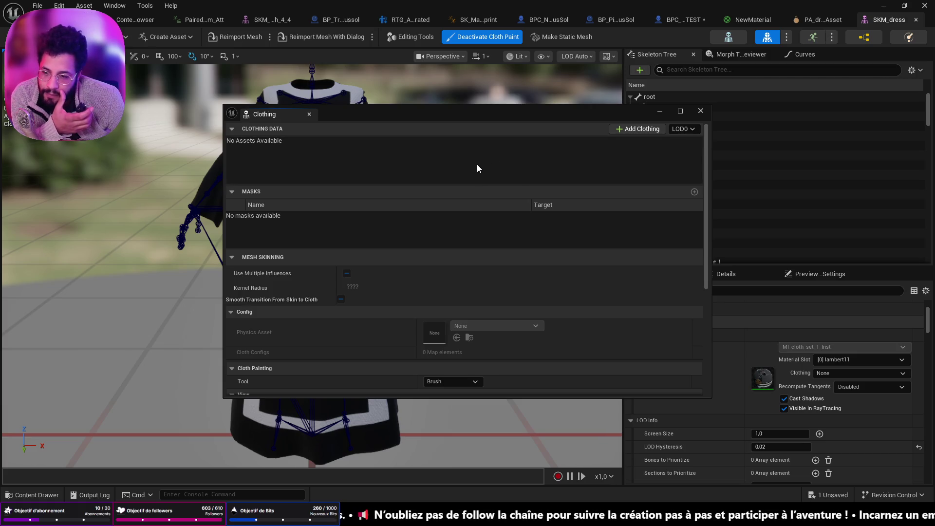
scroll(467, 175, down, 2)
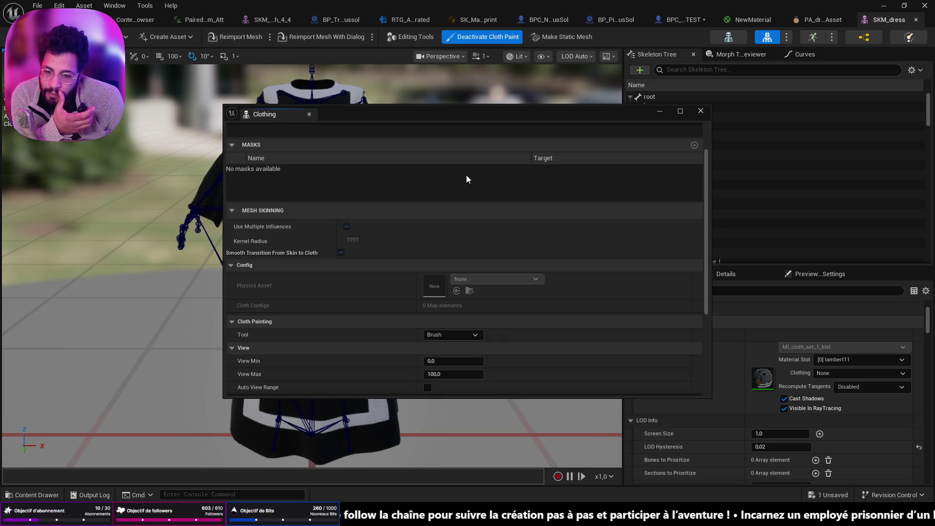
scroll(467, 176, down, 5)
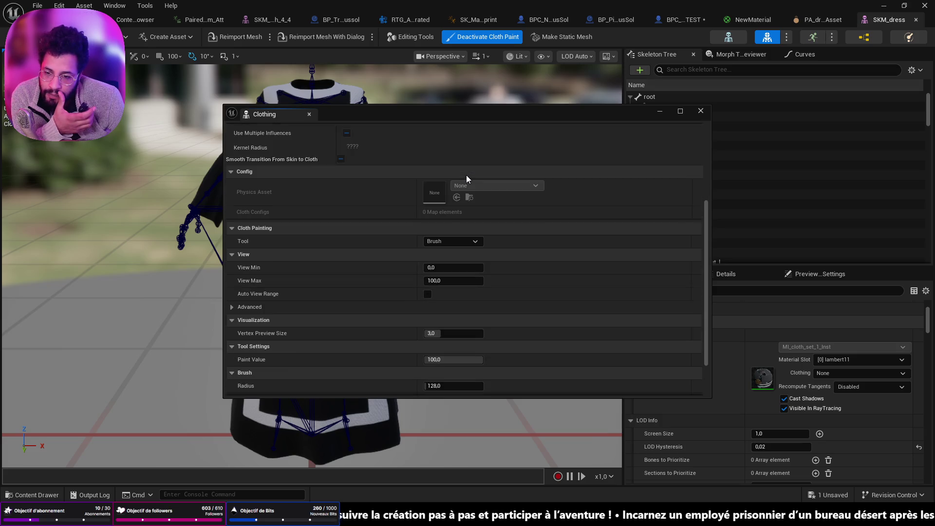
scroll(466, 174, up, 7)
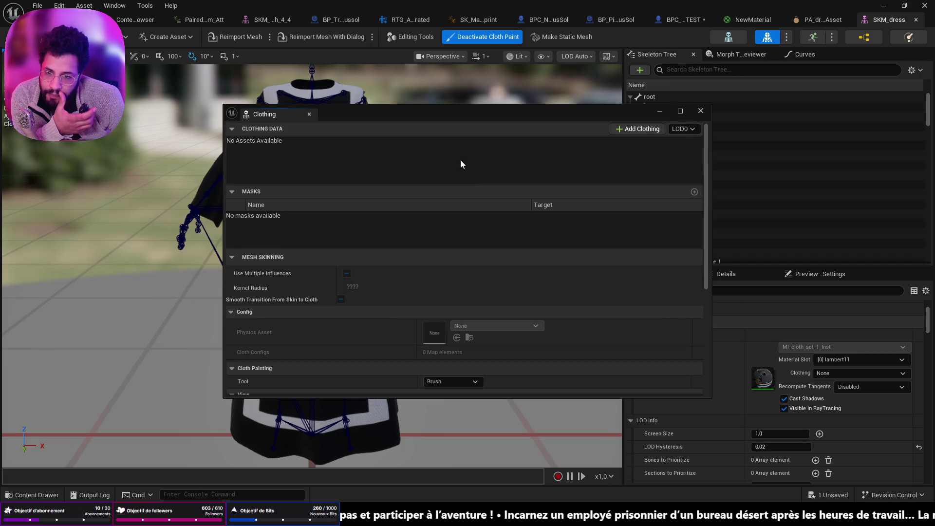
mouse_move(451, 121)
mouse_down()
mouse_move(635, 261)
mouse_move(645, 138)
mouse_up()
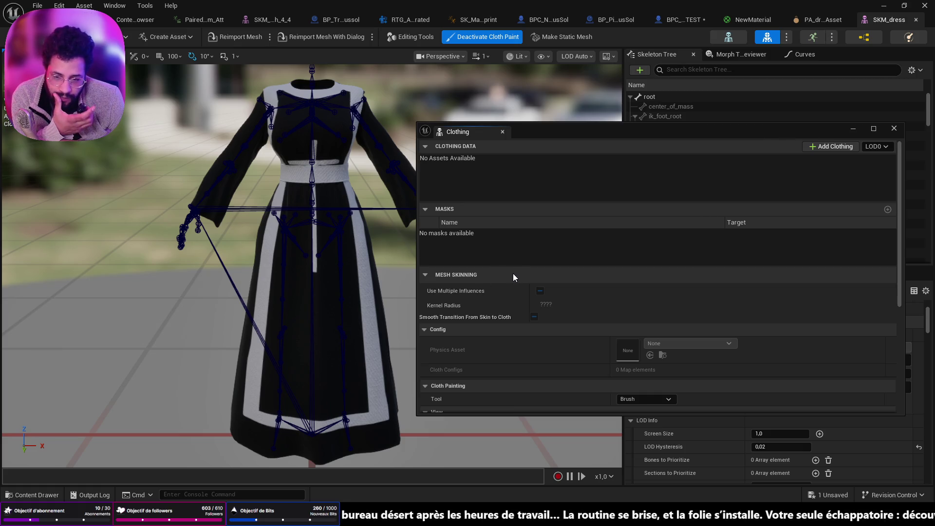
Review the Clothing settings, then switch to the PA_dress physics asset.
scroll(513, 277, down, 1)
scroll(512, 274, down, 4)
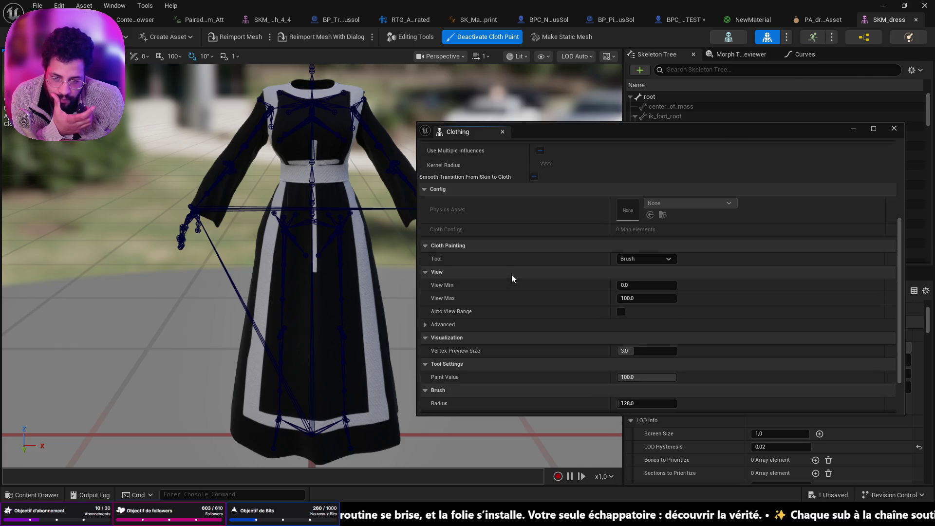
scroll(512, 277, down, 2)
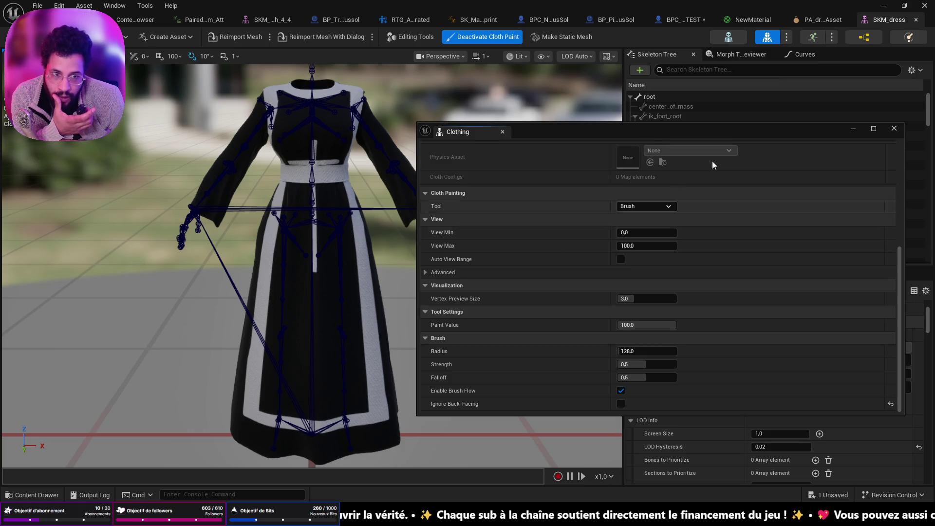
click(816, 20)
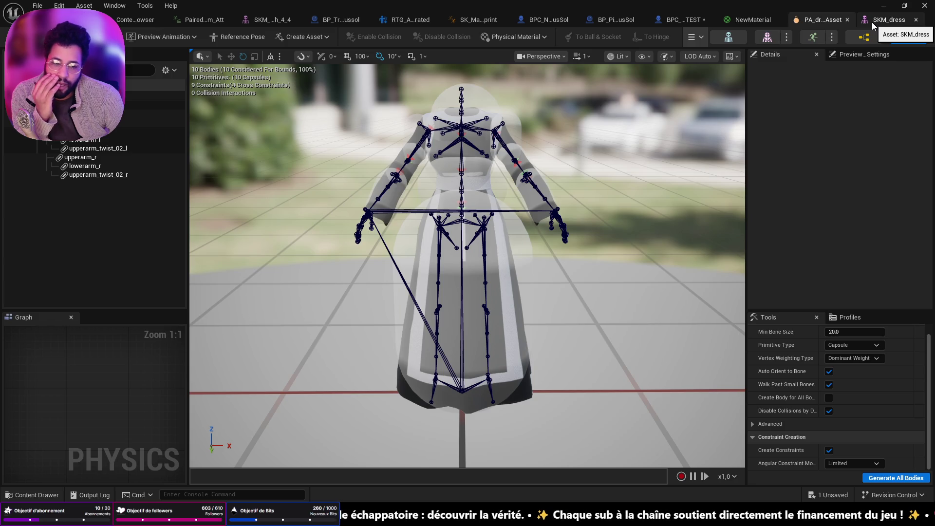
Return to the SKM_dress mesh editor with its Clothing panel.
click(872, 22)
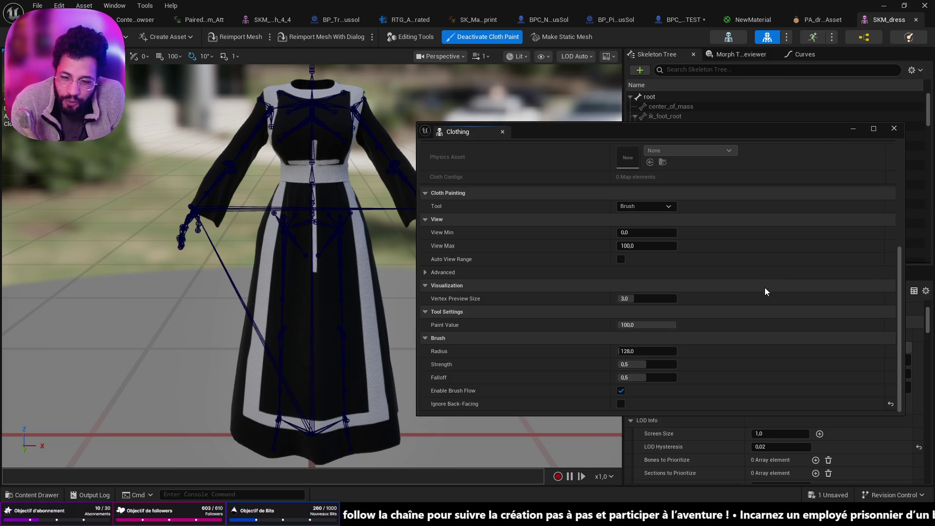
Review the Clothing settings, close the Clothing window and switch to the PA_dress physics asset.
scroll(766, 291, up, 5)
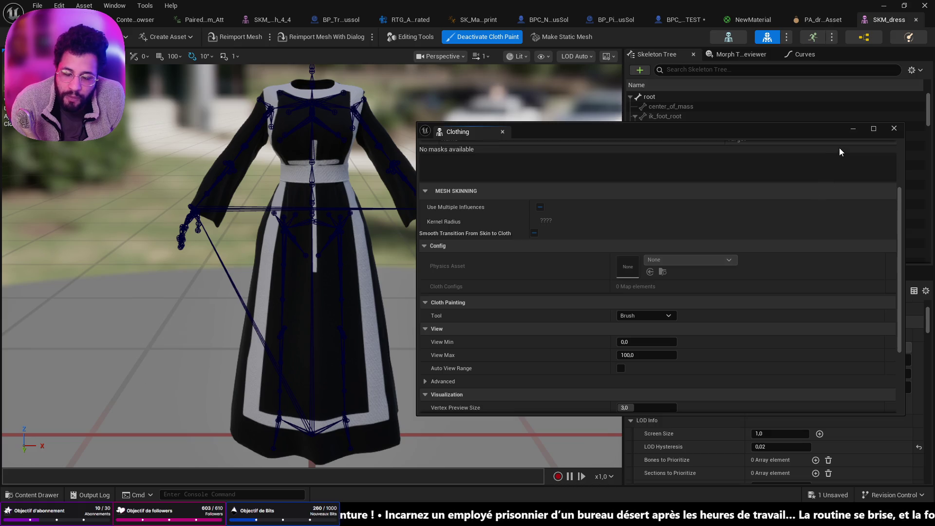
scroll(558, 247, down, 3)
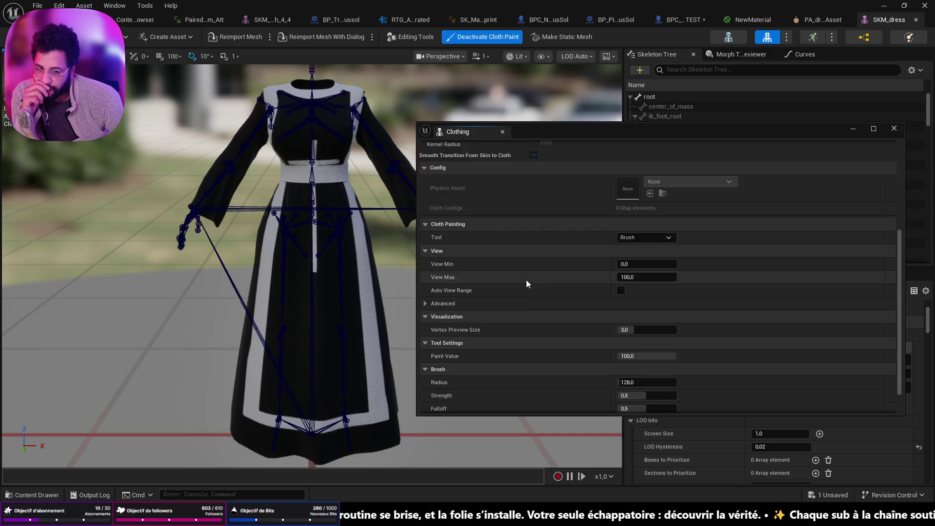
scroll(526, 280, down, 2)
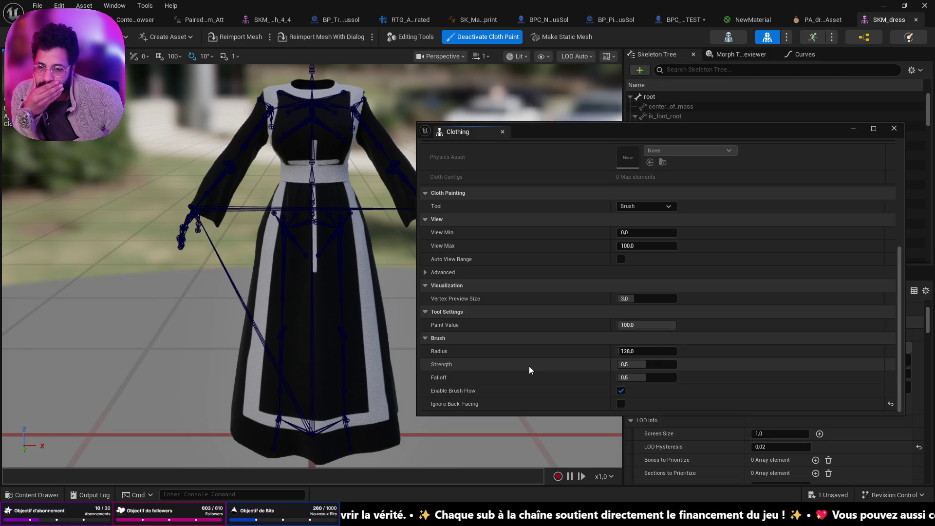
scroll(529, 366, up, 10)
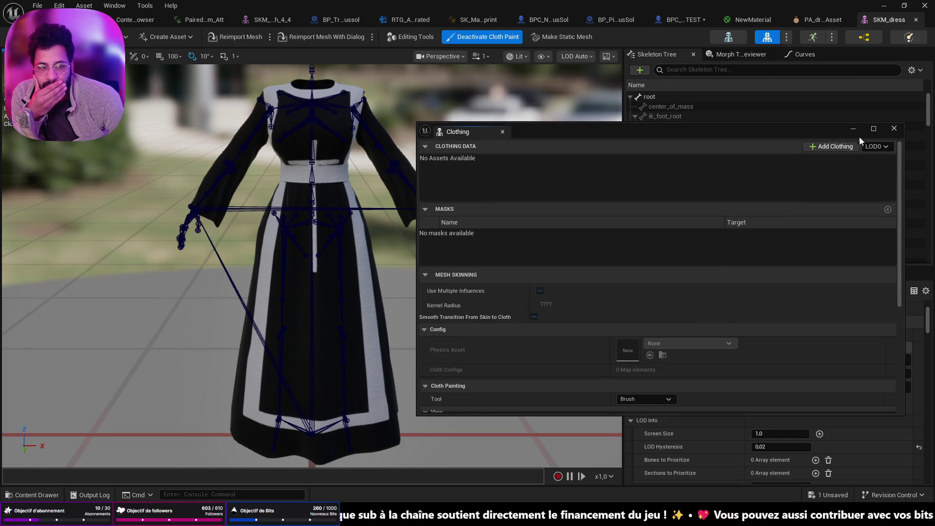
click(855, 131)
click(830, 22)
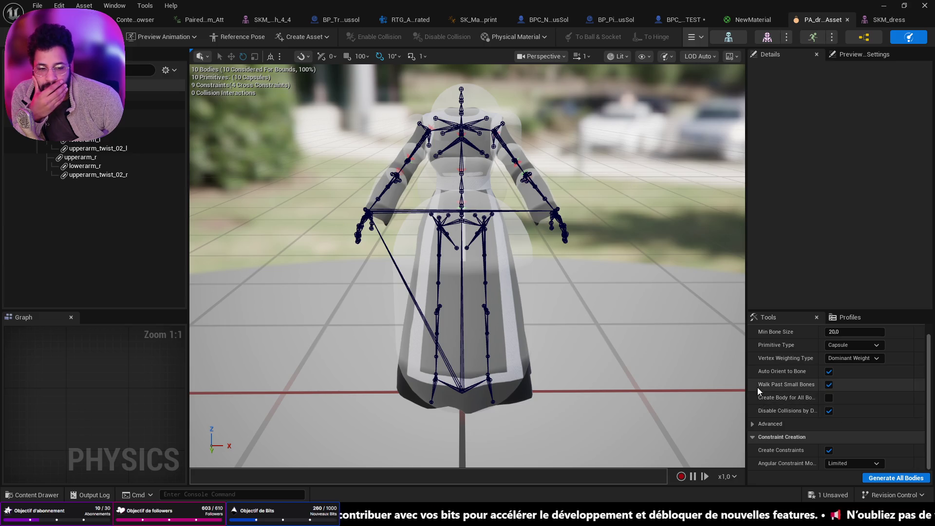
Widen the physics asset panels, return to SKM_dress and turn cloth paint off.
drag(749, 382, 696, 383)
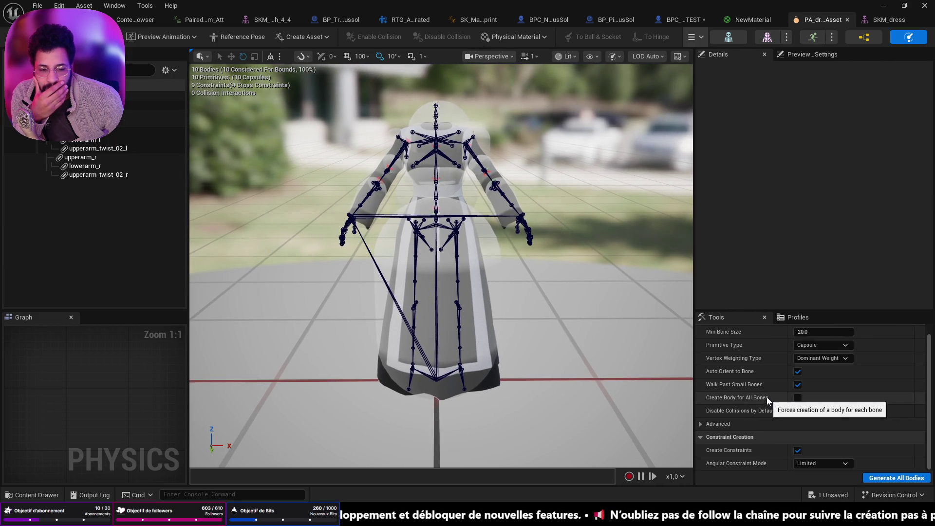
click(886, 19)
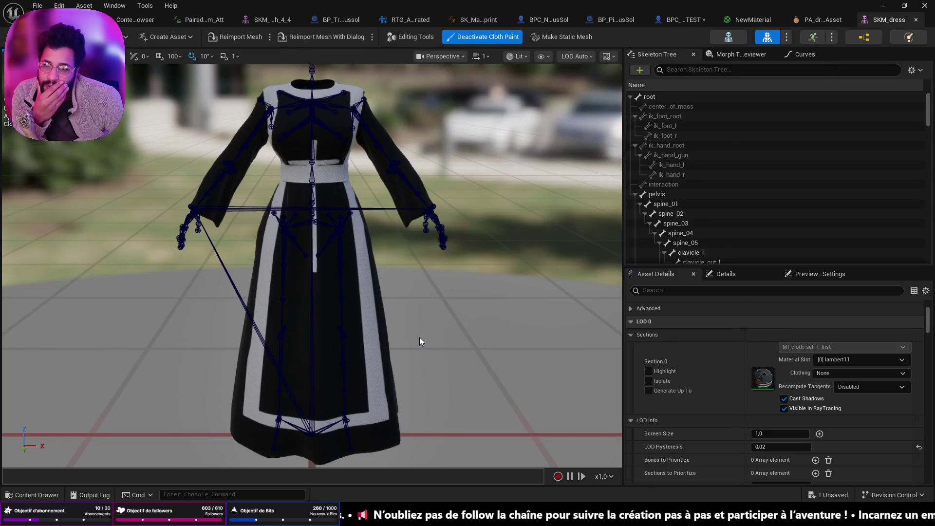
click(480, 39)
click(481, 39)
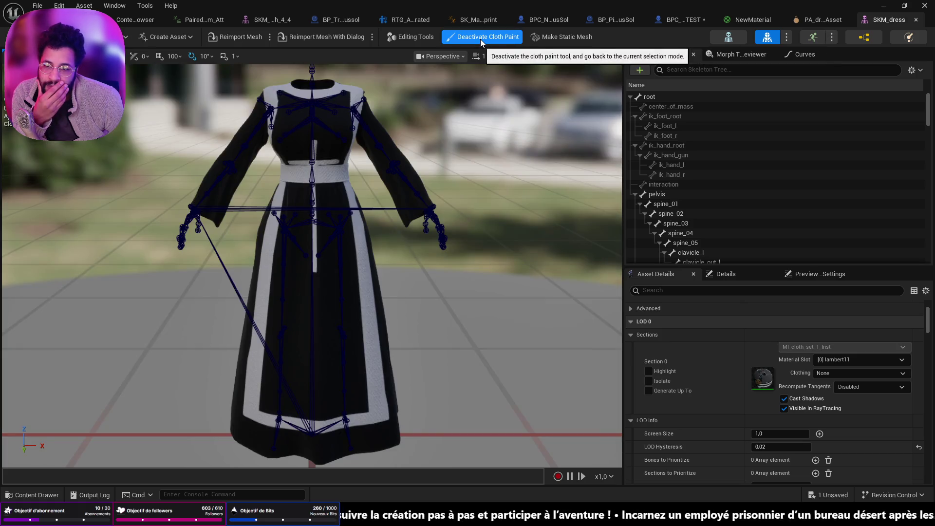
click(480, 39)
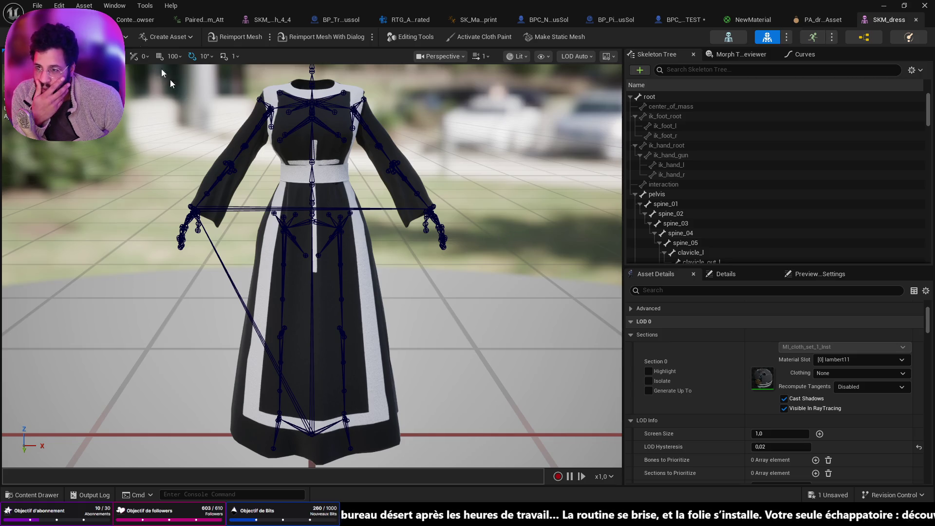
key(ctrl+space)
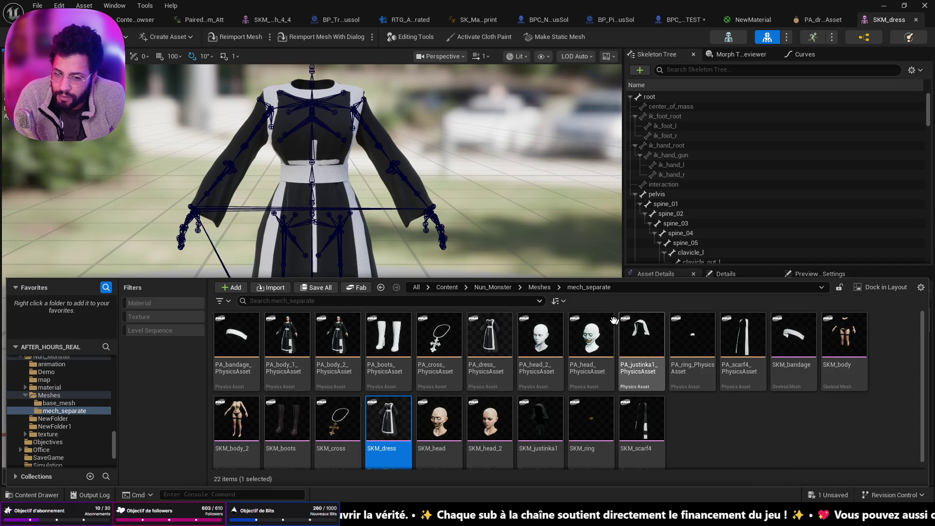
Open the SKM_base_mesh_4_4 nun mesh from Nun_Monster > Meshes > base_mesh.
click(381, 287)
click(381, 288)
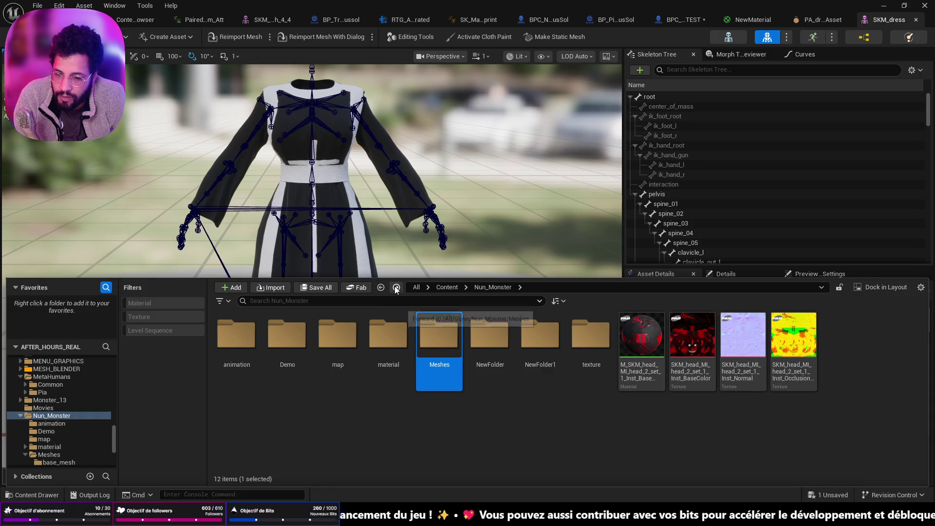
click(397, 288)
double_click(241, 343)
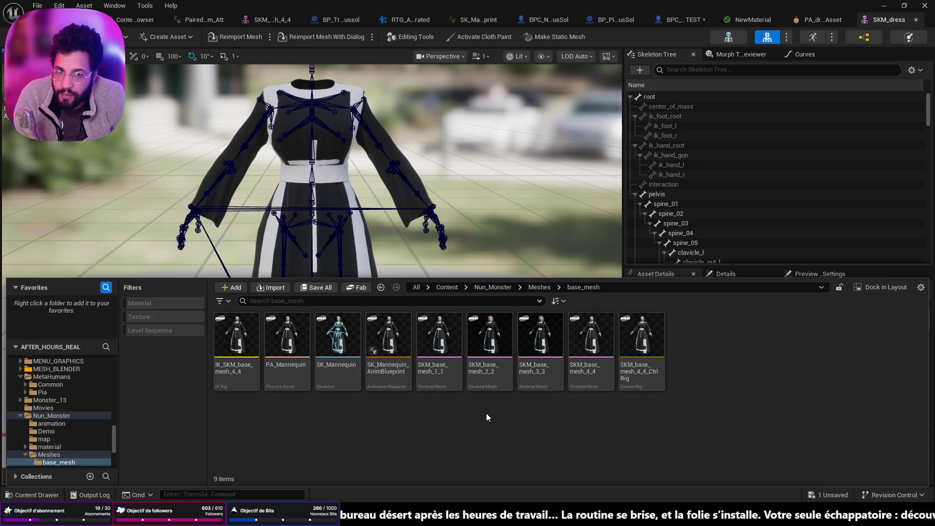
double_click(591, 341)
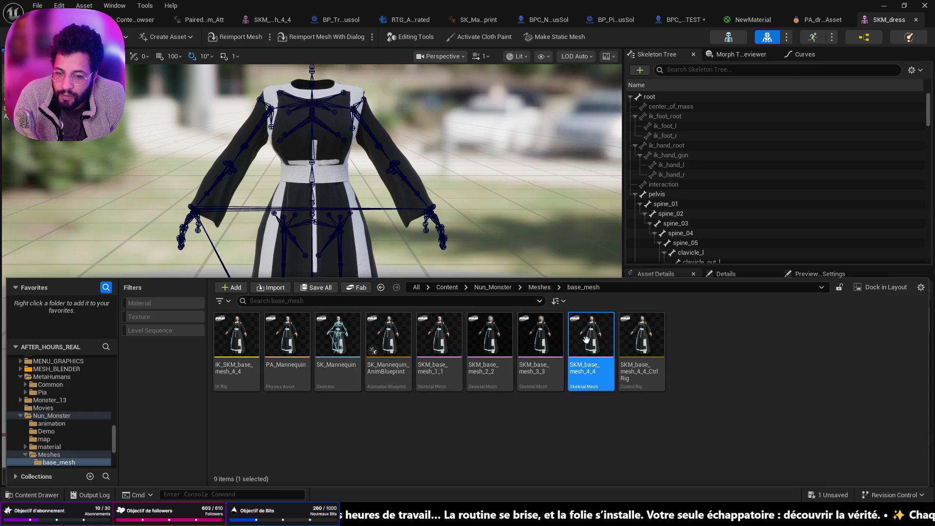
Activate cloth paint and select the SKM_base_mesh_4_4_Clothing_0 clothing data.
click(468, 38)
mouse_move(487, 117)
mouse_down()
mouse_move(485, 493)
mouse_move(711, 179)
mouse_move(630, 121)
mouse_up()
click(420, 154)
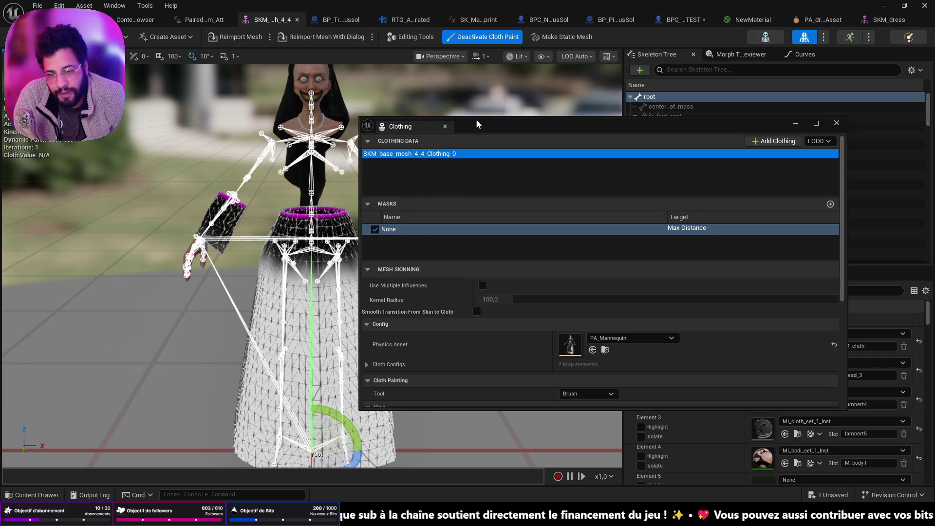
Set the cloth brush to radius 32 and strength 0.2, then paint the left sleeve and upper skirt.
drag(476, 124, 554, 105)
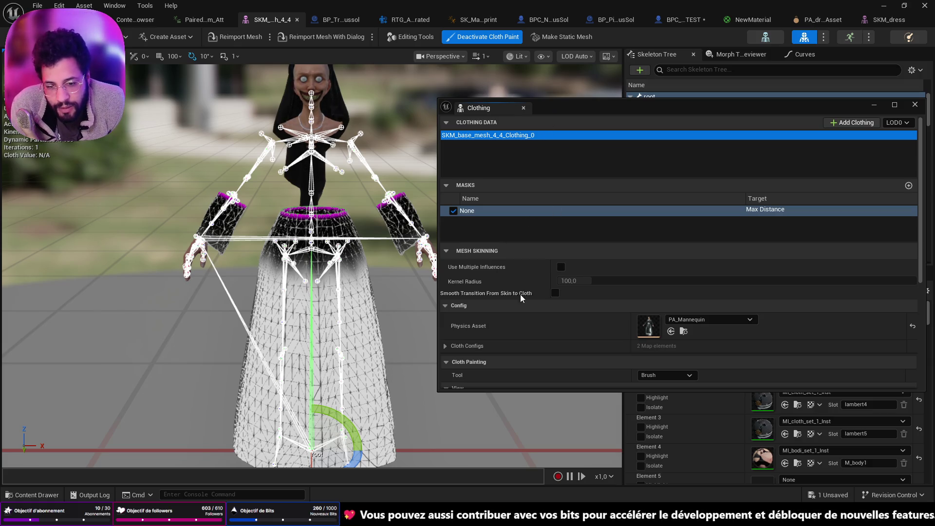
scroll(605, 301, down, 3)
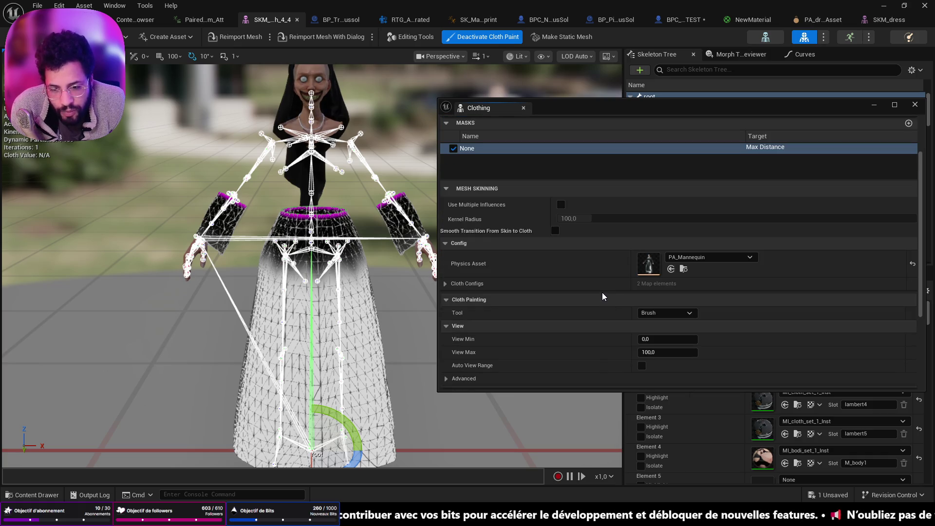
scroll(602, 293, down, 5)
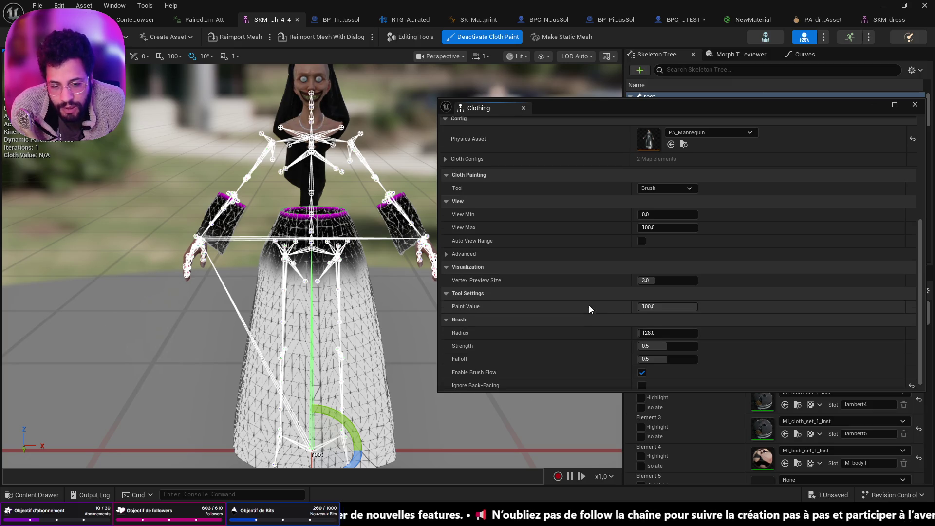
scroll(590, 309, down, 1)
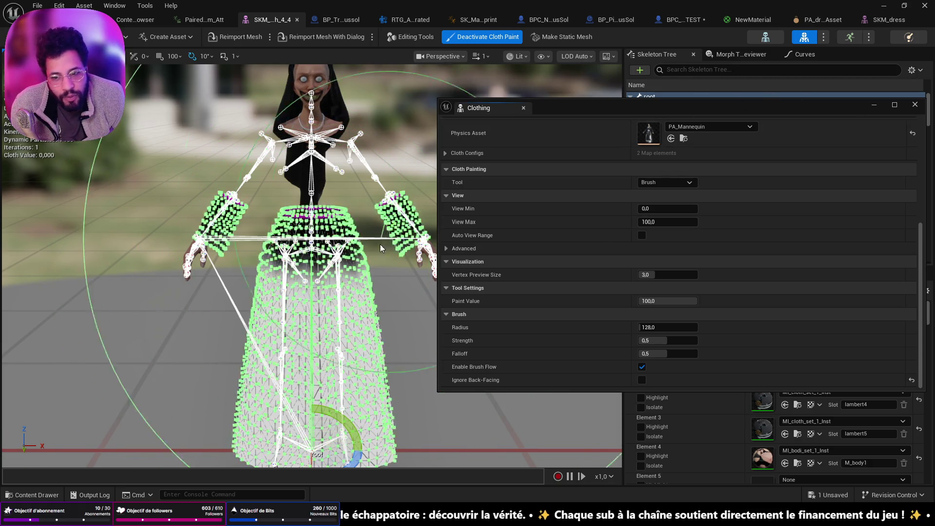
scroll(658, 287, up, 5)
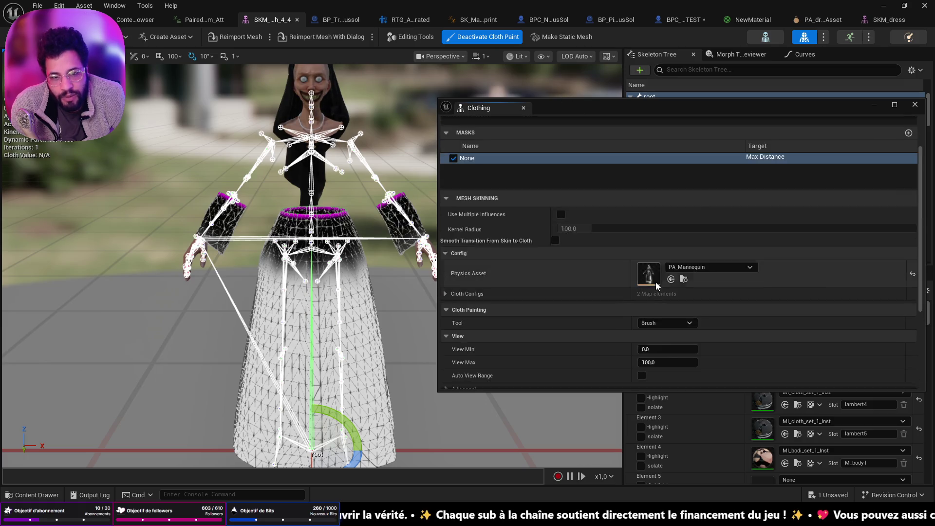
scroll(658, 286, up, 2)
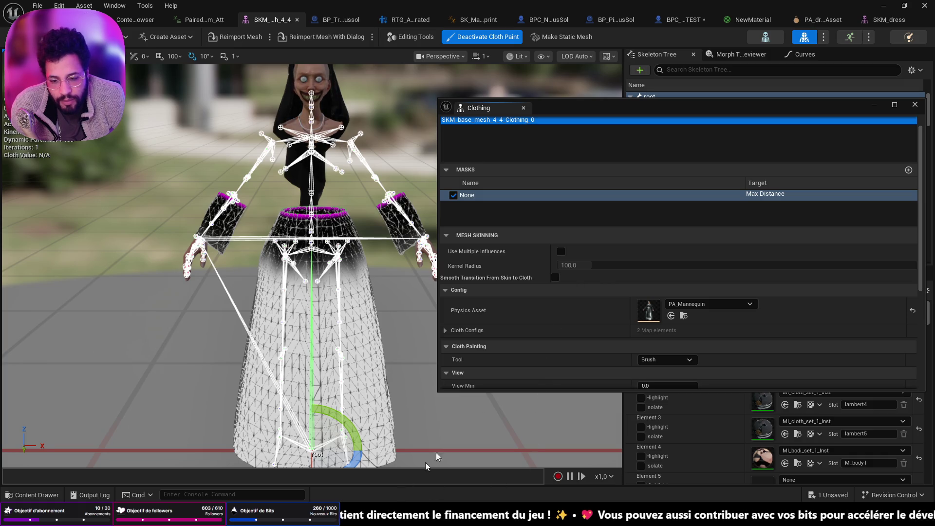
scroll(583, 304, down, 5)
scroll(583, 304, down, 2)
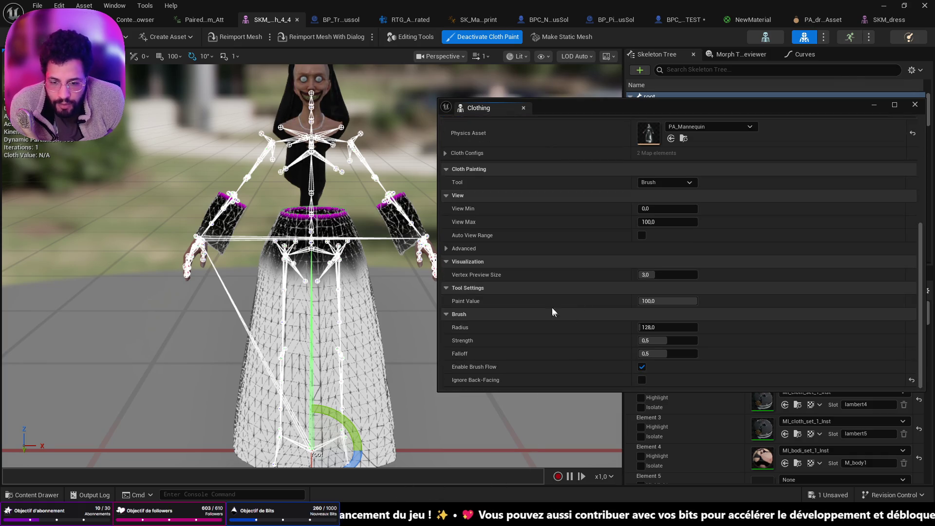
scroll(560, 285, up, 3)
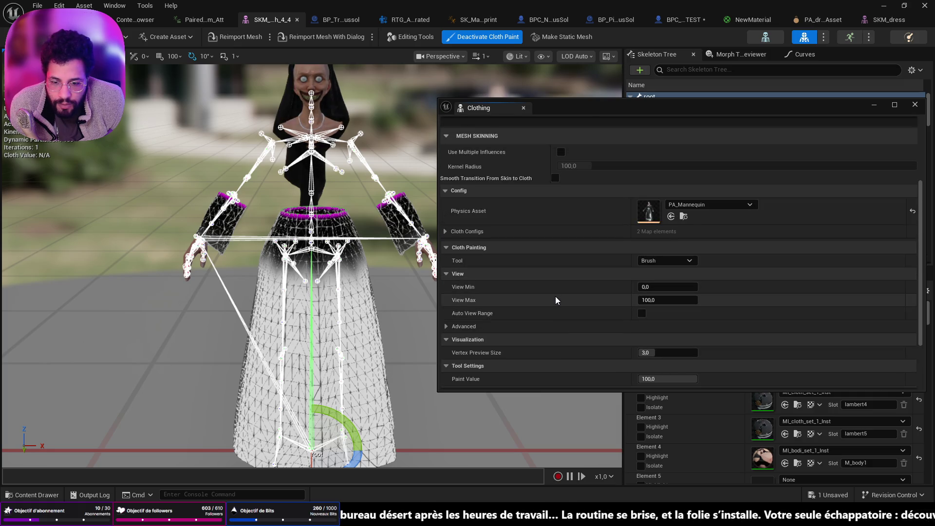
scroll(557, 297, up, 4)
scroll(555, 297, down, 7)
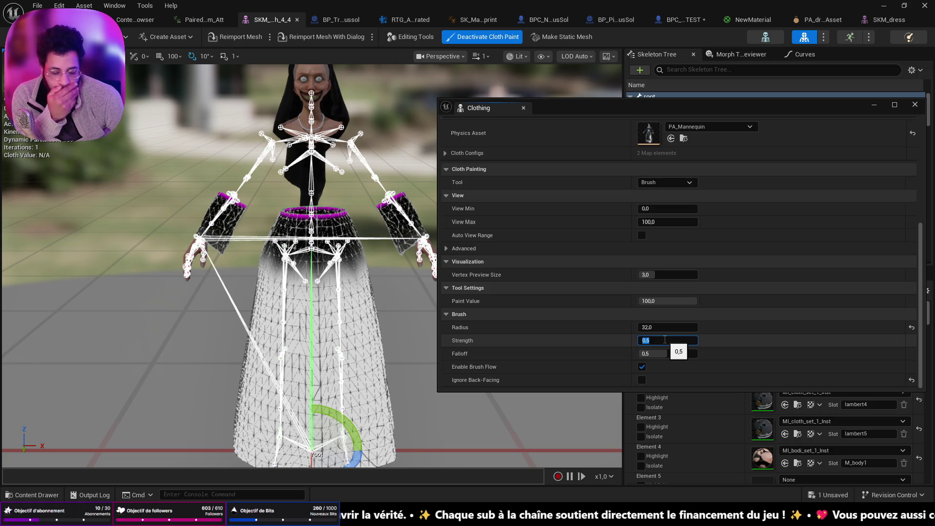
mouse_move(273, 229)
mouse_down()
mouse_move(234, 244)
mouse_move(267, 296)
mouse_move(339, 303)
mouse_move(355, 292)
mouse_move(292, 313)
mouse_move(313, 382)
mouse_up()
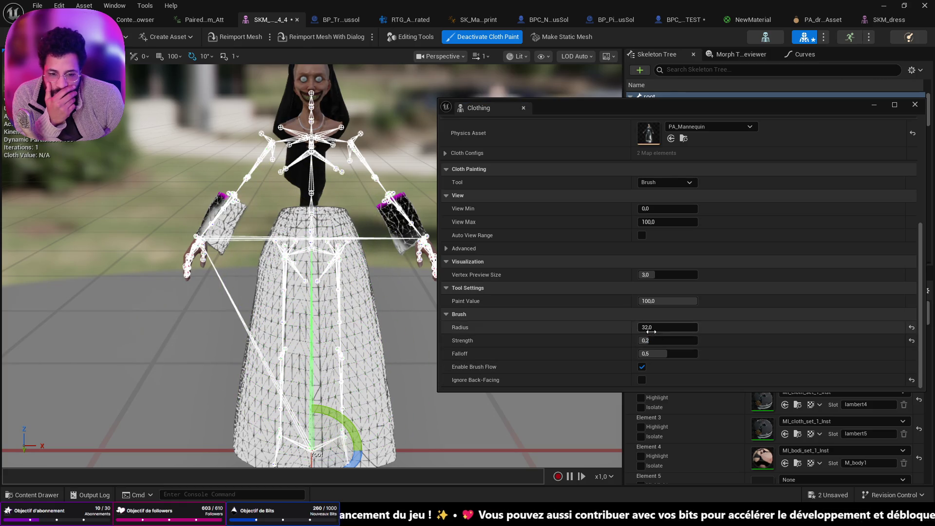
Set the brush strength to 0,8 and paint cloth weights over a large area of the dress.
drag(663, 340, 672, 340)
drag(236, 315, 292, 264)
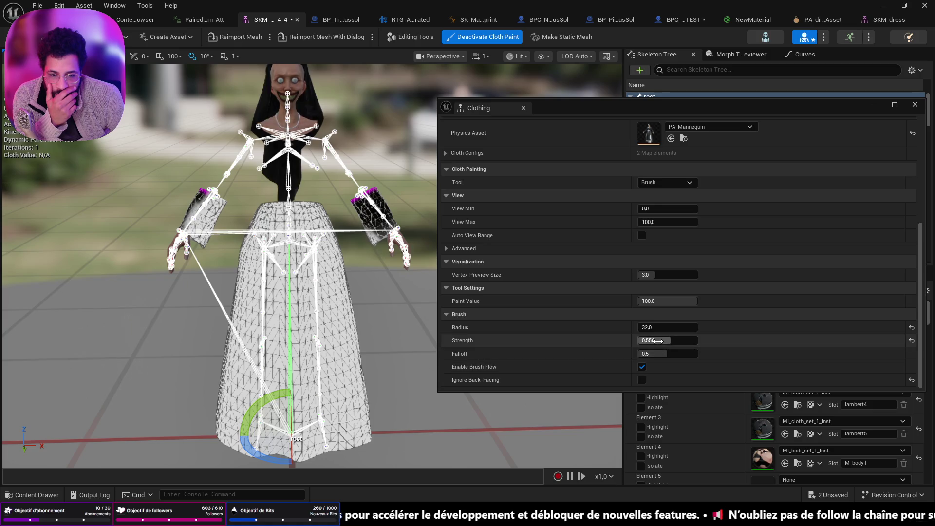
drag(665, 341, 656, 341)
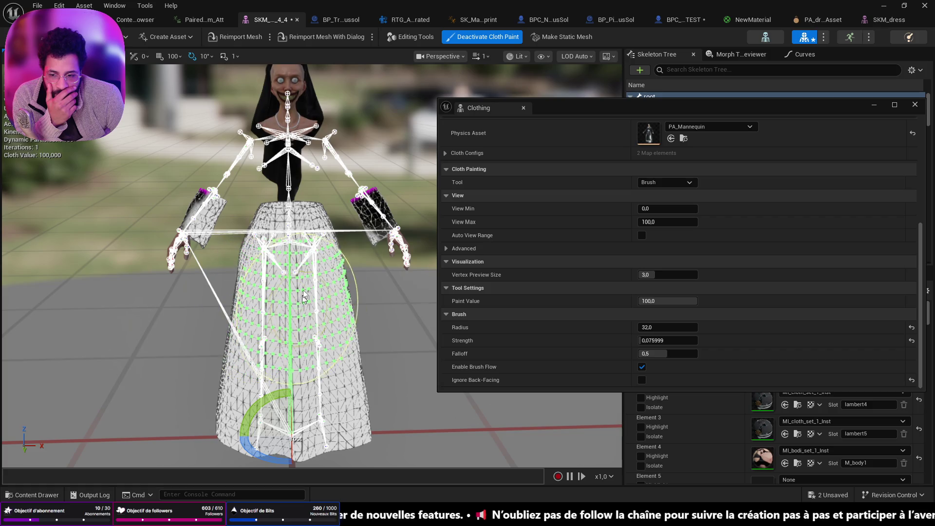
click(665, 341)
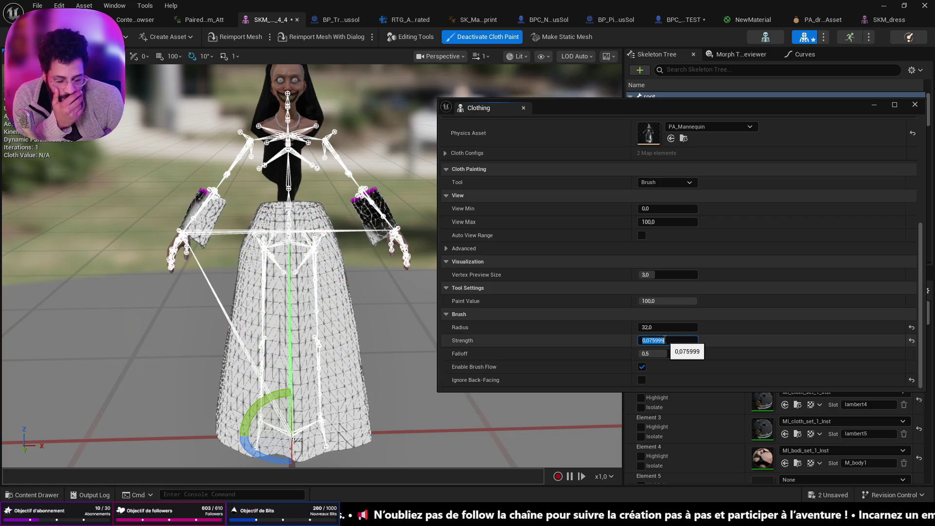
text(0,8)
key(Return)
drag(341, 253, 299, 330)
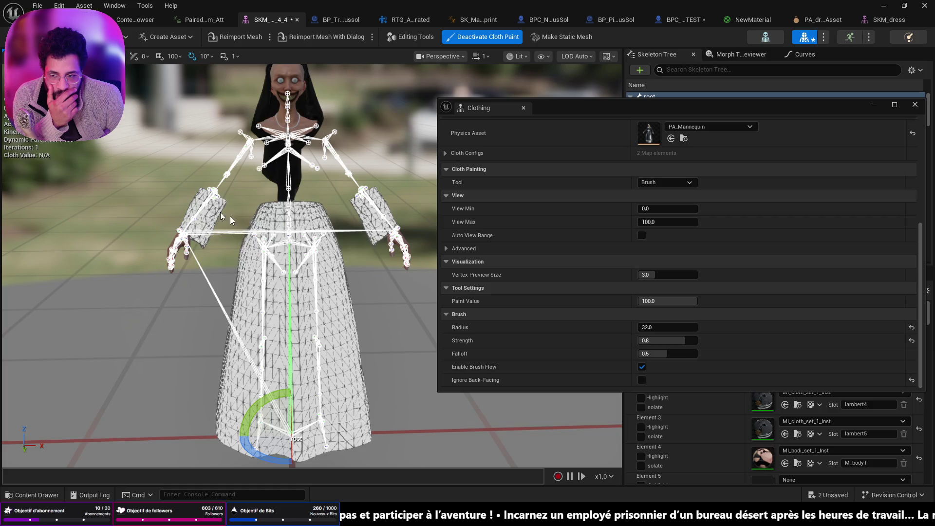
Lower the brush strength to about 0.348, undo/redo the stroke, and drag Paint Value down from 100.
drag(672, 340, 653, 341)
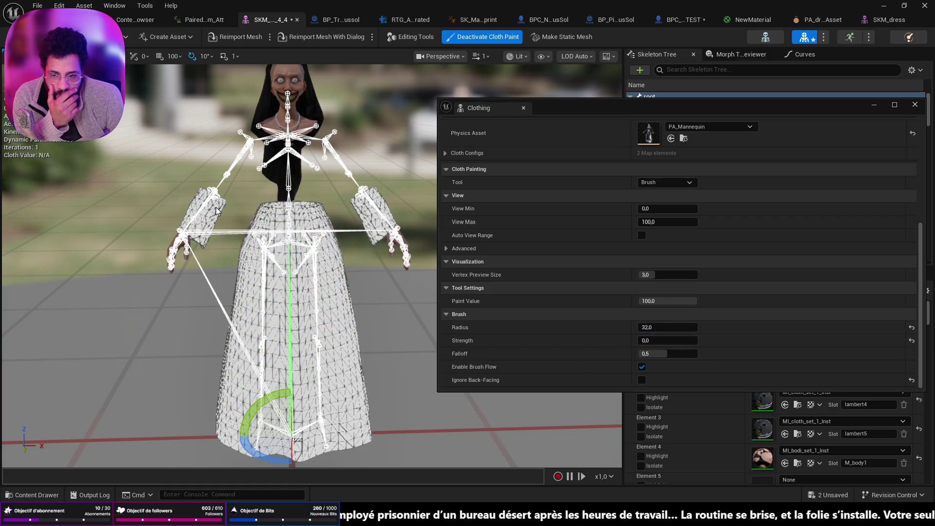
mouse_move(668, 340)
mouse_down()
mouse_move(652, 341)
mouse_move(696, 340)
mouse_up()
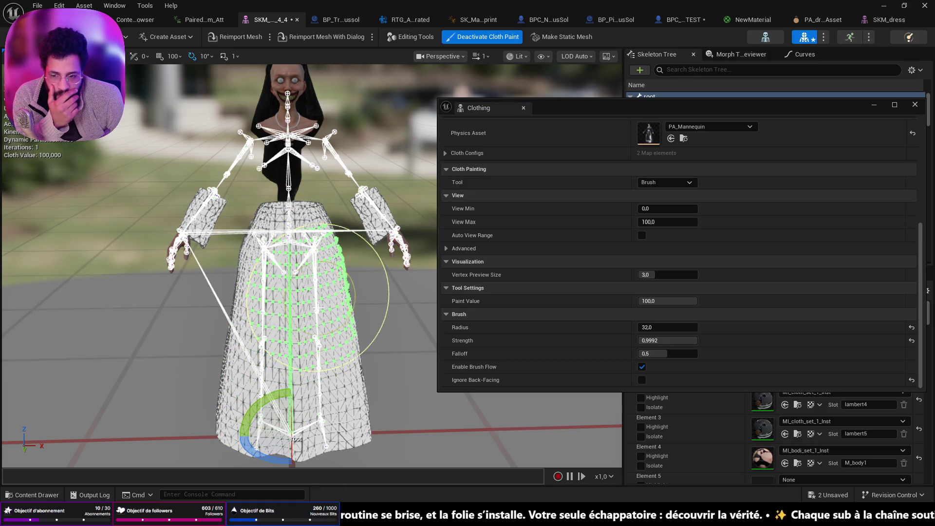
drag(670, 340, 641, 340)
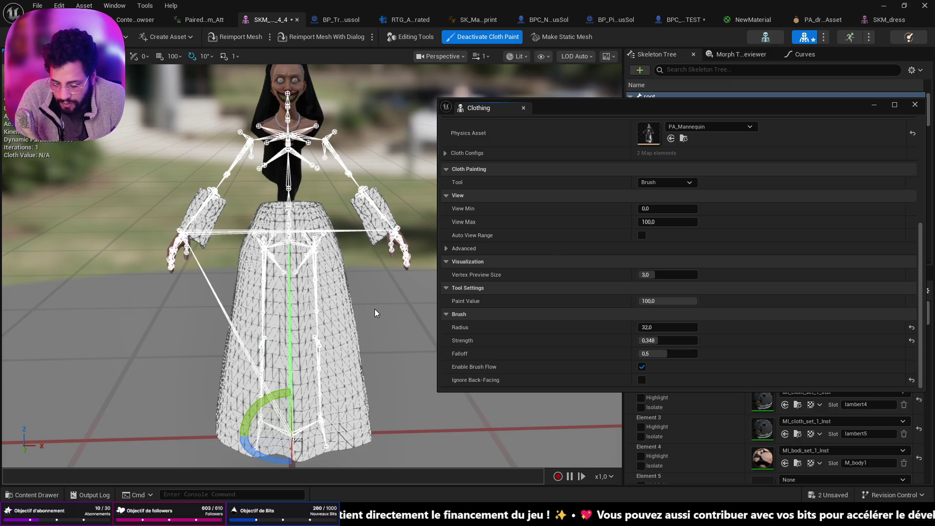
key(ctrl+z)
key(ctrl+y)
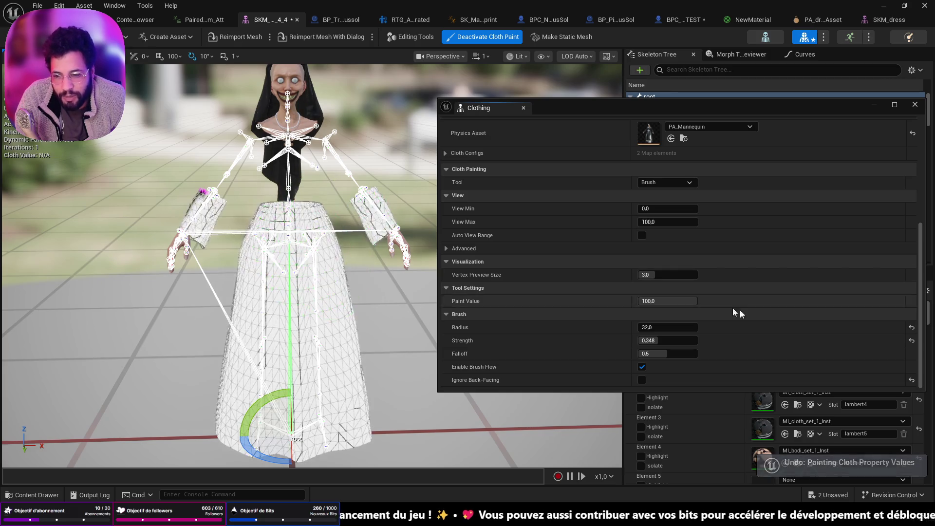
drag(669, 301, 640, 301)
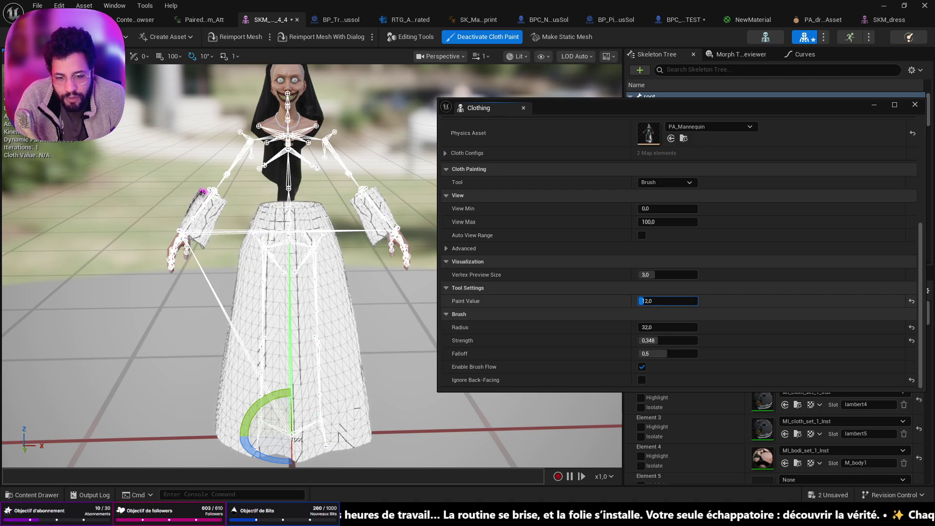
Test painting the skirt with paint value 0, then undo back to the original cloth weights.
mouse_move(336, 239)
mouse_down()
mouse_move(302, 258)
mouse_move(270, 227)
mouse_move(195, 212)
mouse_move(336, 210)
mouse_move(370, 302)
mouse_move(273, 409)
mouse_move(298, 432)
mouse_up()
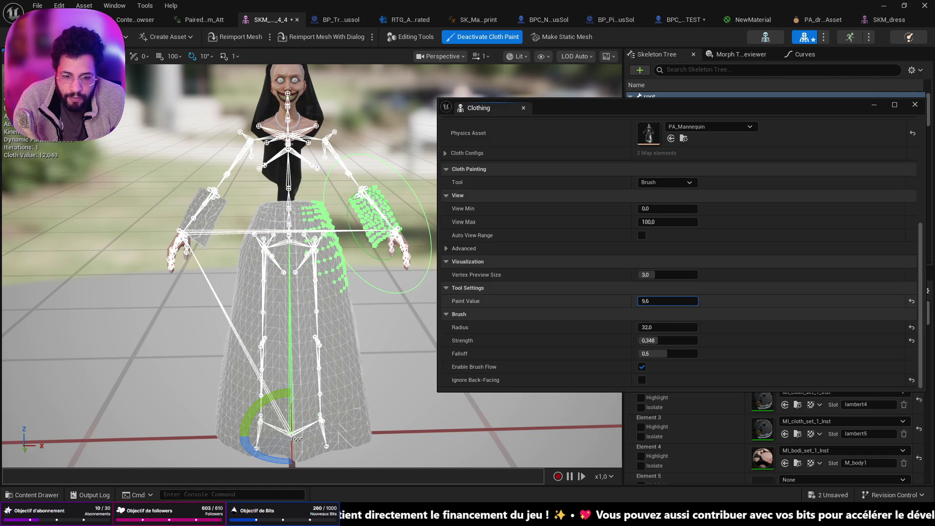
text(0)
key(Return)
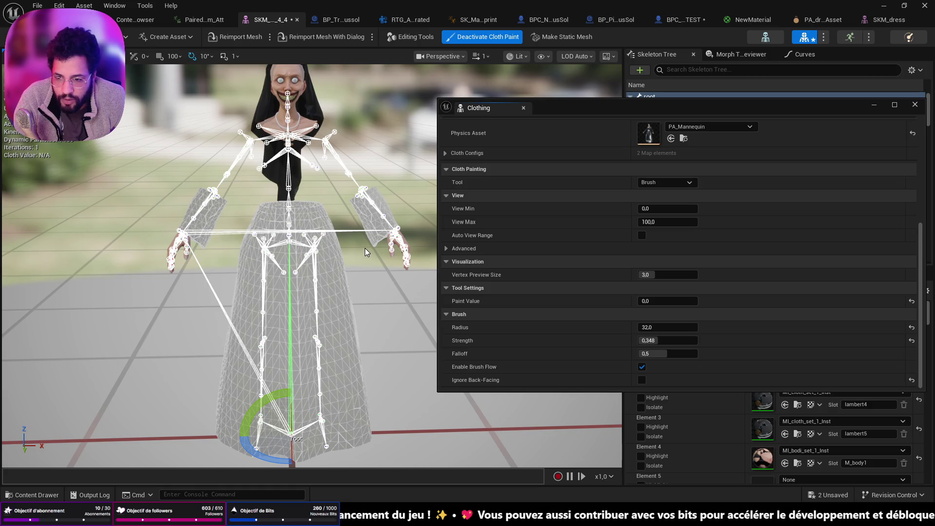
key(ctrl+z)
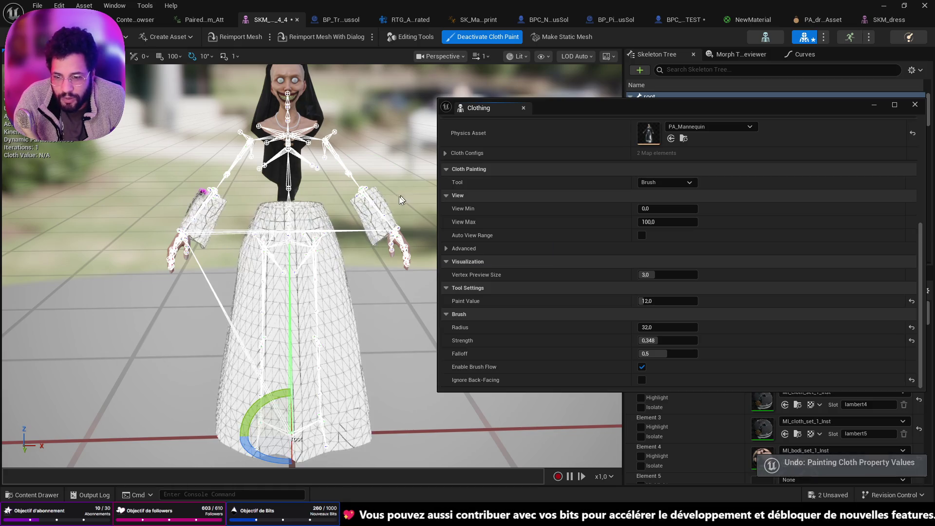
key(ctrl+y)
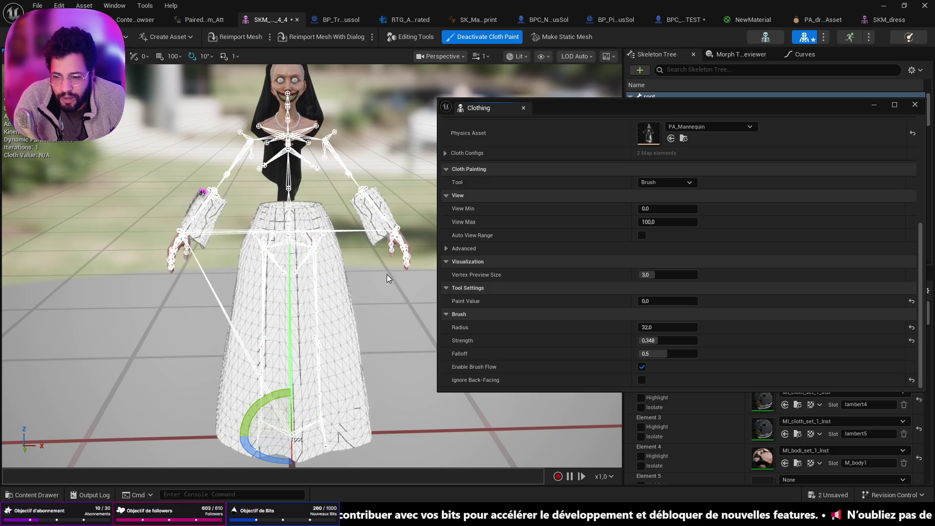
key(ctrl+z)
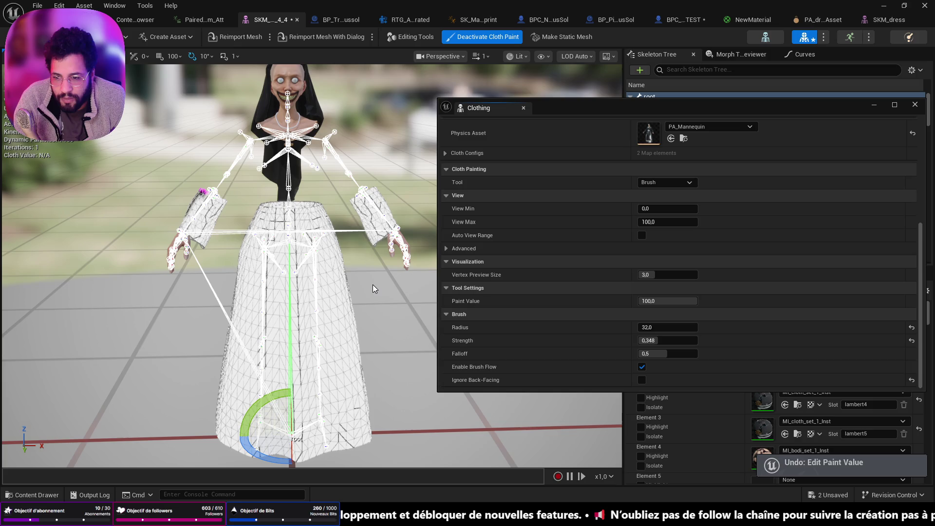
key(ctrl+z)
key(ctrl+z)
key(ctrl+z)
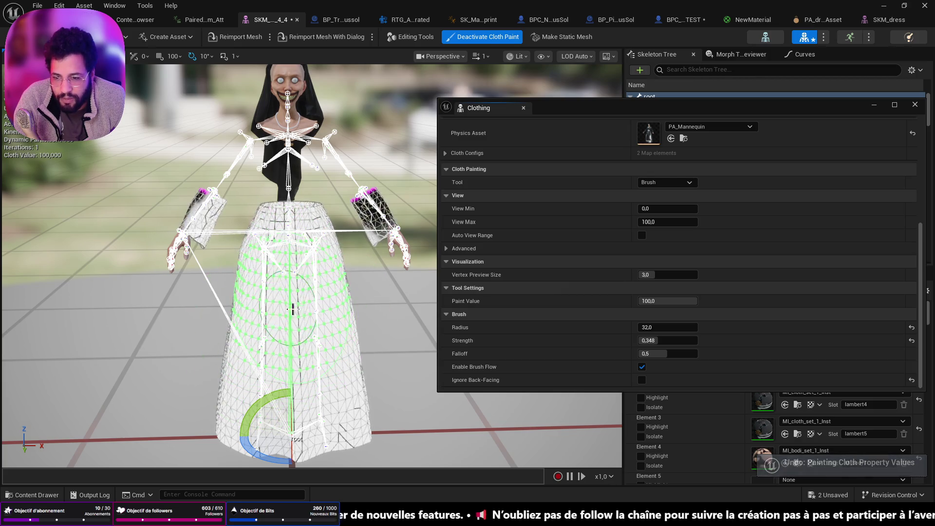
key(ctrl+z)
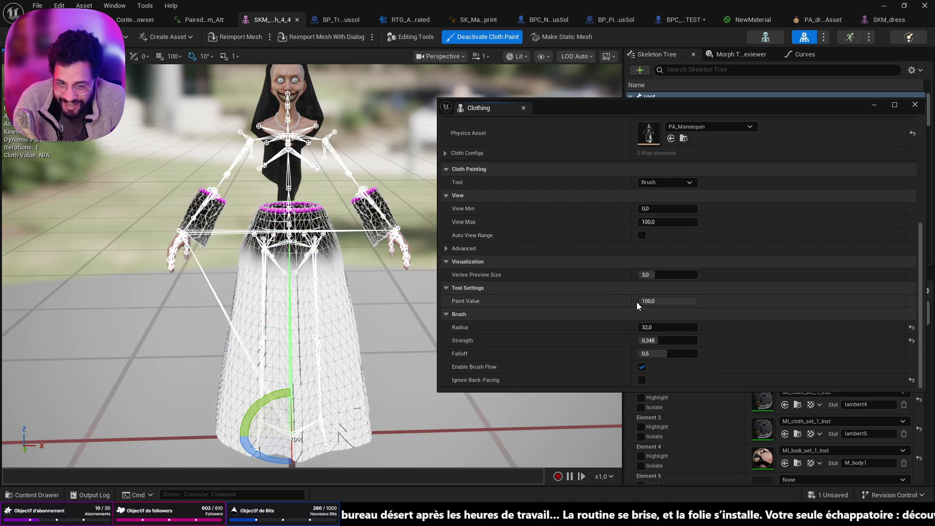
Set the paint value to 10,4 and repaint the nun's skirt with it.
mouse_move(334, 334)
mouse_down()
mouse_move(313, 334)
mouse_move(312, 319)
mouse_move(316, 336)
mouse_move(251, 378)
mouse_move(349, 417)
mouse_move(273, 399)
mouse_move(348, 385)
mouse_move(337, 378)
mouse_move(333, 351)
mouse_up()
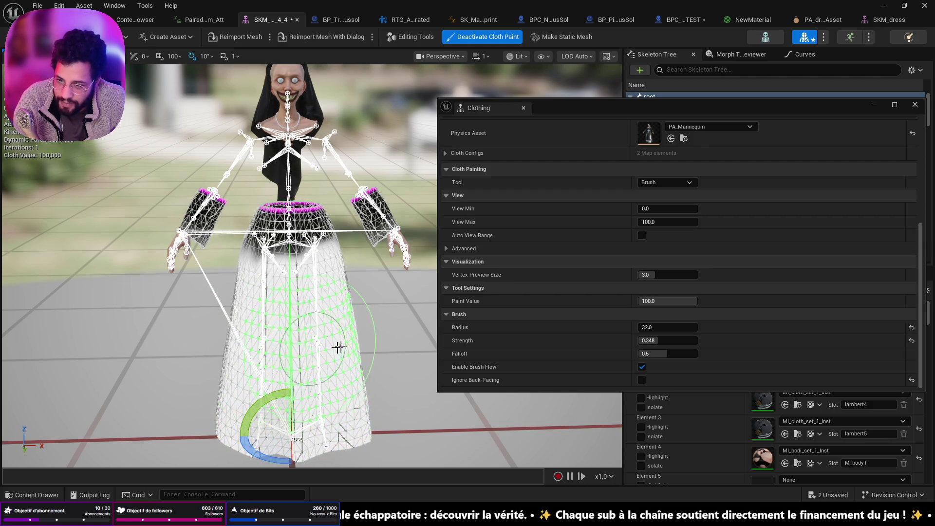
click(668, 301)
text(10,4)
key(Return)
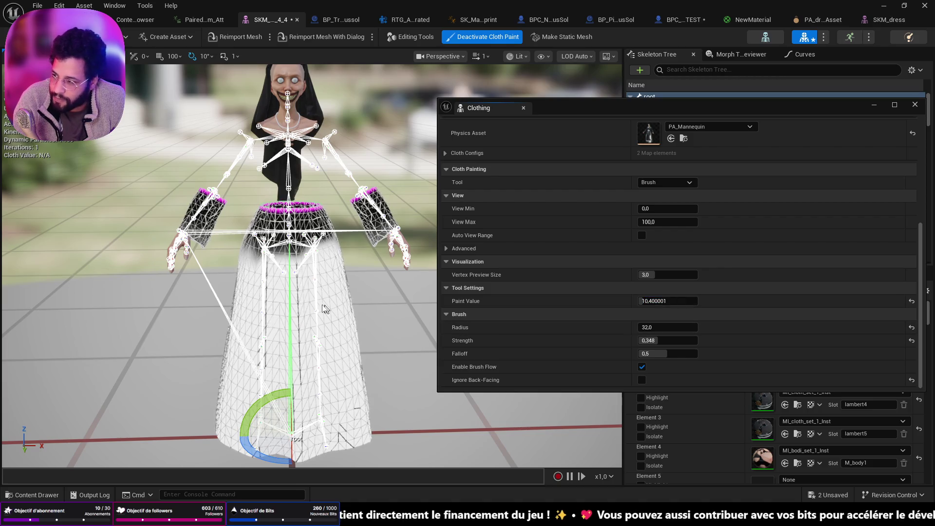
scroll(286, 326, down, 5)
scroll(285, 327, up, 5)
scroll(285, 327, down, 1)
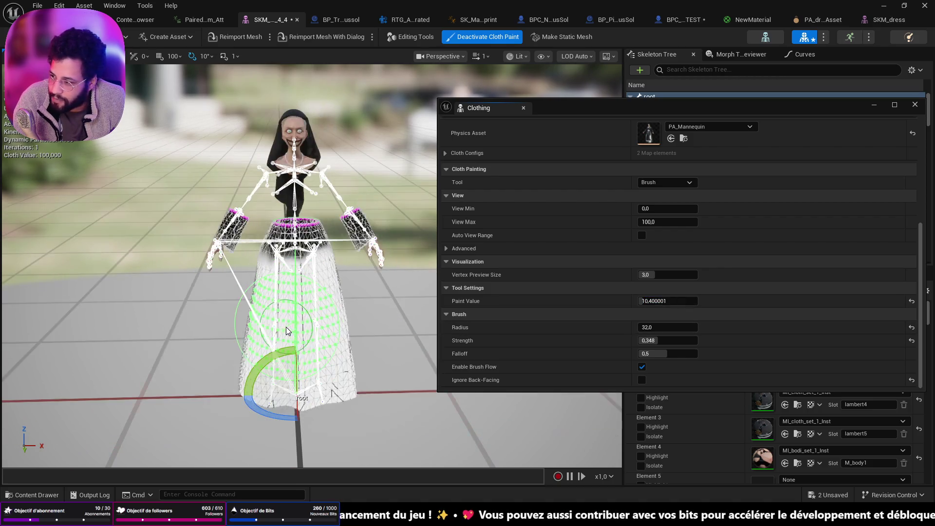
mouse_move(297, 336)
mouse_down()
mouse_move(259, 360)
mouse_move(317, 341)
mouse_move(241, 385)
mouse_move(303, 306)
mouse_move(360, 299)
mouse_up()
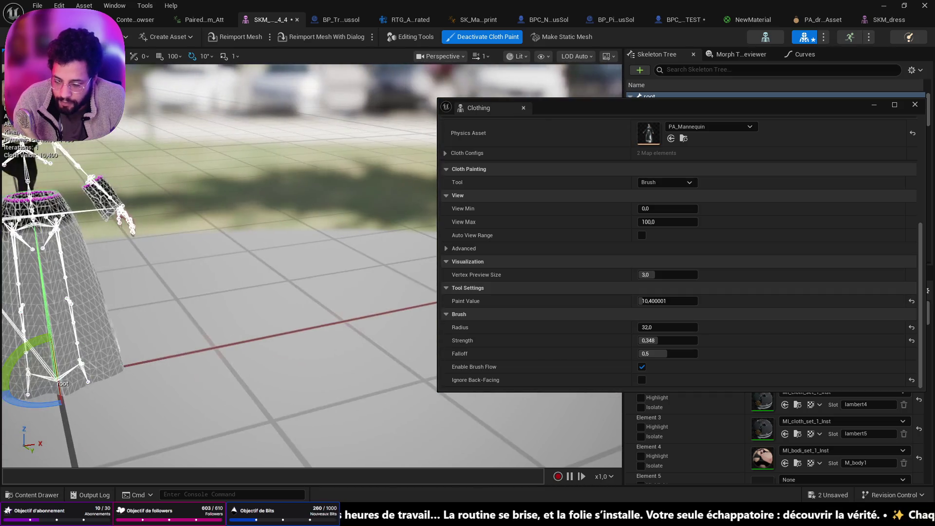
Close the clothing panel, frame the whole dressed nun, and save the base mesh.
click(874, 106)
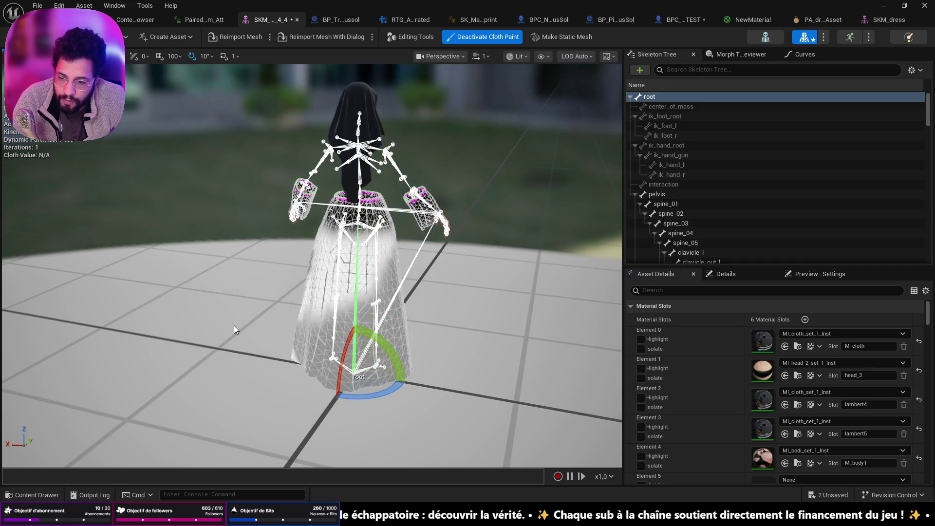
mouse_move(301, 273)
mouse_down()
mouse_move(346, 273)
mouse_move(378, 258)
mouse_move(378, 229)
mouse_up()
drag(335, 259, 334, 273)
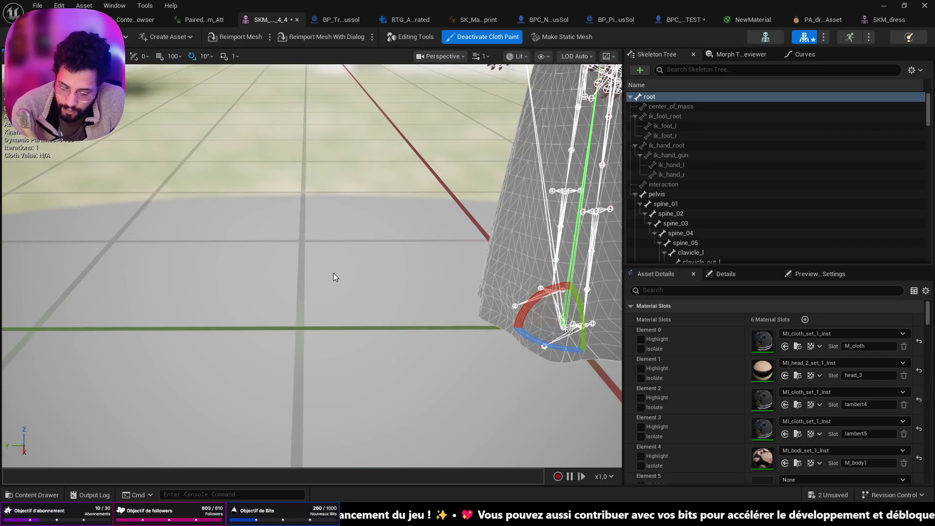
drag(208, 320, 222, 291)
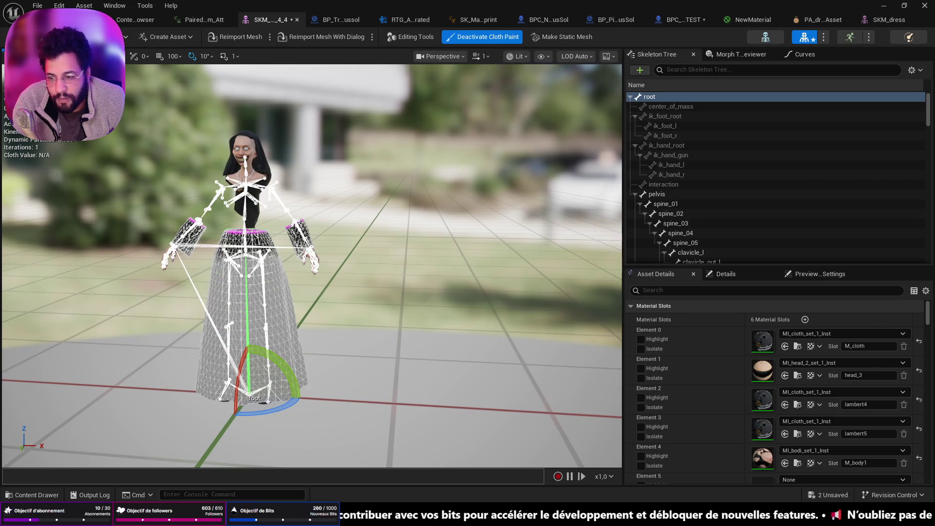
key(ctrl+s)
Bring the Clothing window back to the front and close it.
mouse_move(729, 519)
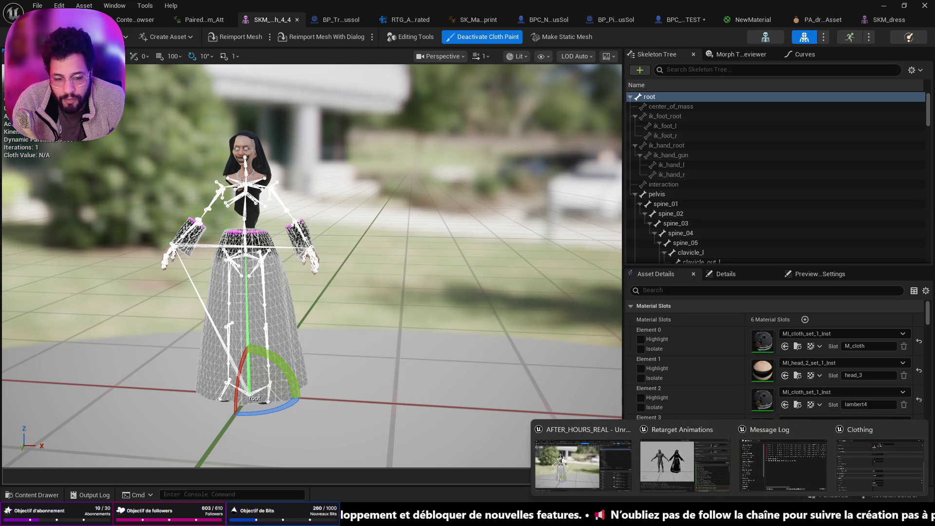
click(880, 465)
scroll(686, 311, up, 5)
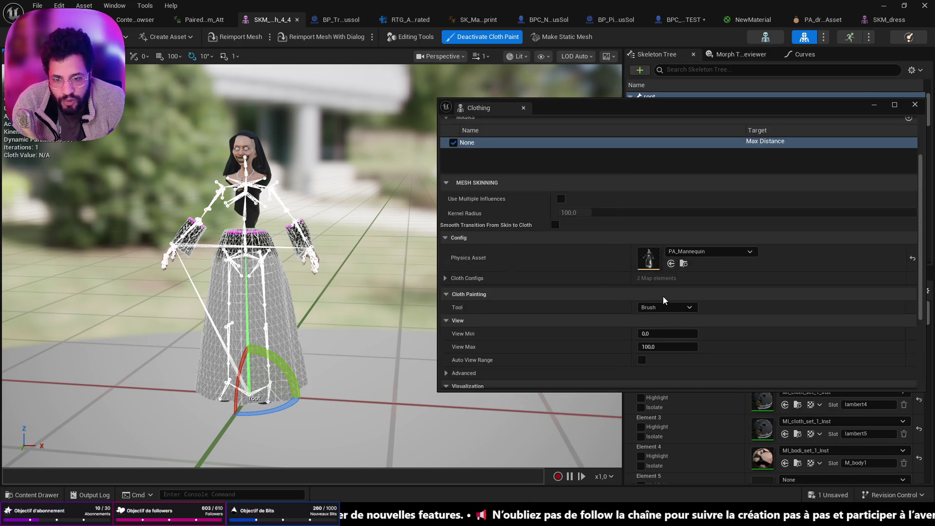
scroll(663, 296, up, 2)
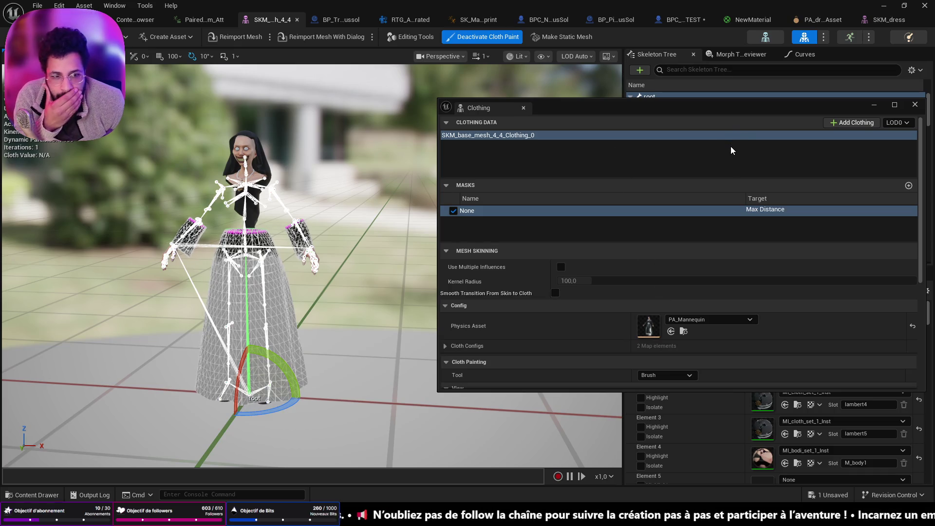
click(920, 106)
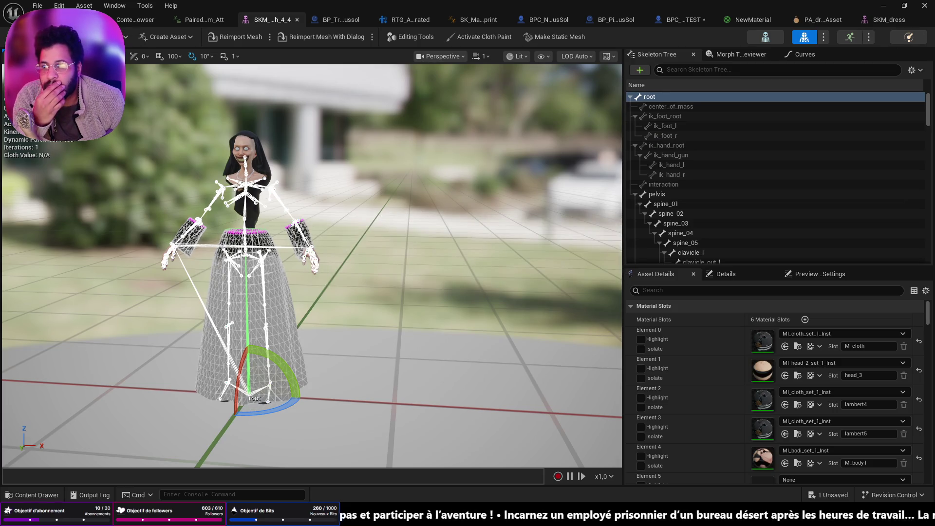
click(694, 22)
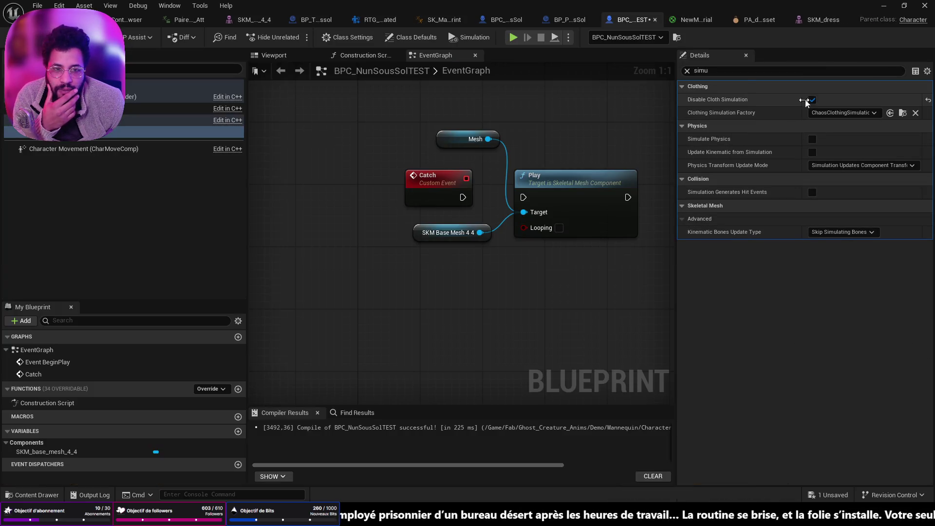
Toggle the nun's Disable Cloth Simulation on and back off, keeping cloth simulation enabled.
click(813, 101)
click(814, 101)
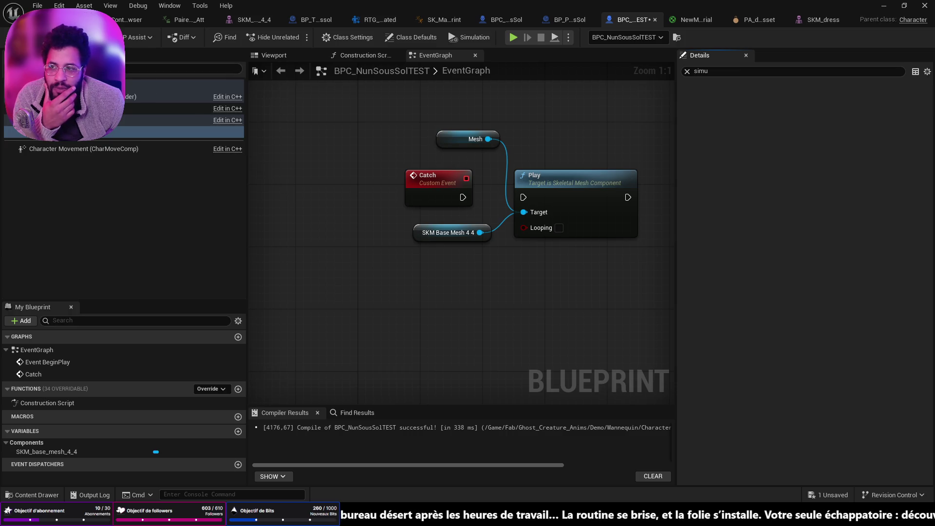
click(63, 20)
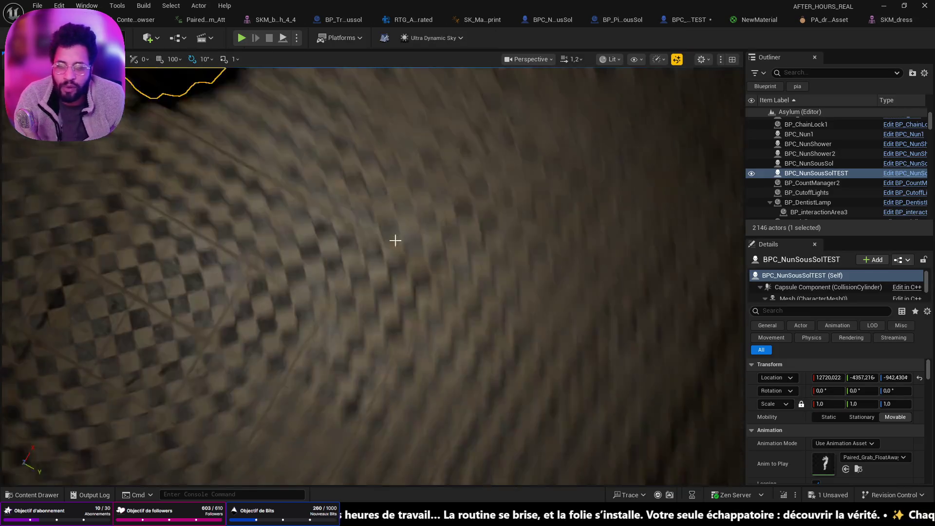
Play-test the Asylum level from the checkered floor, then stop the session.
right_click(438, 397)
click(493, 409)
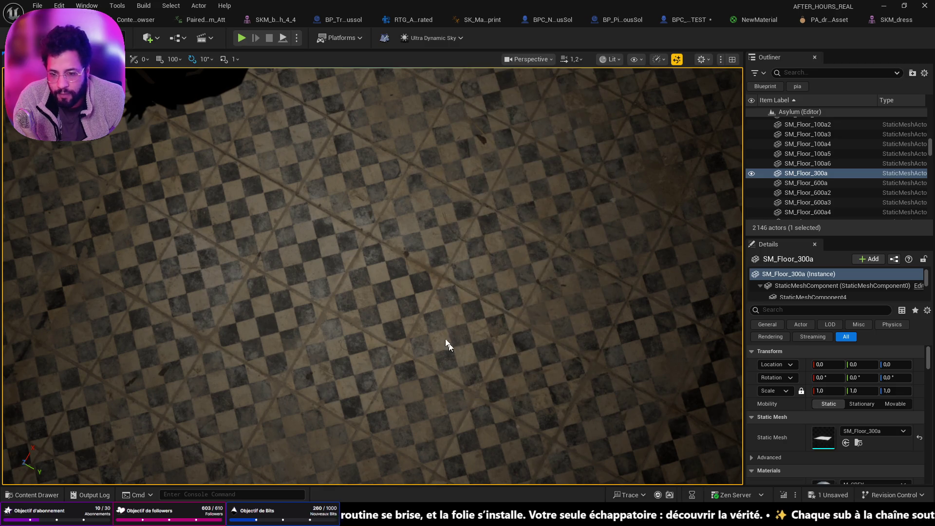
key(alt+p)
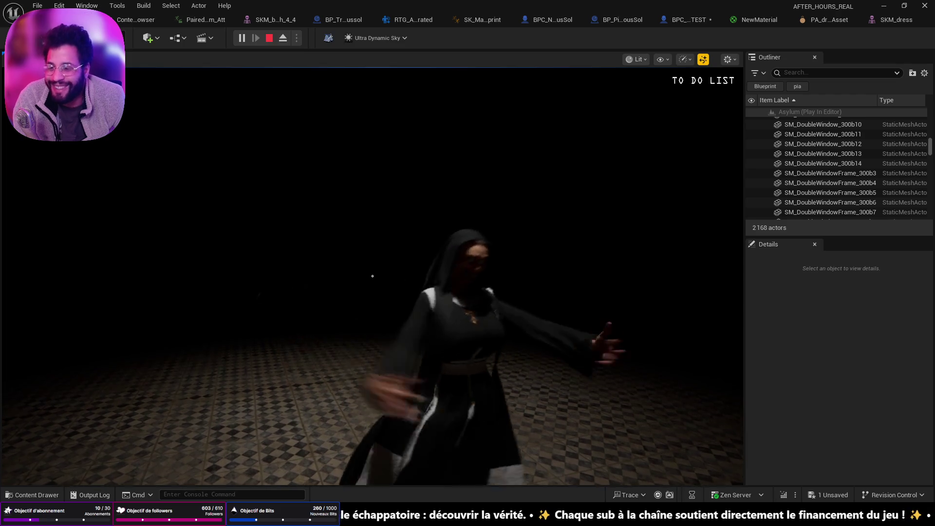
key(Escape)
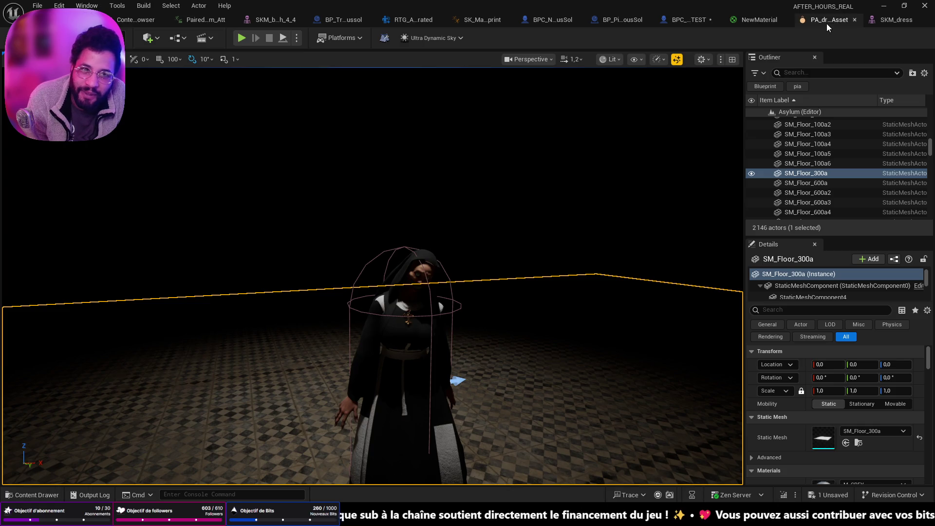
click(895, 20)
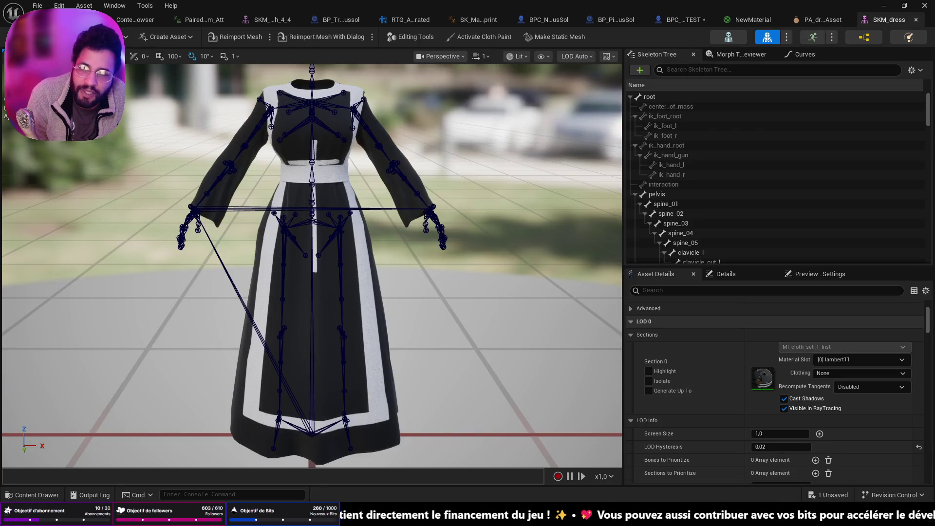
Select the BPC_NunSousSolTEST nun in the Asylum level and inspect its Mesh component.
click(59, 19)
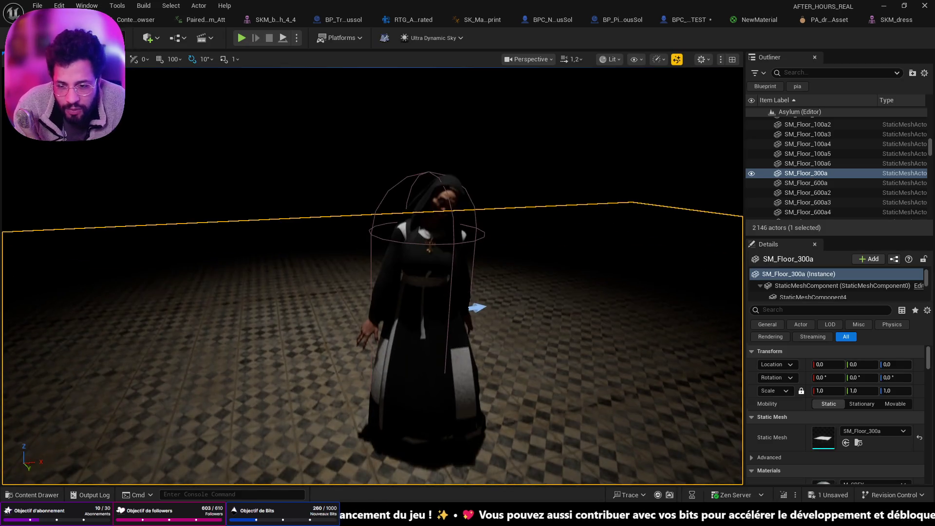
click(424, 316)
scroll(906, 469, down, 2)
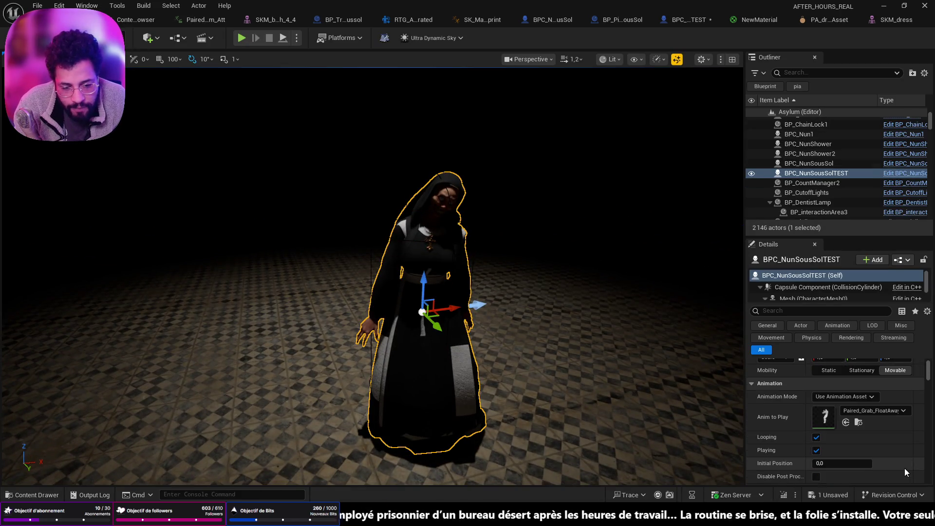
click(807, 297)
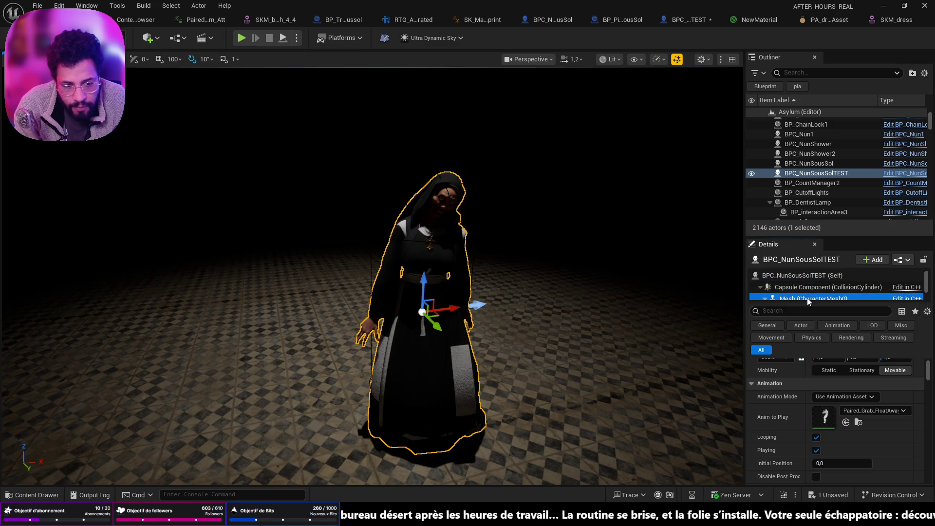
Inspect the SKM_base_mesh_4_4 component and locate it among the project assets.
scroll(884, 423, down, 2)
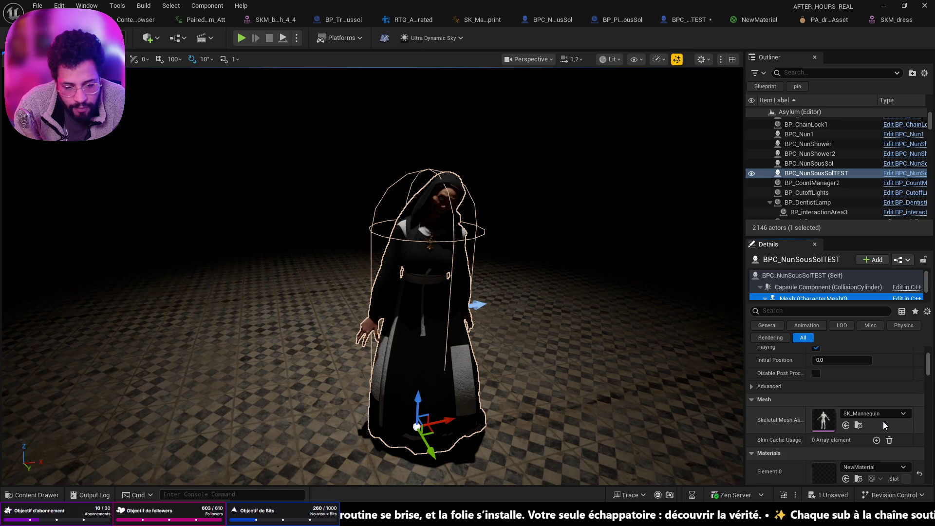
scroll(883, 421, up, 3)
scroll(872, 409, down, 3)
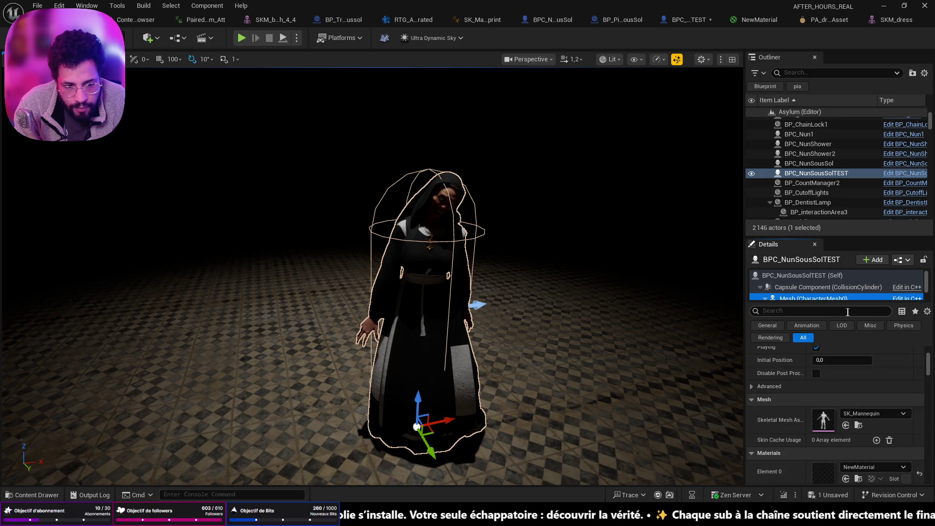
scroll(835, 285, down, 2)
click(817, 280)
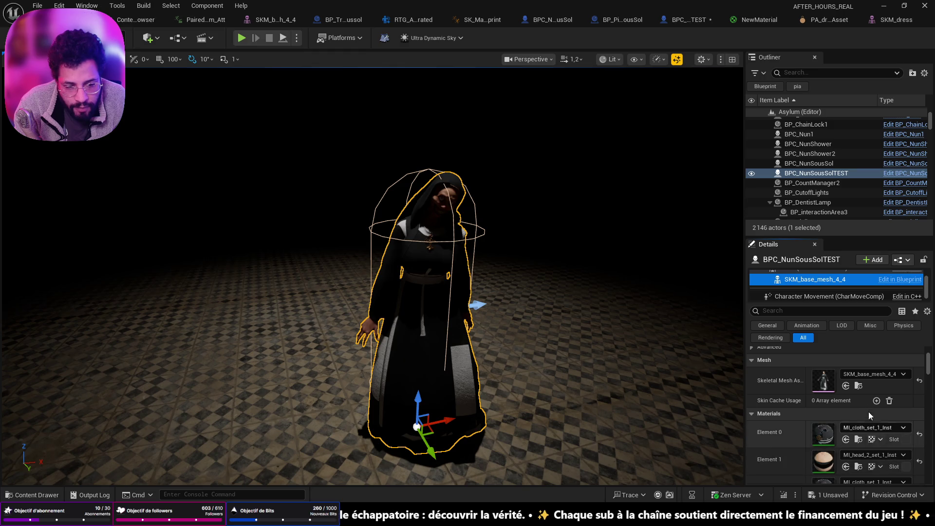
click(858, 386)
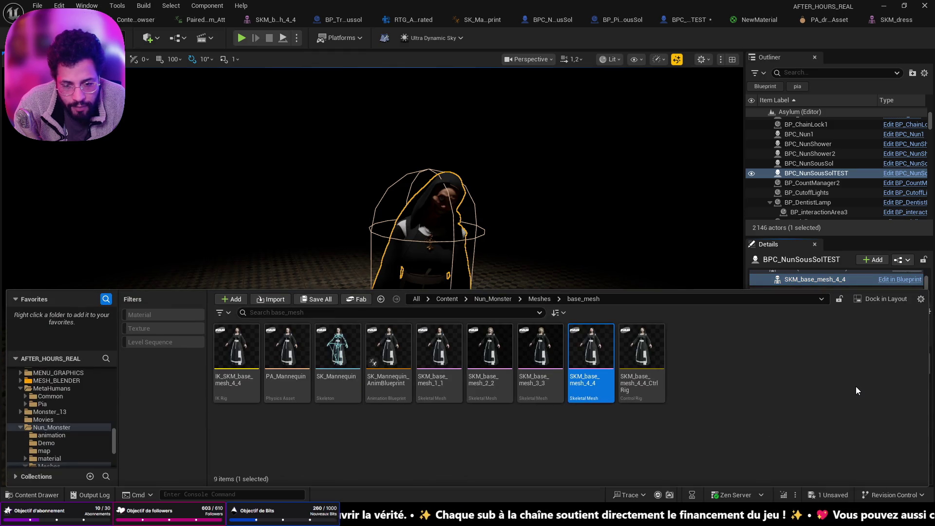
Open SKM_dress and its PA_dress physics asset, close PA_dress, and switch to SKM_base_mesh_4_4.
click(907, 23)
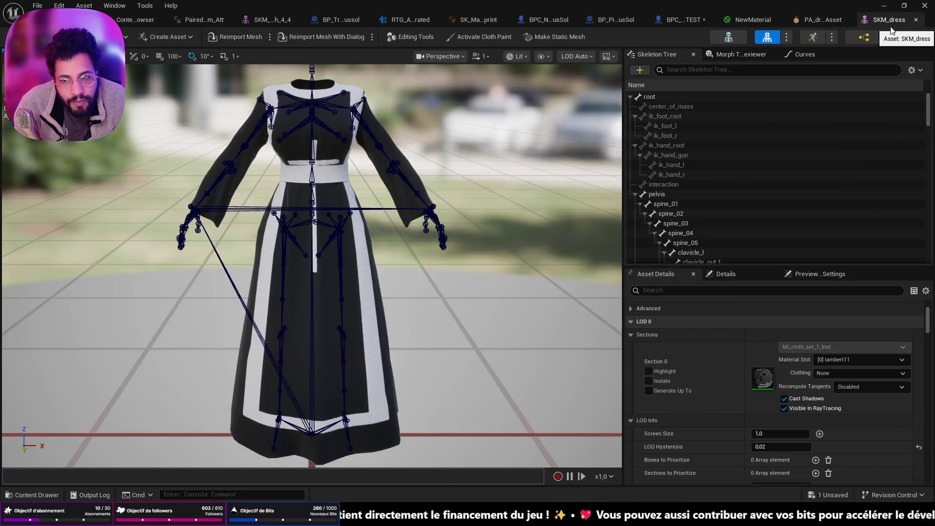
click(859, 39)
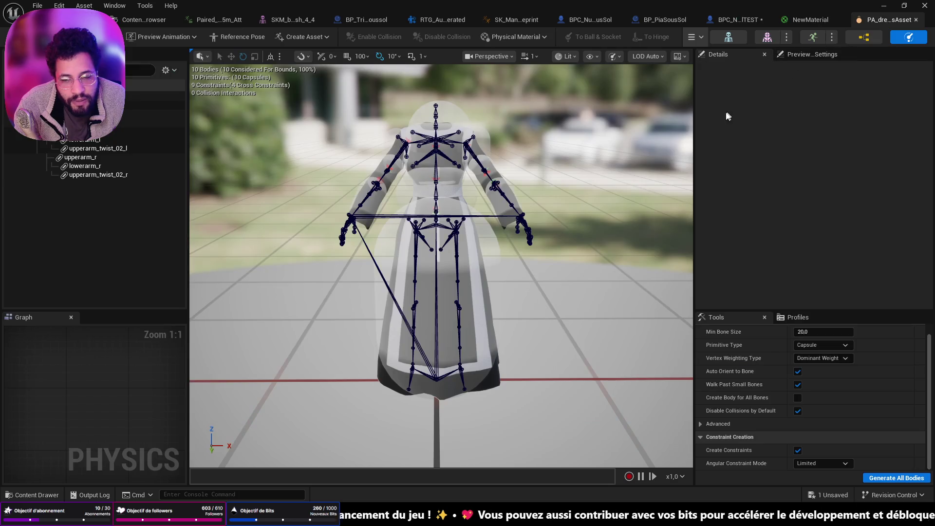
click(916, 20)
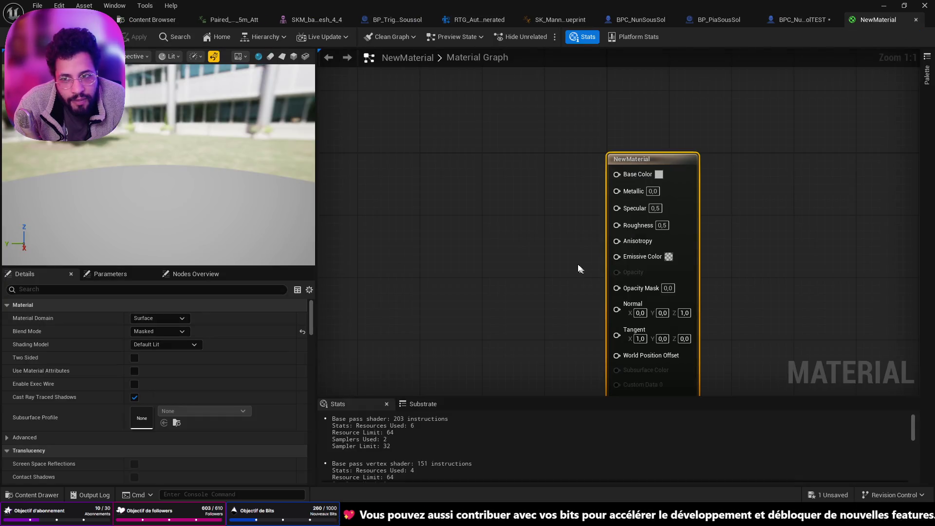
click(311, 18)
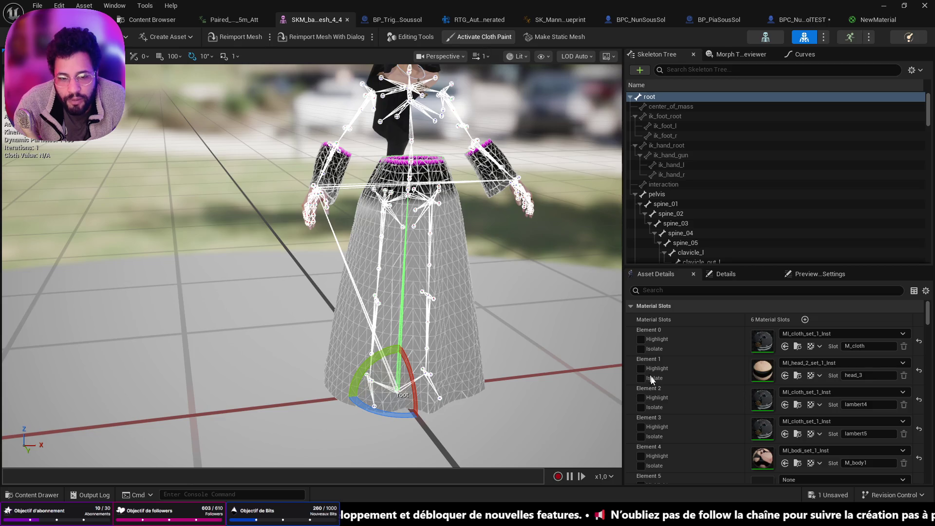
In cloth paint mode, select the nun's clothing data and set the paint value to 6,4.
click(478, 36)
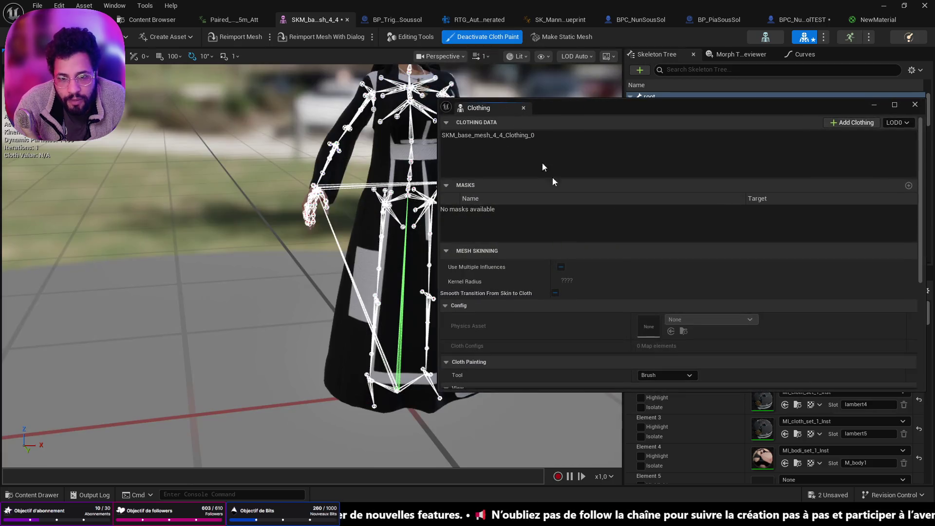
scroll(648, 321, down, 4)
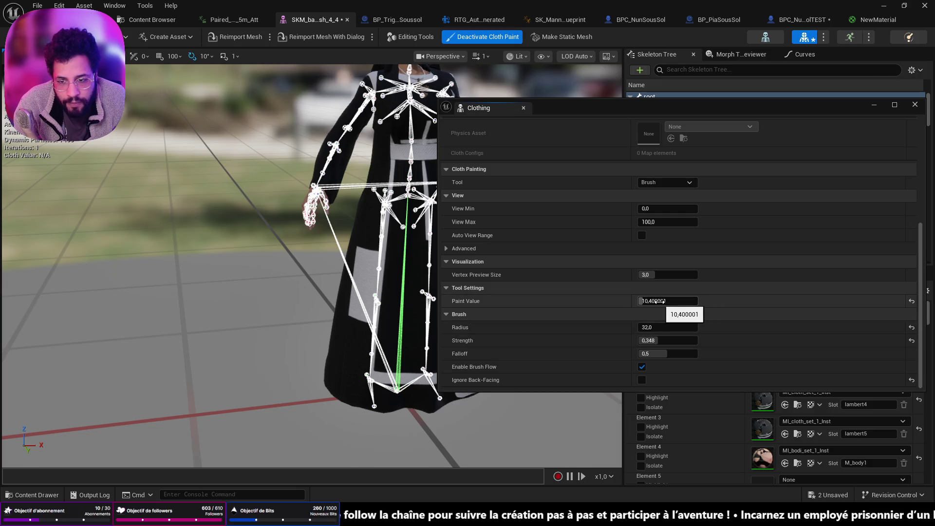
scroll(576, 183, up, 5)
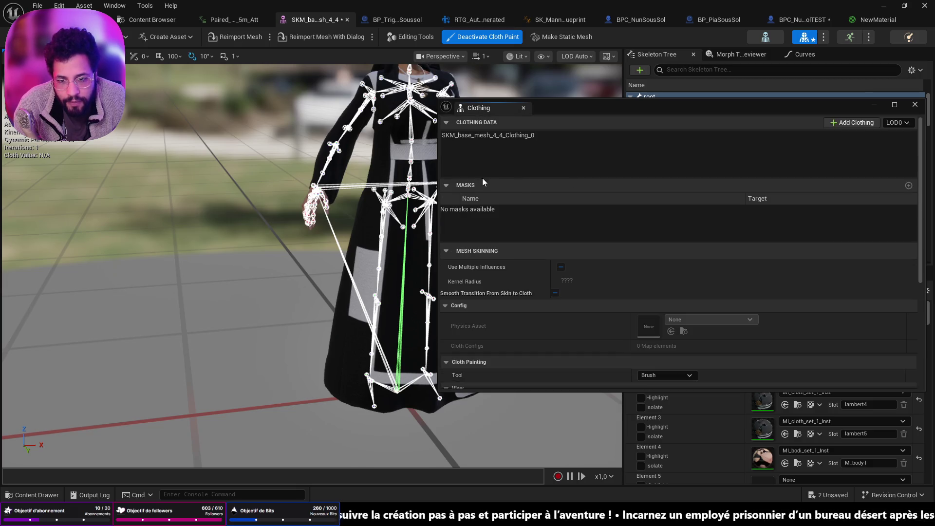
click(490, 134)
scroll(614, 319, down, 4)
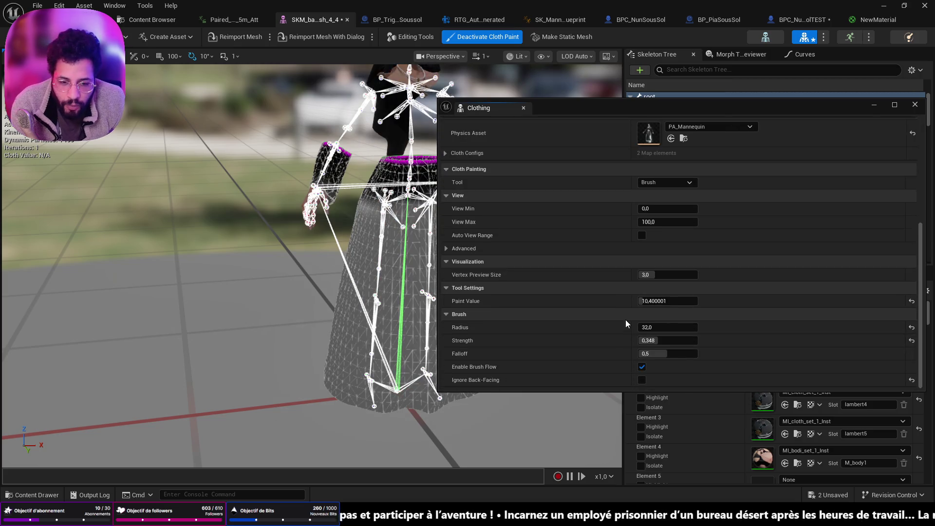
click(667, 301)
text(6,4)
Orbit around the skirt back to the whole nun and save the skeletal mesh asset.
mouse_move(562, 104)
mouse_down()
mouse_move(672, 62)
mouse_move(659, 64)
mouse_up()
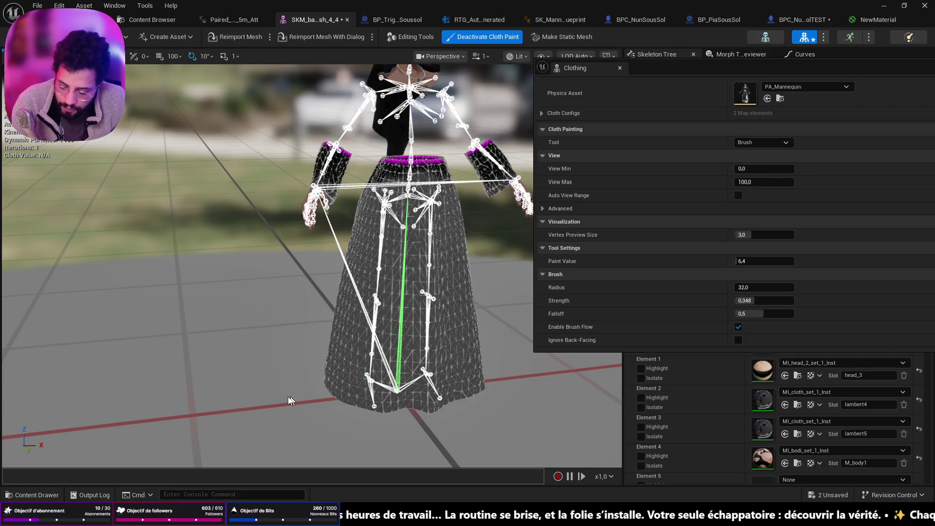
mouse_move(368, 358)
mouse_down()
mouse_move(253, 342)
mouse_move(346, 270)
mouse_up()
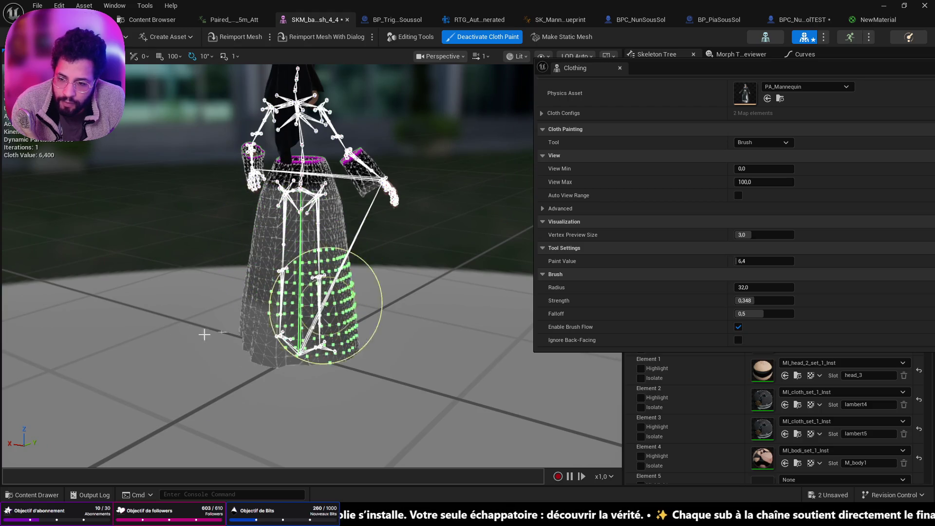
mouse_move(289, 357)
mouse_down()
mouse_move(195, 350)
mouse_move(345, 343)
mouse_up()
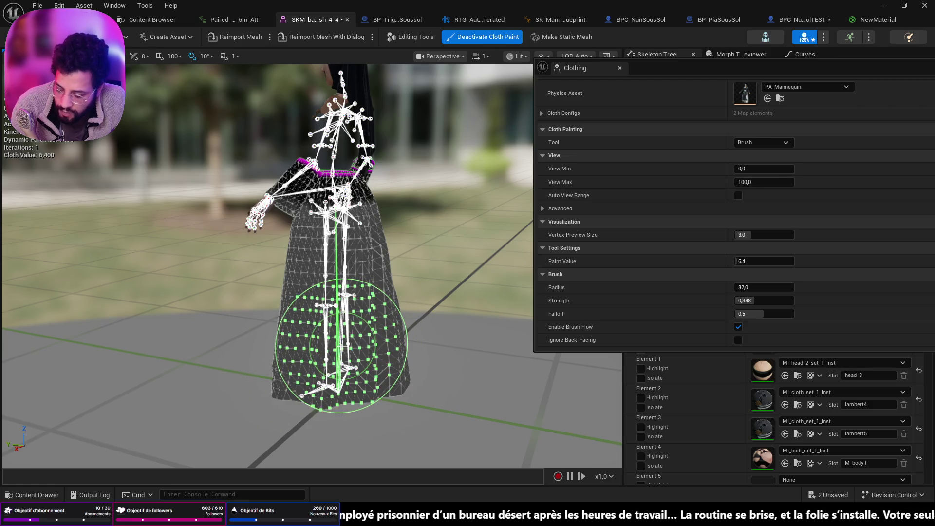
mouse_move(442, 331)
mouse_down()
mouse_move(370, 273)
mouse_move(272, 273)
mouse_move(417, 332)
mouse_up()
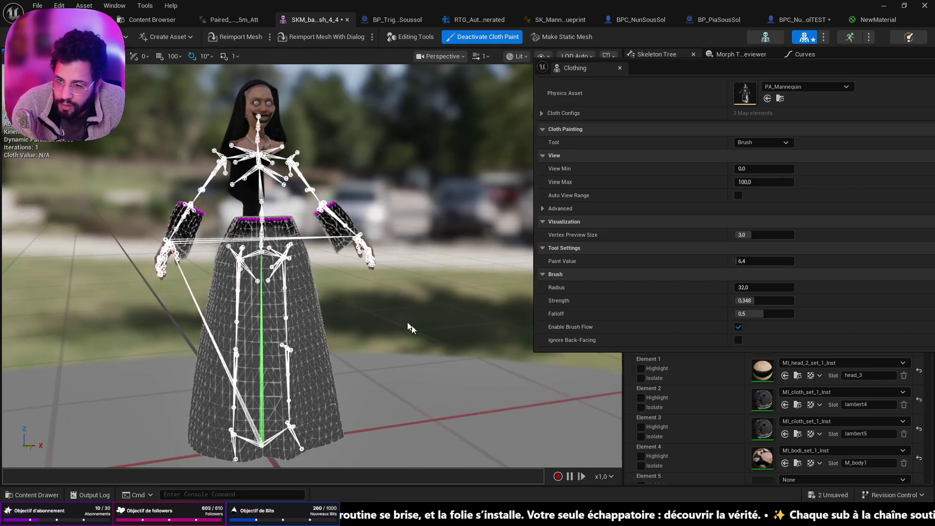
key(ctrl+s)
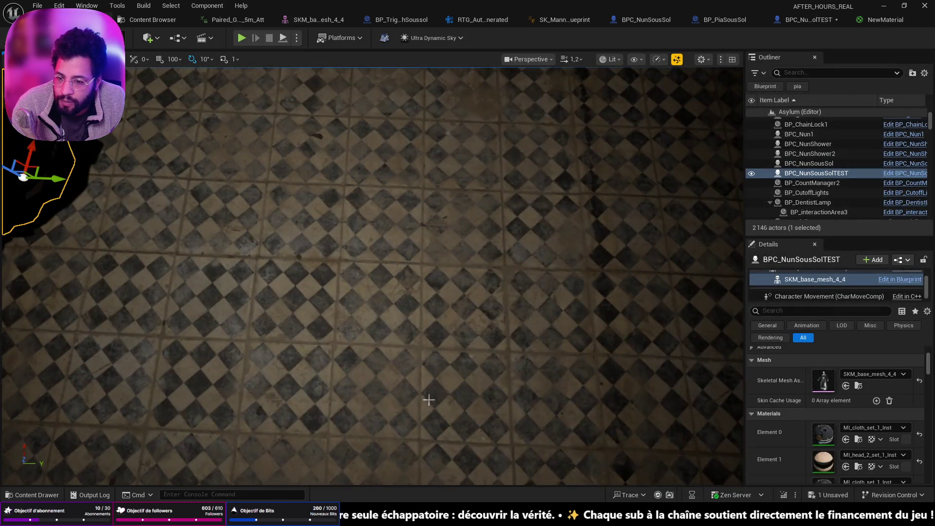
right_click(425, 396)
Play the Asylum level from the chosen floor spot, stop it, and fly toward the nun.
click(454, 394)
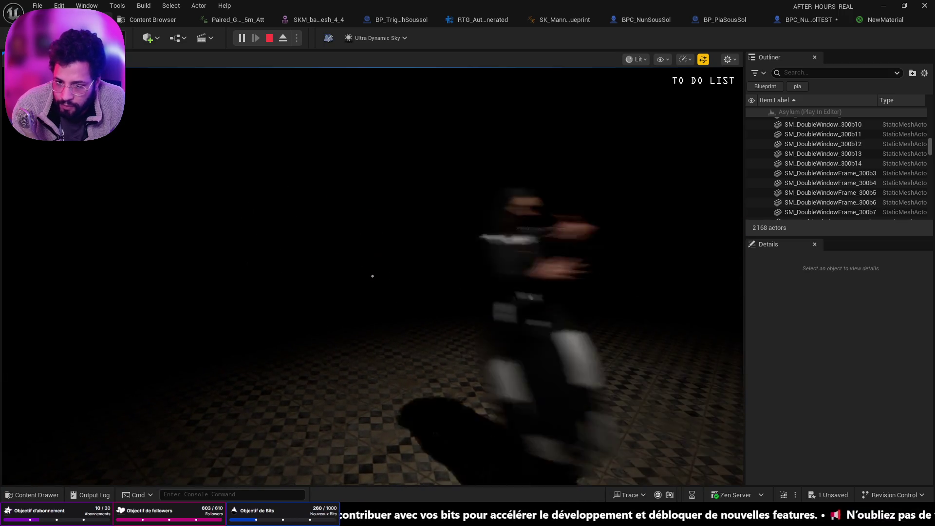
key(Escape)
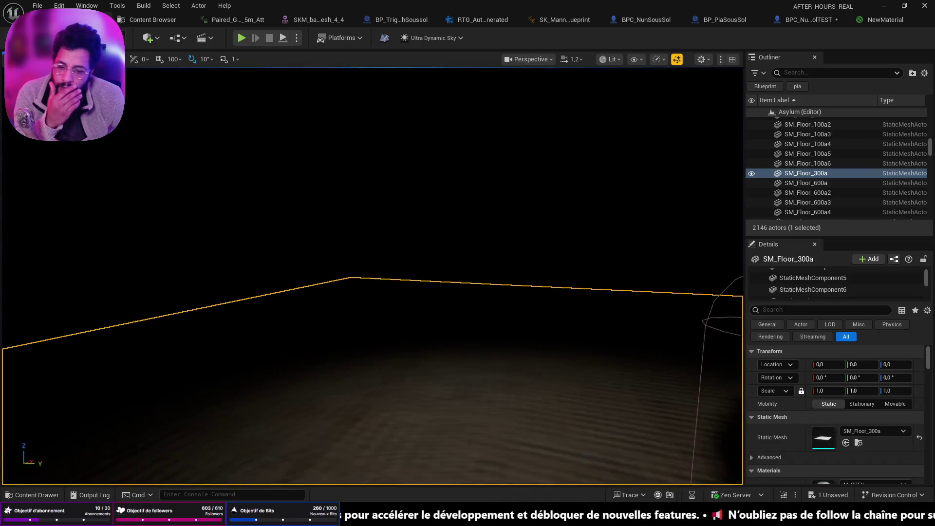
drag(491, 361, 492, 361)
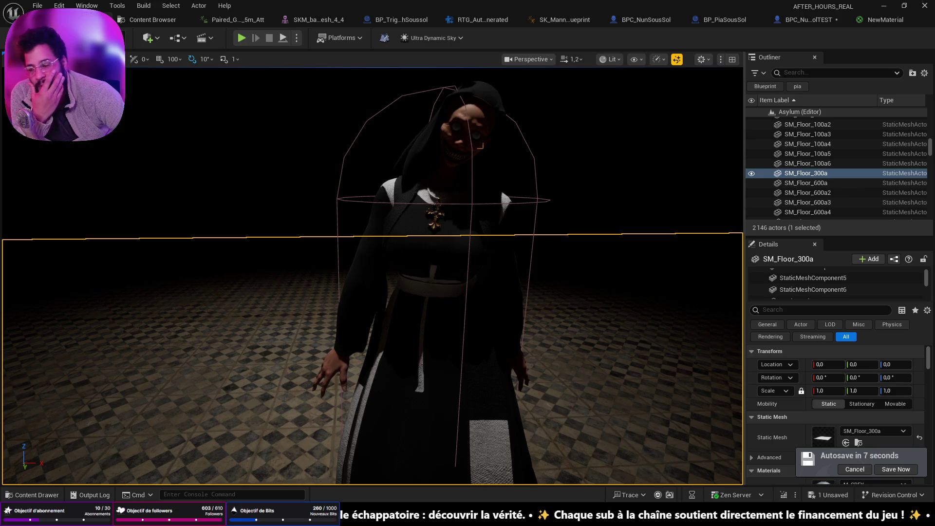
key(ctrl+space)
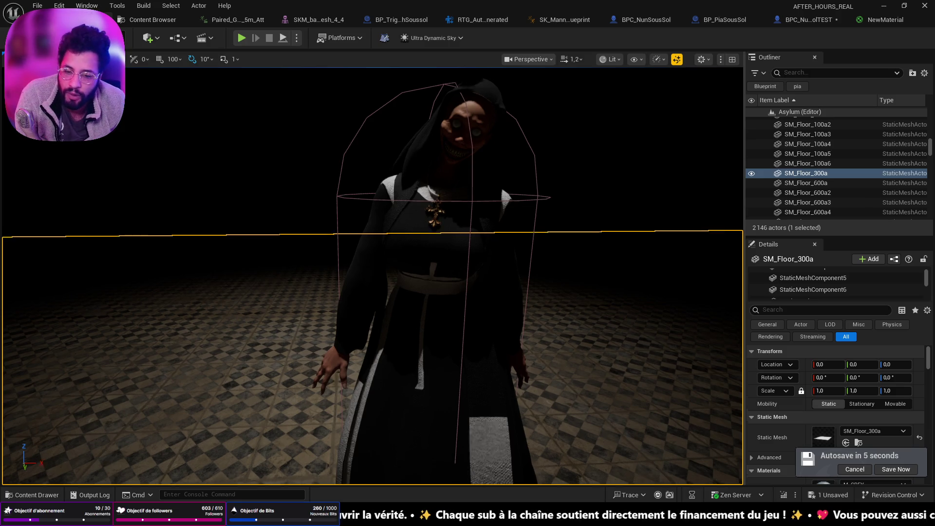
Frame the nun and tilt the viewport down onto the checkered floor.
scroll(75, 411, up, 10)
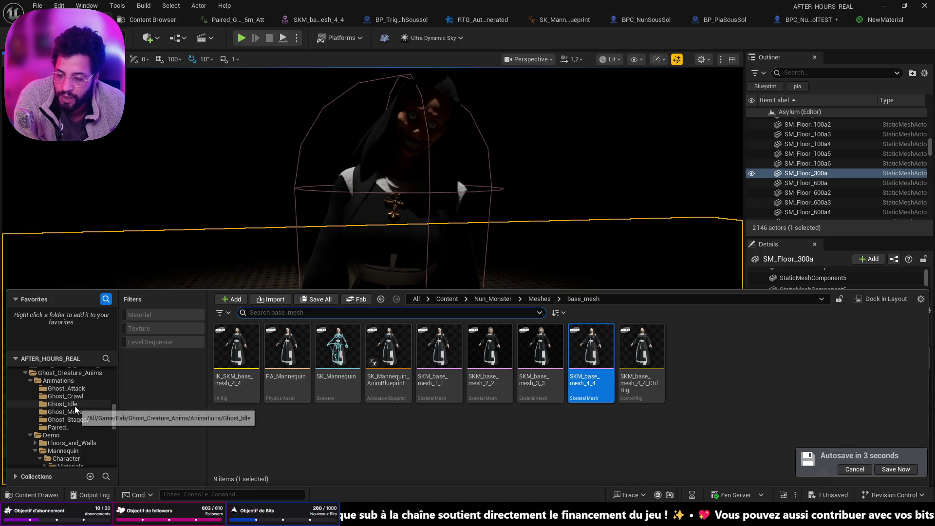
scroll(75, 409, up, 5)
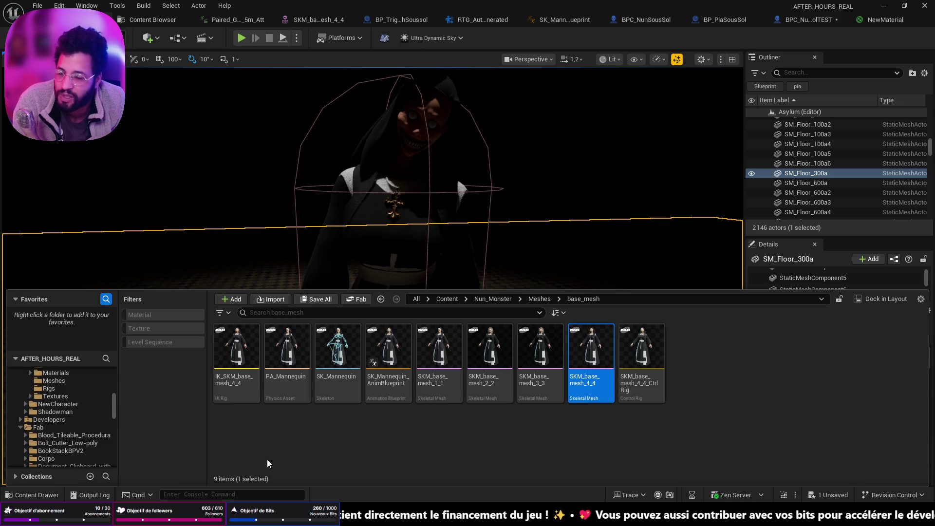
key(f)
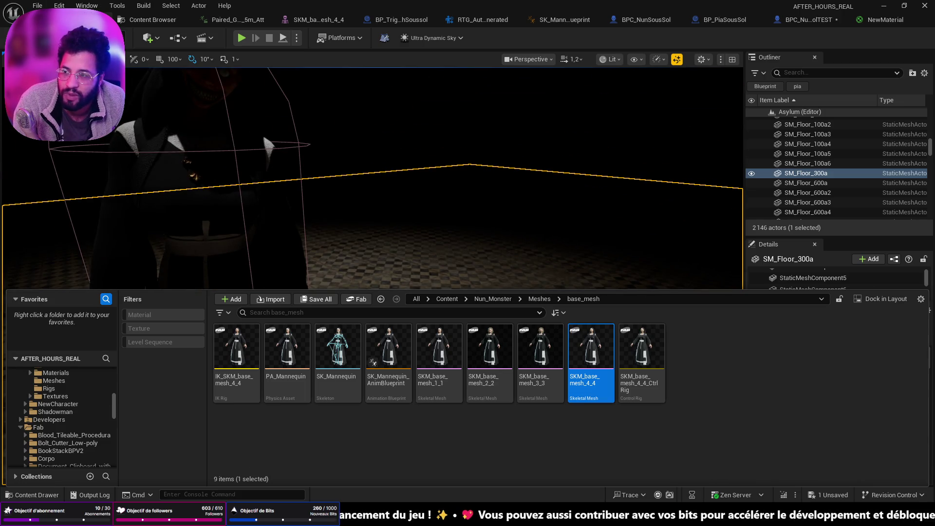
scroll(373, 178, down, 5)
drag(363, 273, 364, 273)
drag(394, 155, 394, 205)
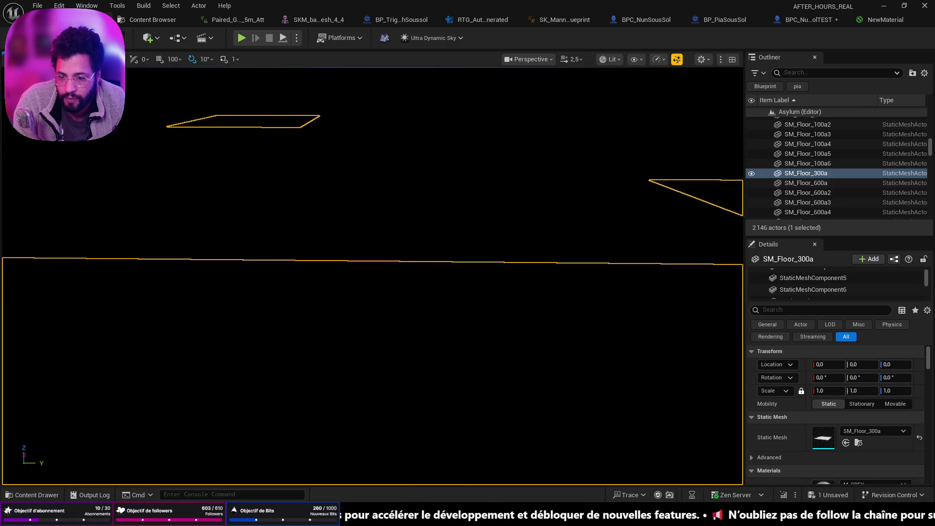
Open the Content Drawer and navigate back up to the Nun_Monster folder.
key(ctrl+space)
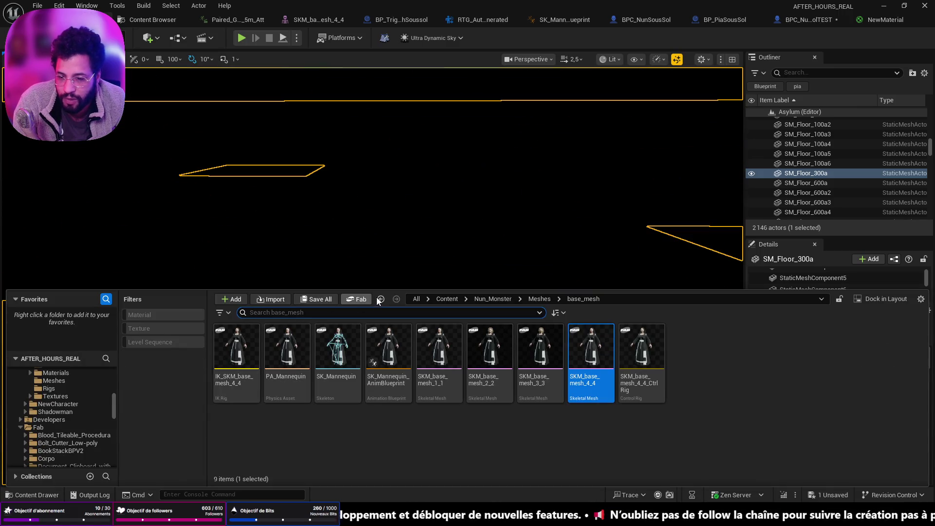
click(381, 299)
click(381, 299)
click(334, 345)
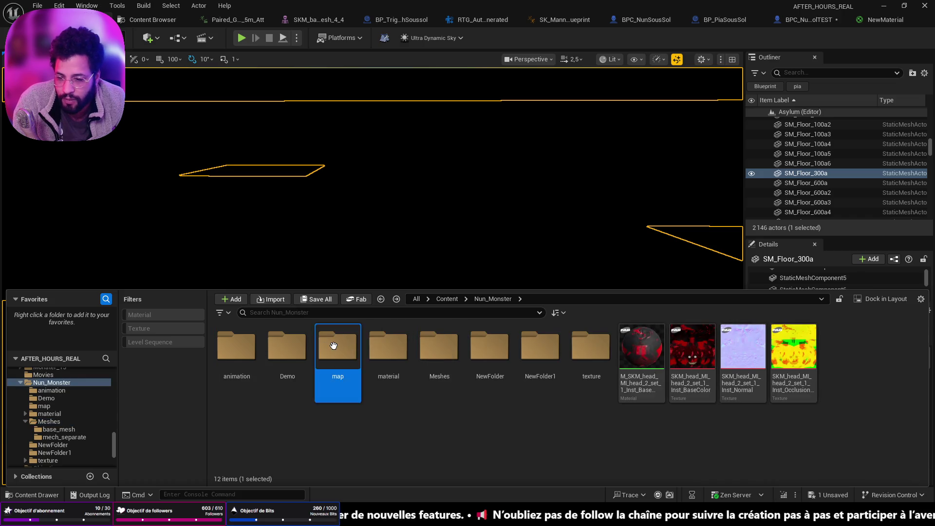
Open the Nun_Monster level from the map folder, saving the changed test blueprint.
double_click(334, 346)
double_click(237, 346)
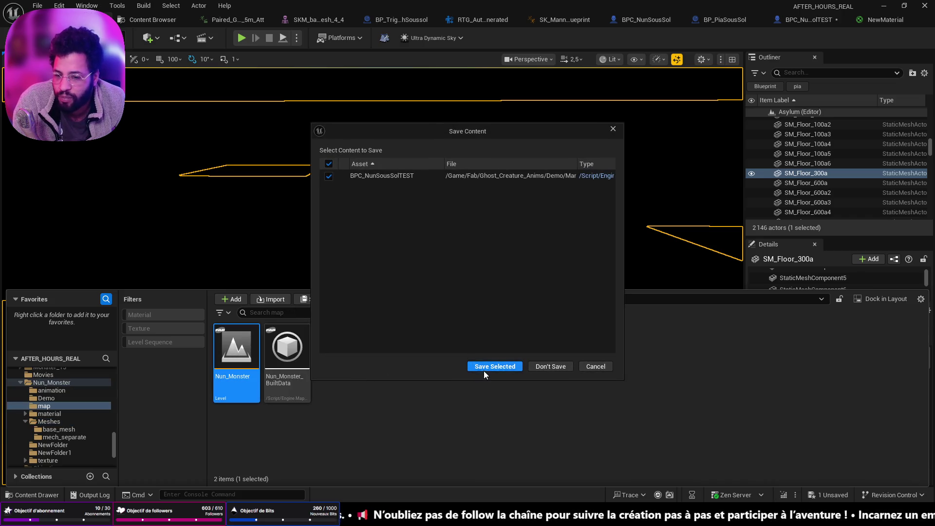
click(483, 369)
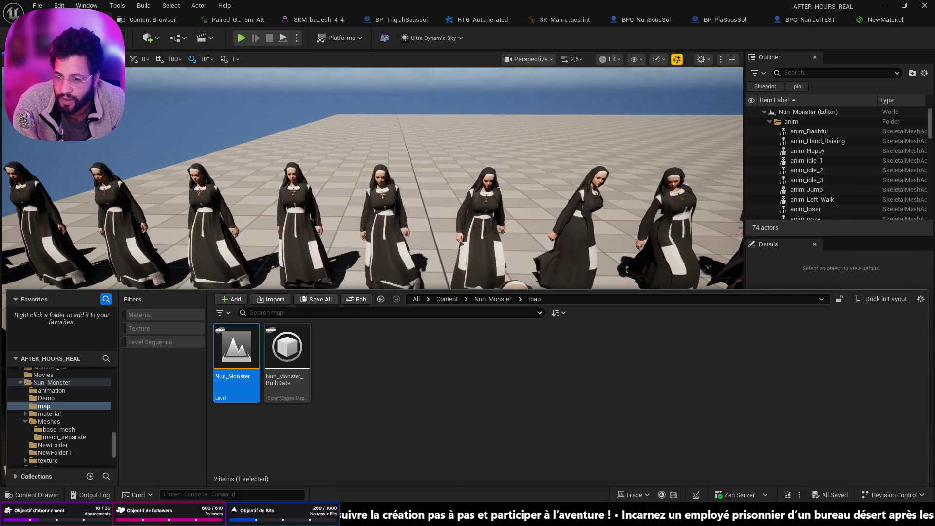
Play Nun_Monster from a floor spot, stop, then frame the floor and rows of nuns.
right_click(470, 438)
click(494, 430)
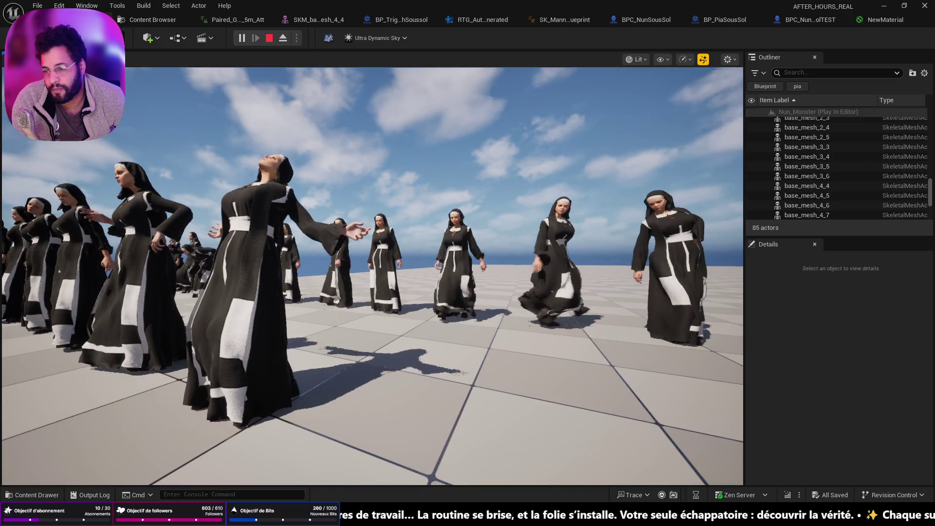
key(Escape)
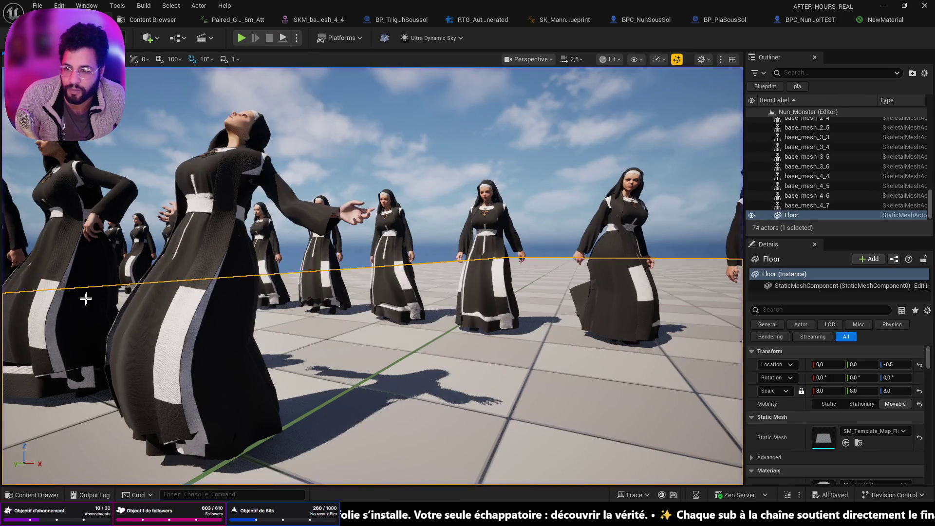
drag(216, 302, 326, 431)
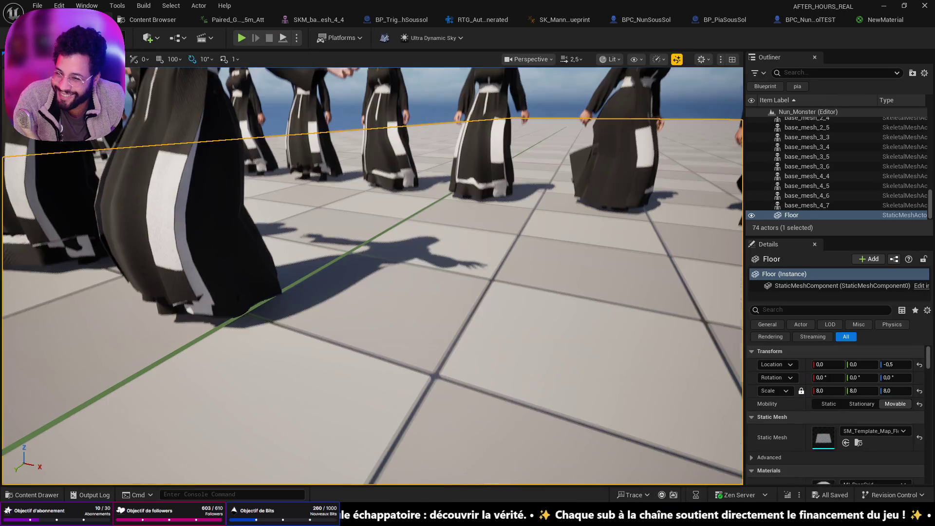
key(f)
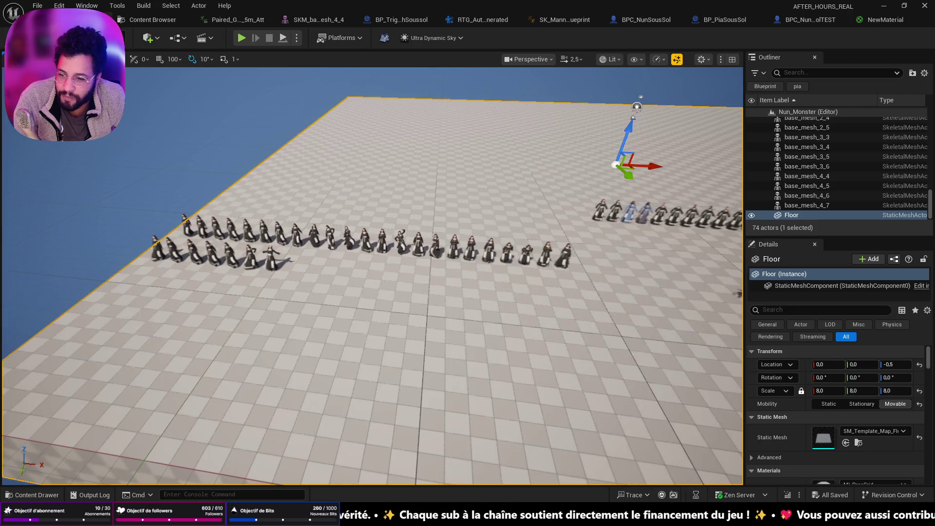
mouse_move(411, 387)
mouse_down()
mouse_move(424, 351)
mouse_move(412, 387)
mouse_up()
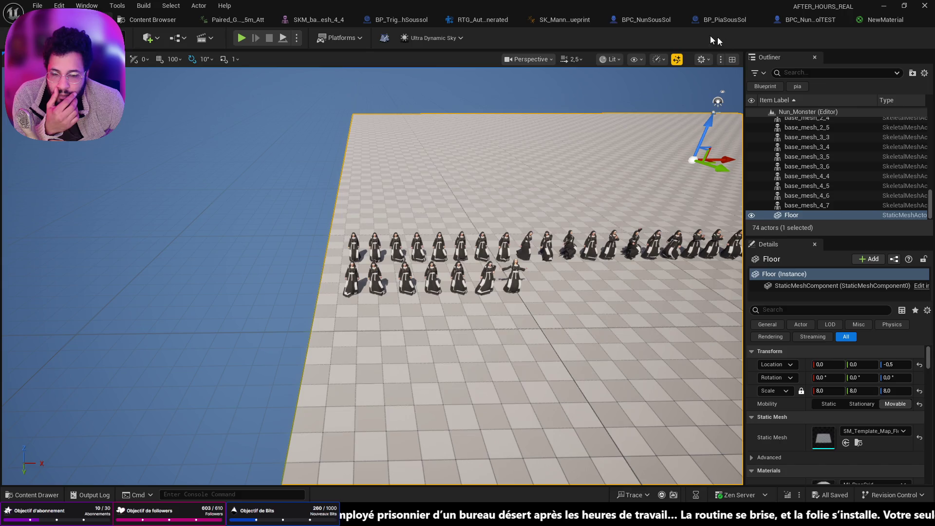
click(661, 62)
Set viewport Shadows scalability to Medium, then play the Nun_Monster level from a floor spot.
click(644, 65)
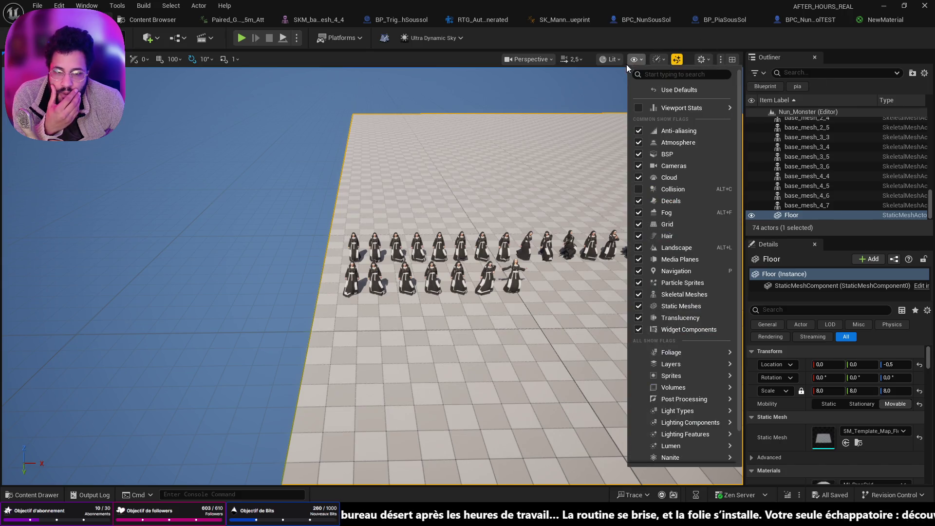
click(701, 59)
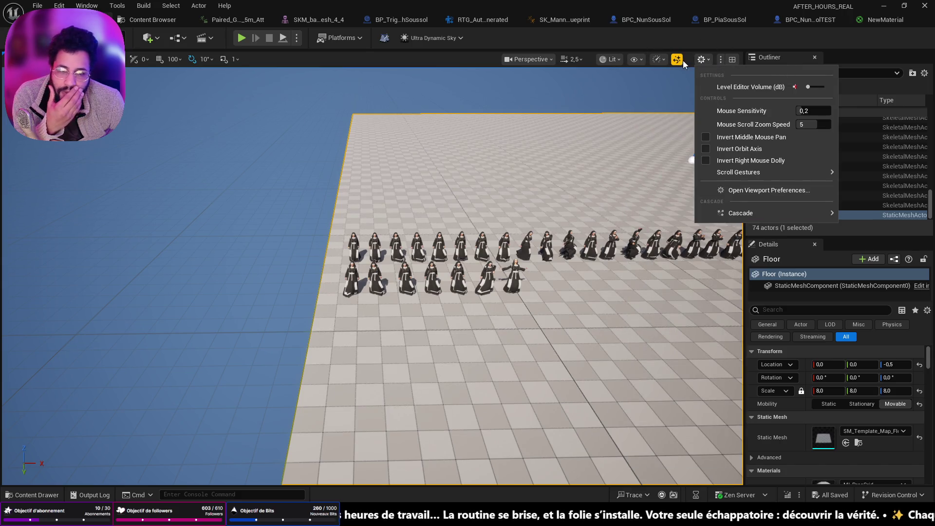
click(639, 63)
click(662, 60)
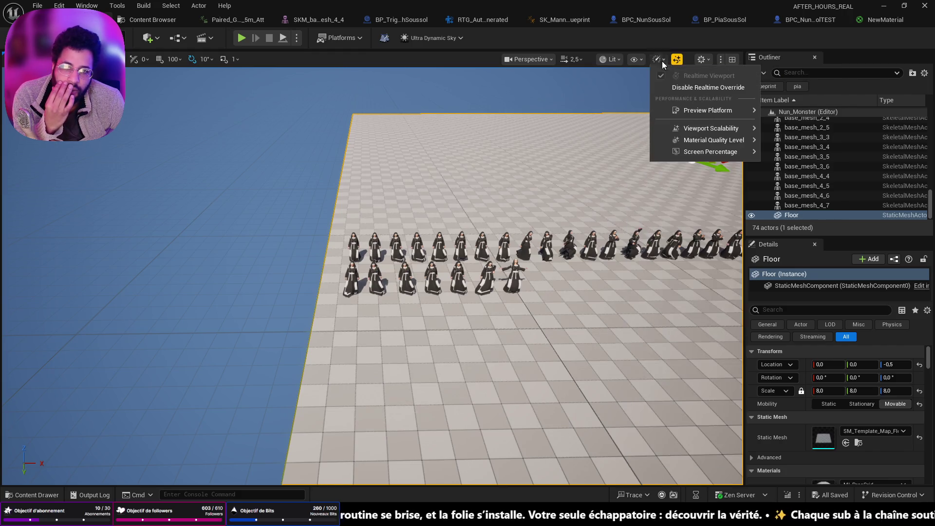
click(662, 61)
mouse_move(709, 128)
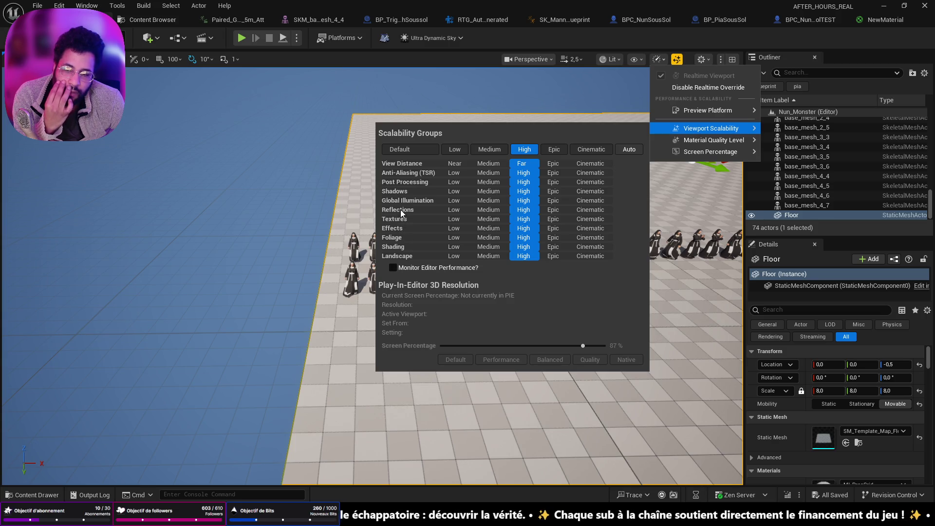
key(f)
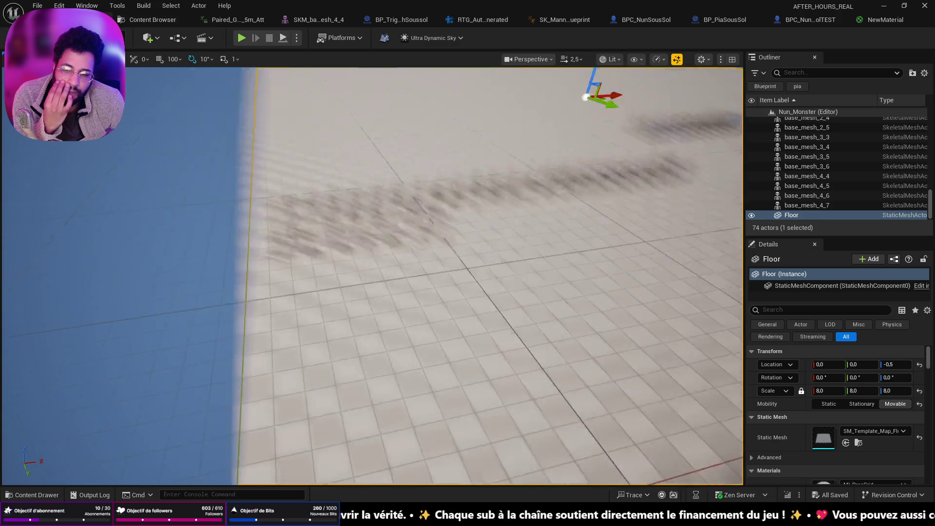
click(658, 59)
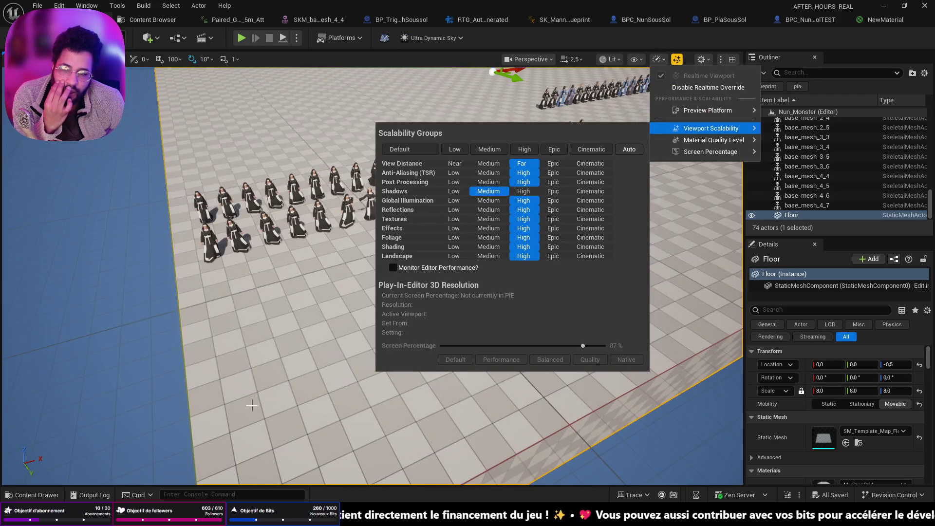
right_click(252, 404)
click(311, 398)
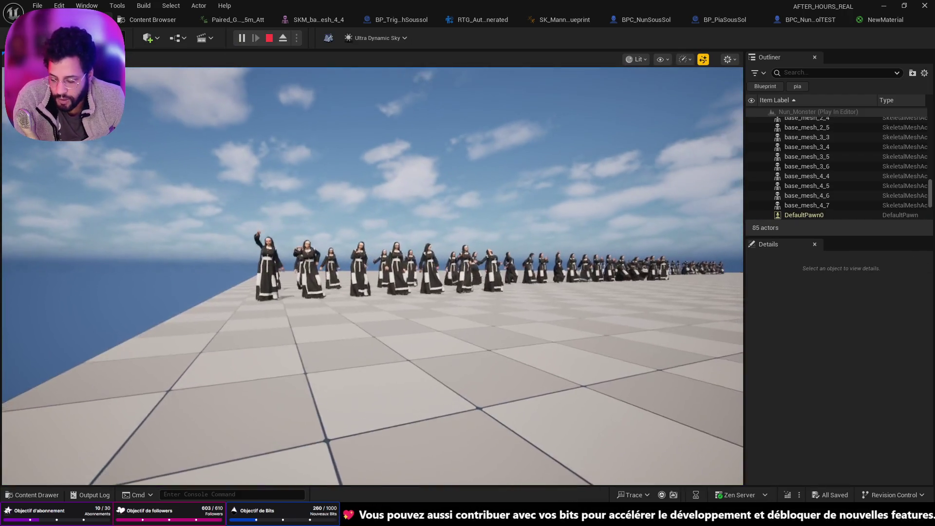
Fly around the nuns with W, A and D to inspect their robes, then stop playing.
key(w)
key(d)
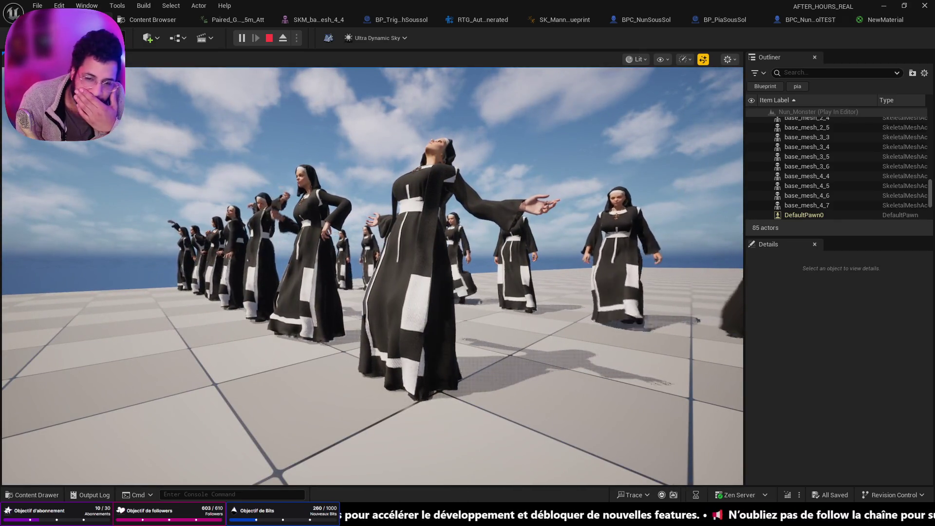
key(d)
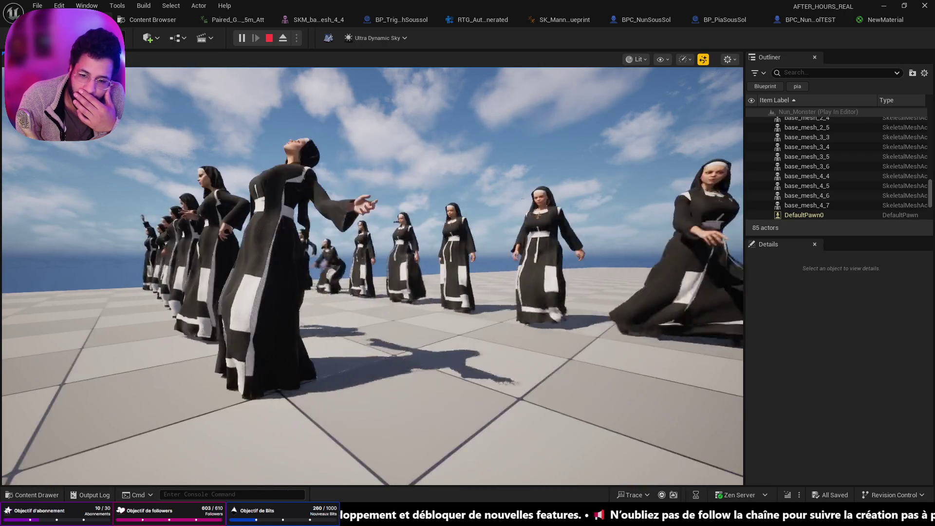
key(a)
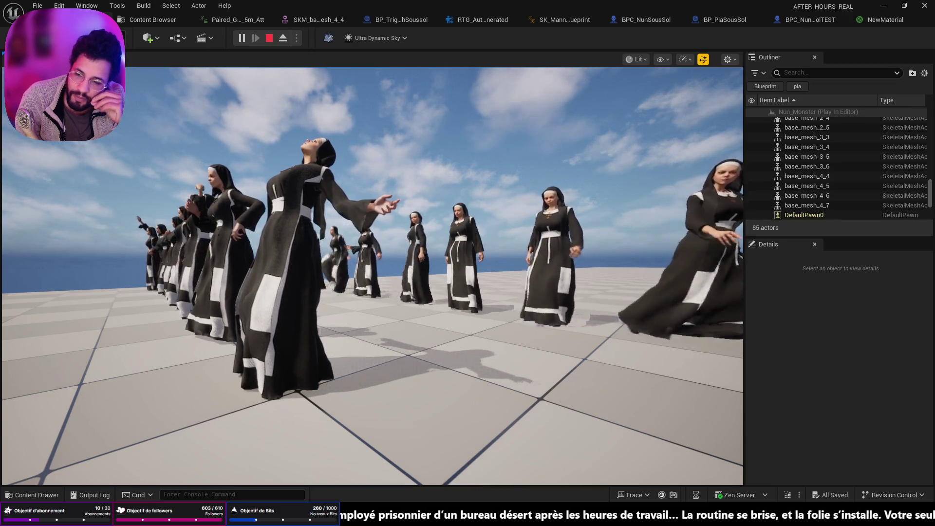
key(Escape)
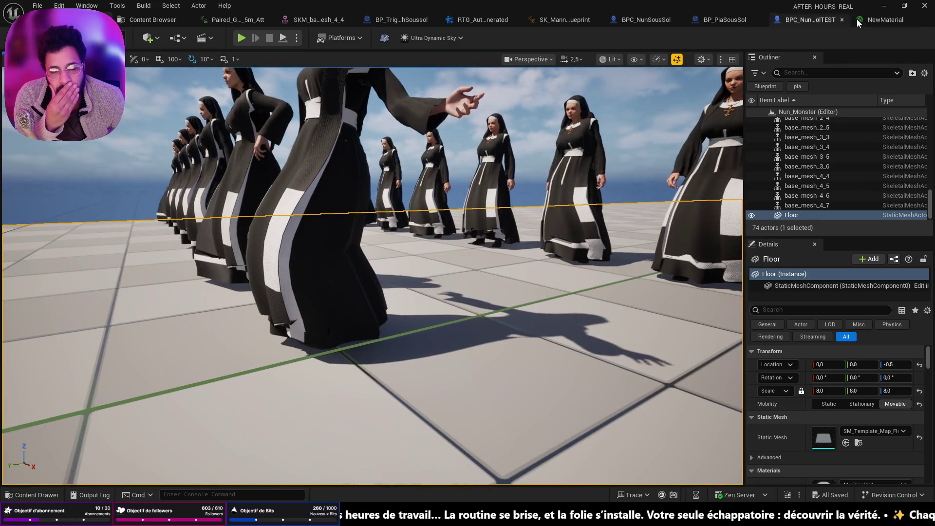
Tick Disable Cloth Simulation on the anim_prays_5 nun using a 'cl' Details search.
click(807, 20)
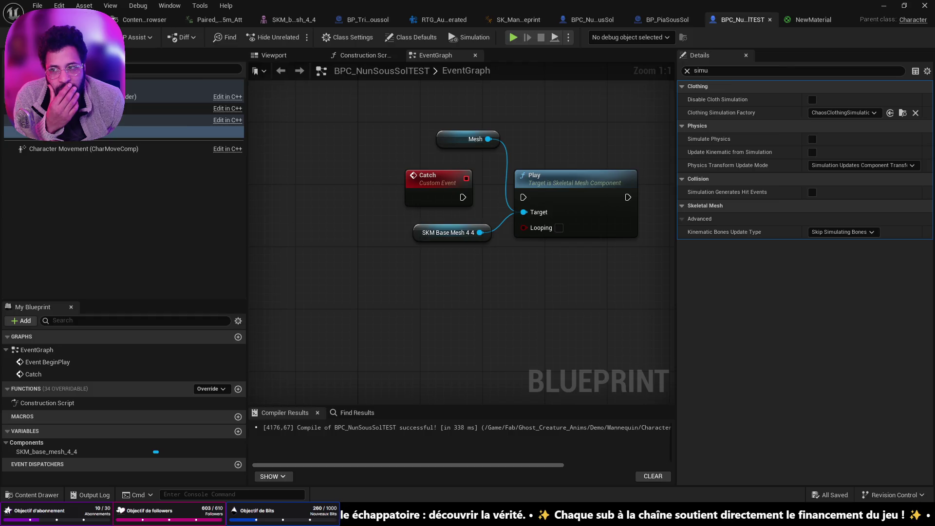
click(73, 20)
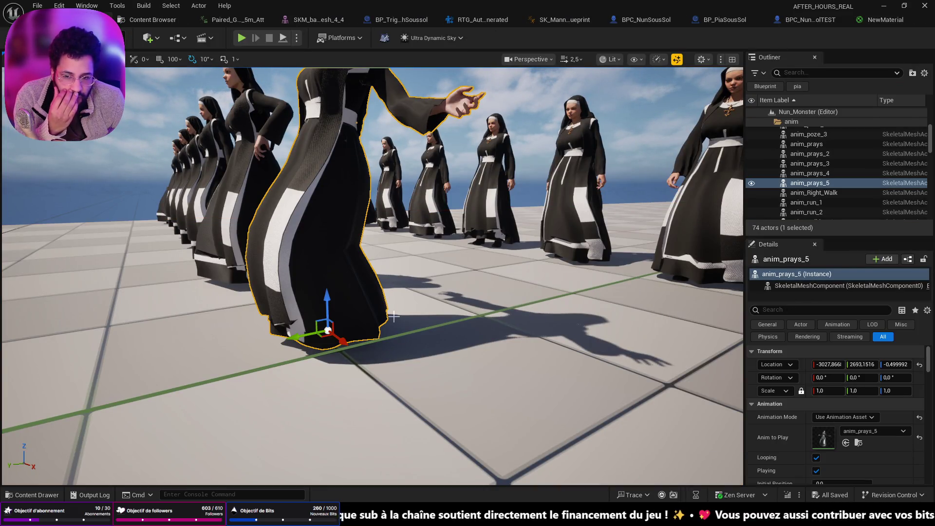
click(792, 309)
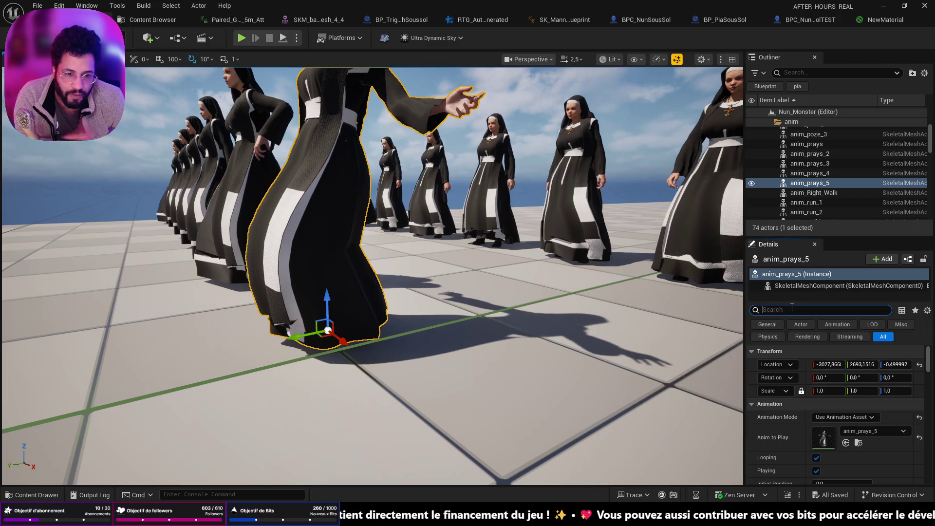
text(cloth)
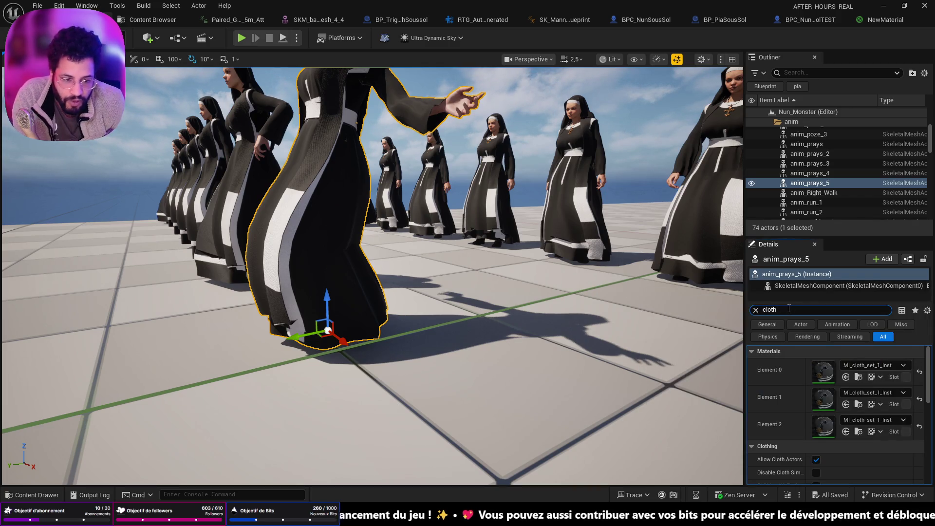
scroll(849, 463, down, 3)
scroll(850, 462, down, 2)
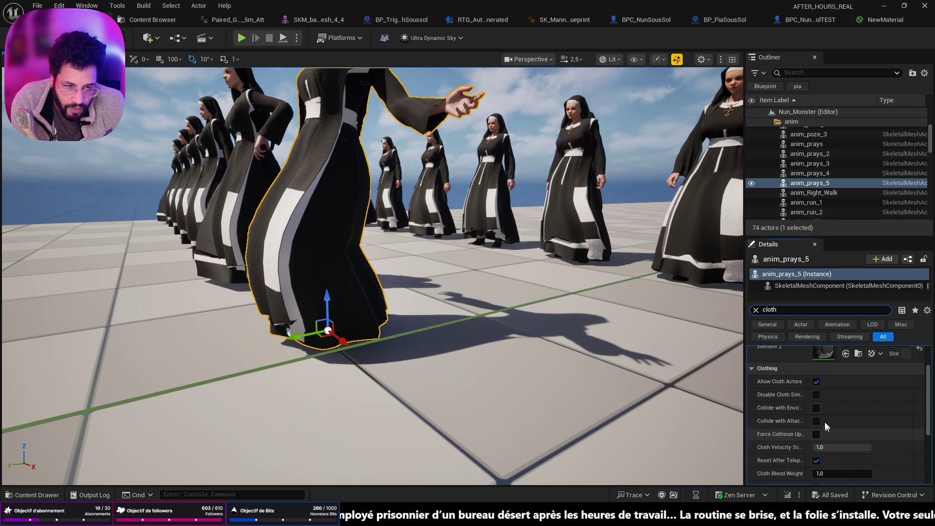
click(816, 394)
scroll(676, 397, up, 5)
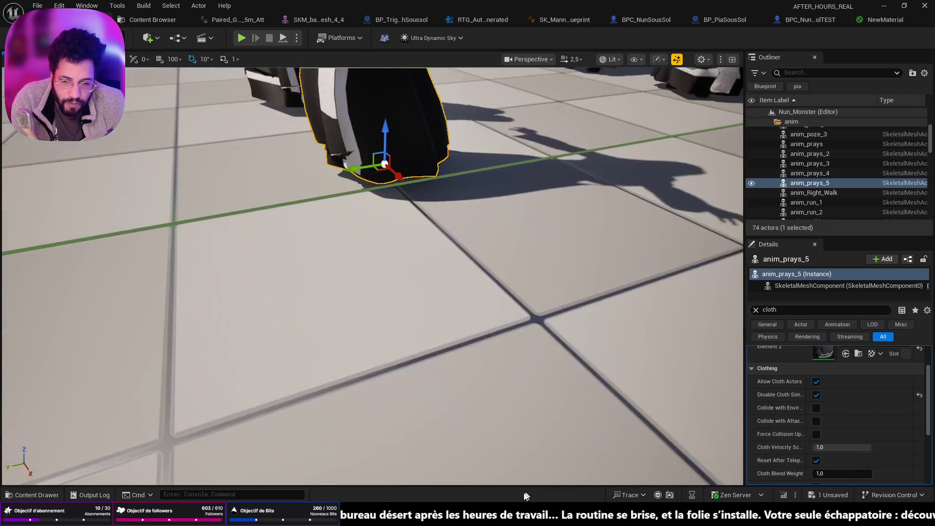
Play-test the Nun_Monster level from a floor spot, then stop the test.
right_click(516, 134)
click(481, 346)
key(alt+p)
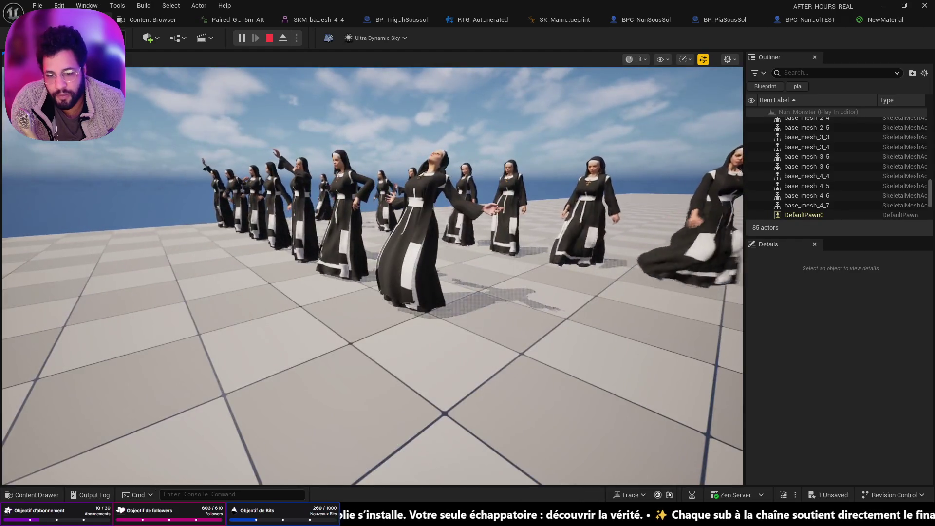
key(Escape)
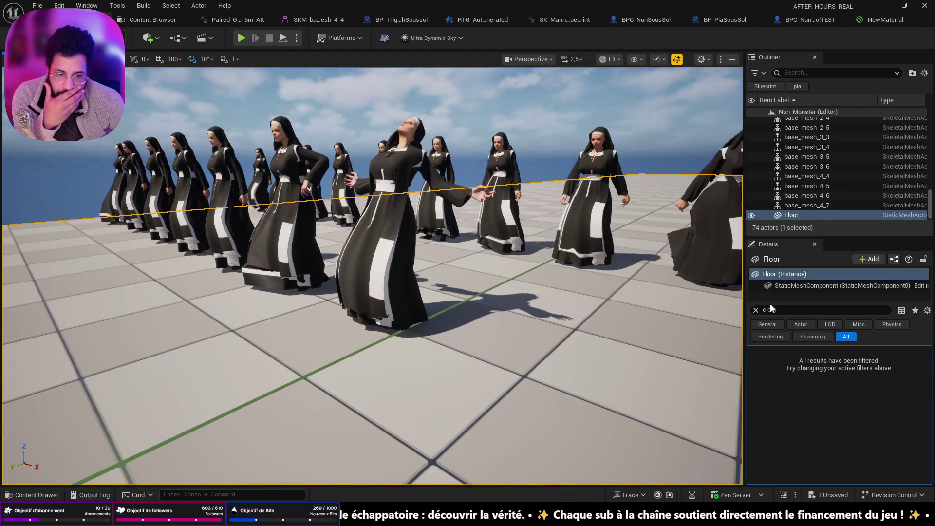
Turn off Dynamic Shadow on the Floor using a 'cast' Details search.
click(757, 311)
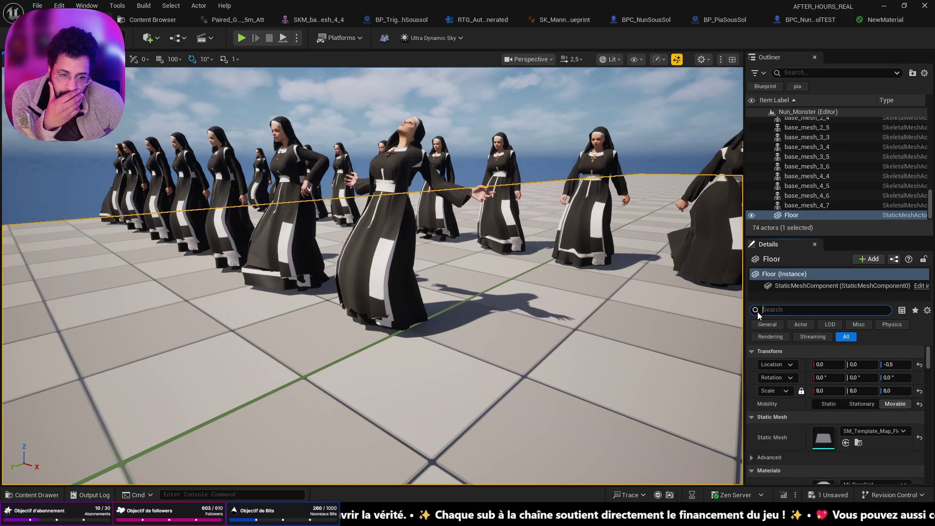
scroll(841, 440, down, 2)
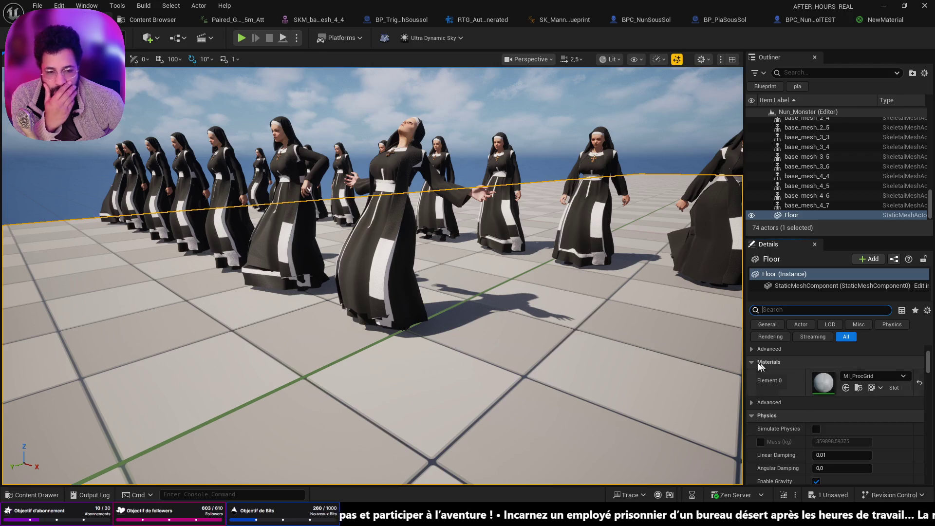
scroll(789, 372, down, 1)
scroll(797, 455, down, 1)
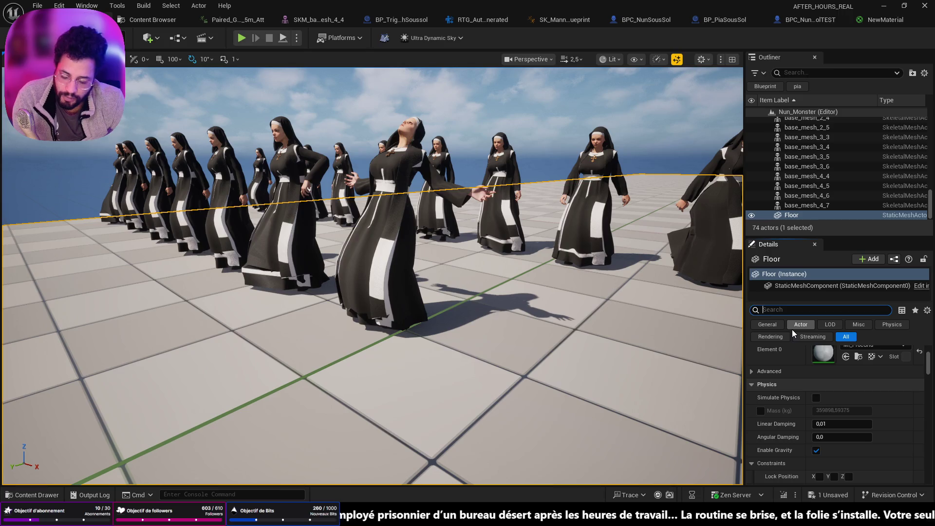
text(cast)
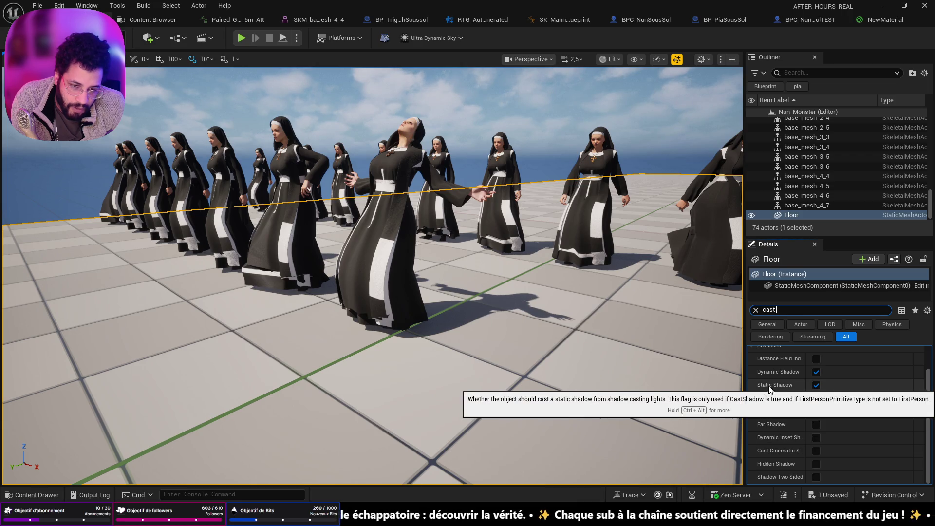
click(817, 372)
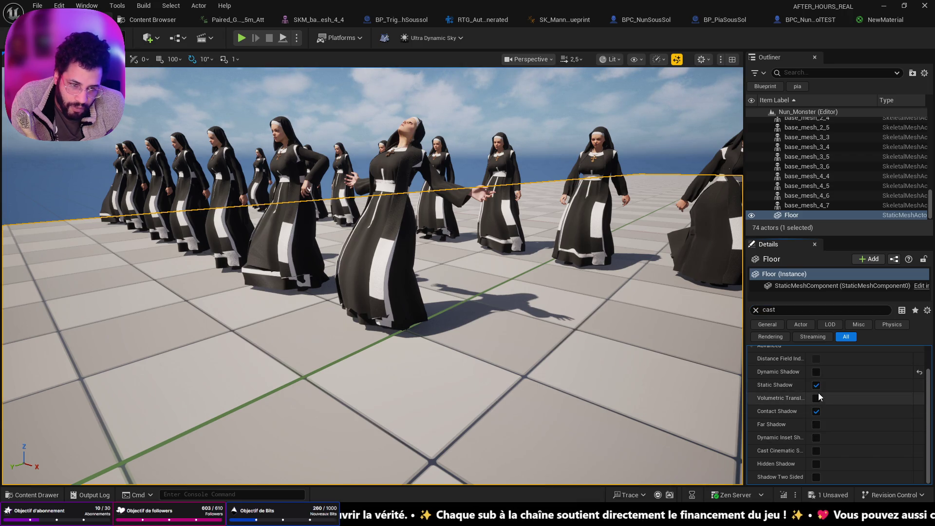
Play-test the level from a spot on the floor, then stop.
right_click(488, 479)
click(533, 460)
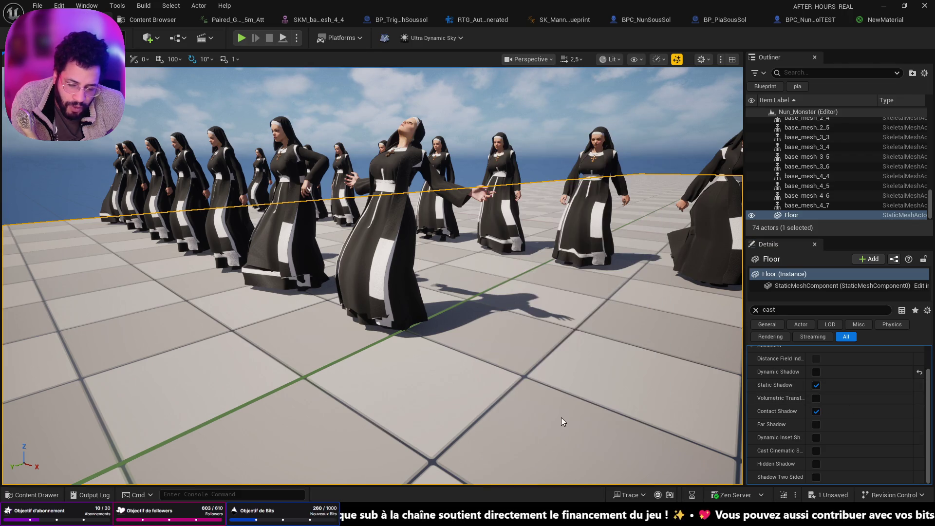
key(Escape)
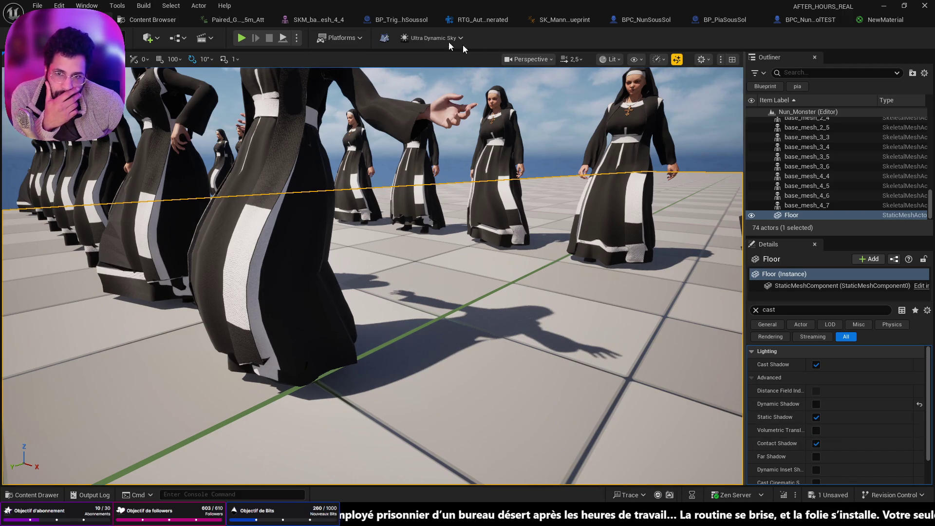
Run a quick play-test, stop it, and start simulating in the editor.
click(241, 38)
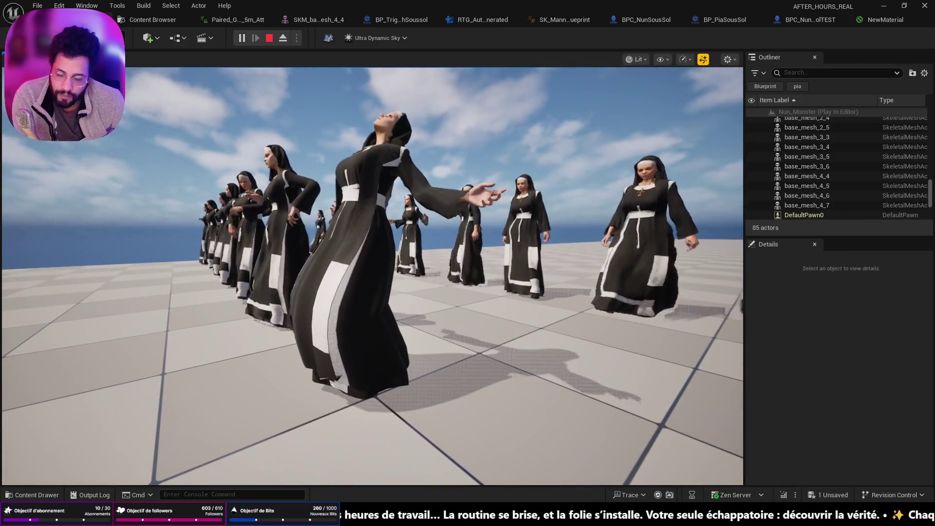
click(269, 38)
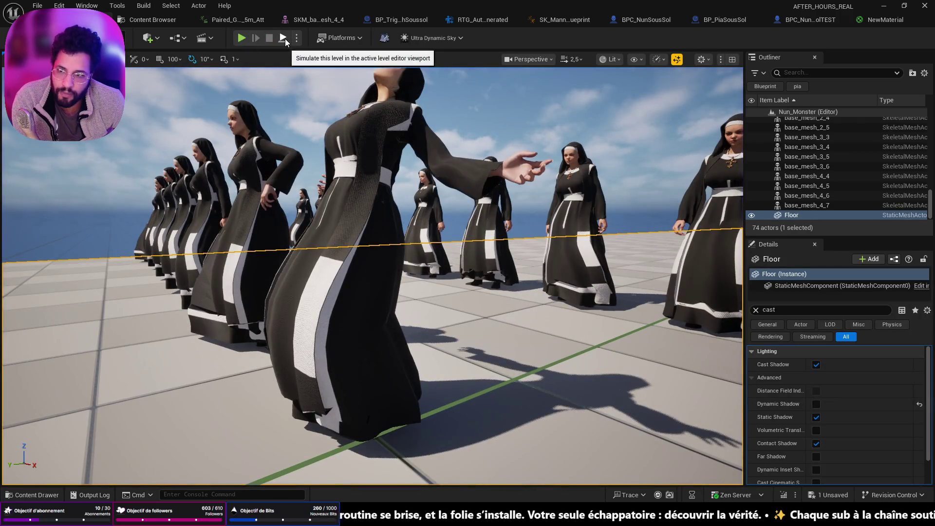
key(alt+s)
Untick Contact, Dynamic and Cast Shadow on anim_prays_5, save the level, and stop simulating.
click(367, 352)
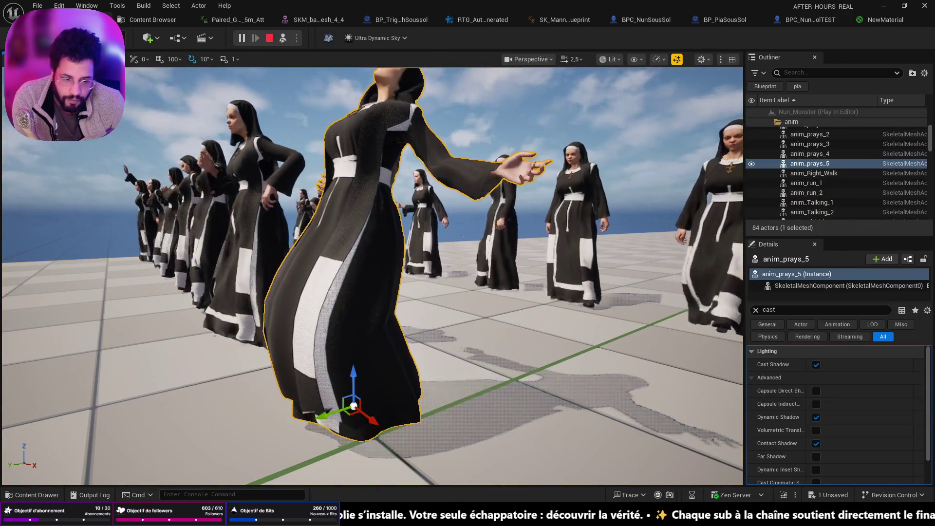
click(816, 444)
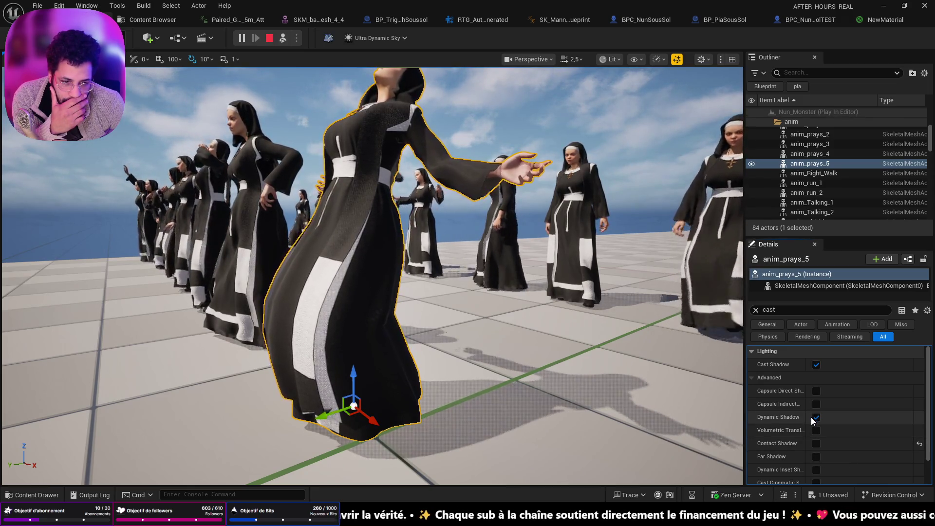
click(816, 417)
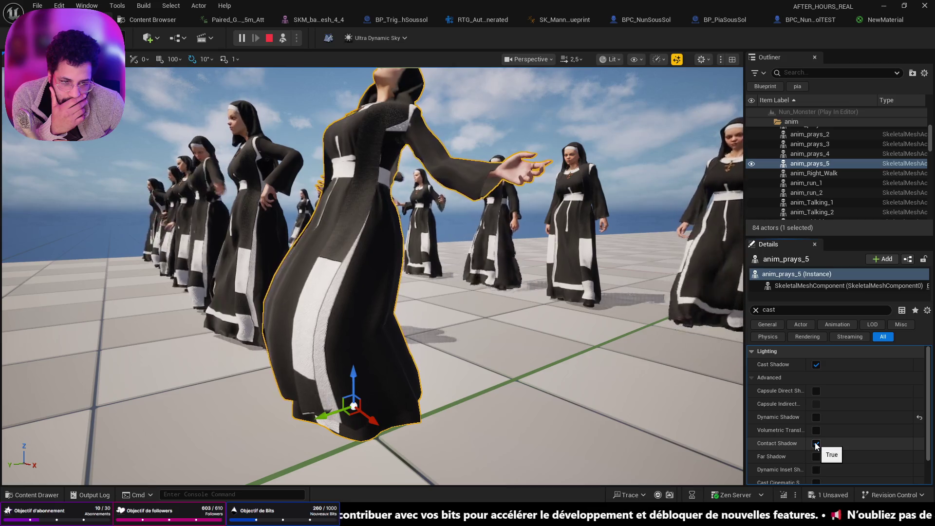
click(817, 365)
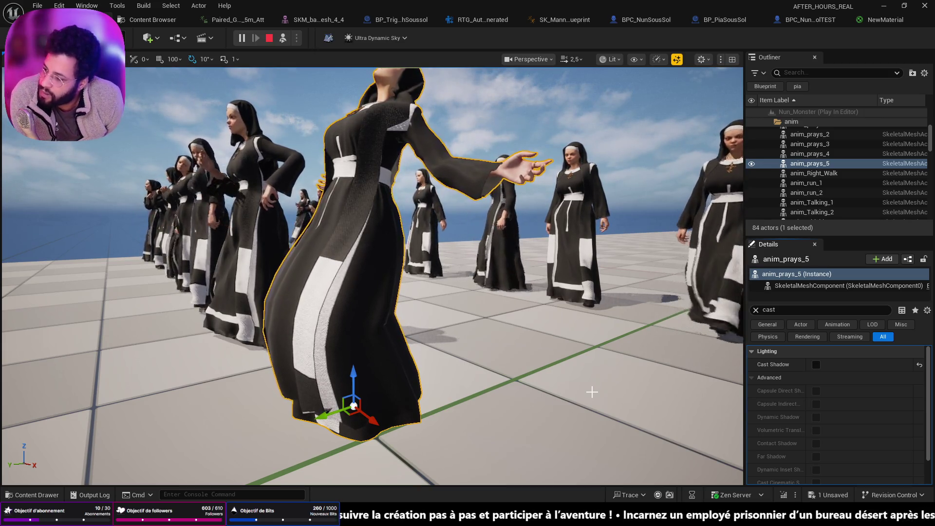
drag(592, 392, 412, 267)
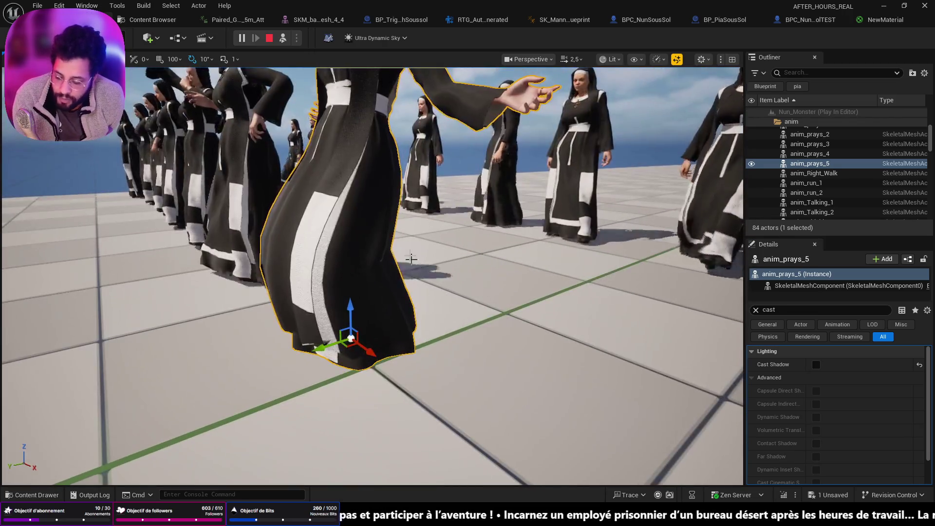
key(ctrl+s)
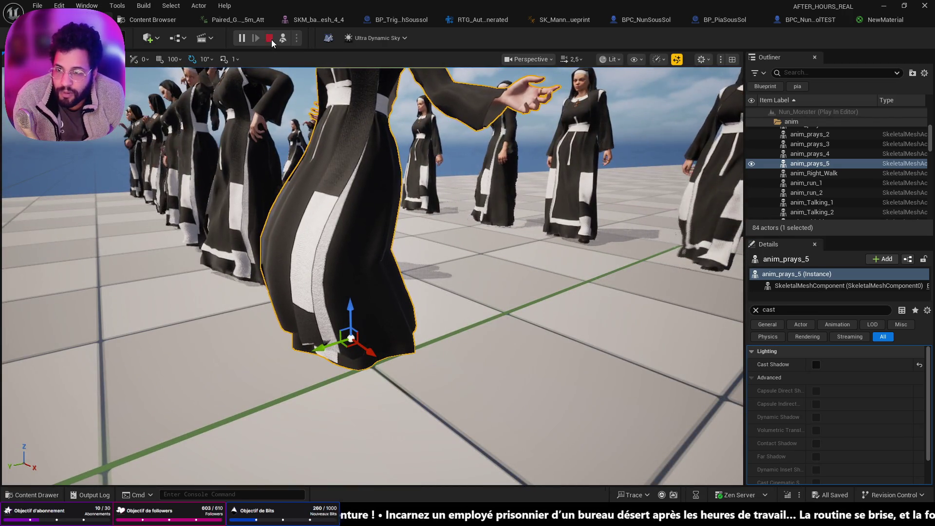
click(271, 40)
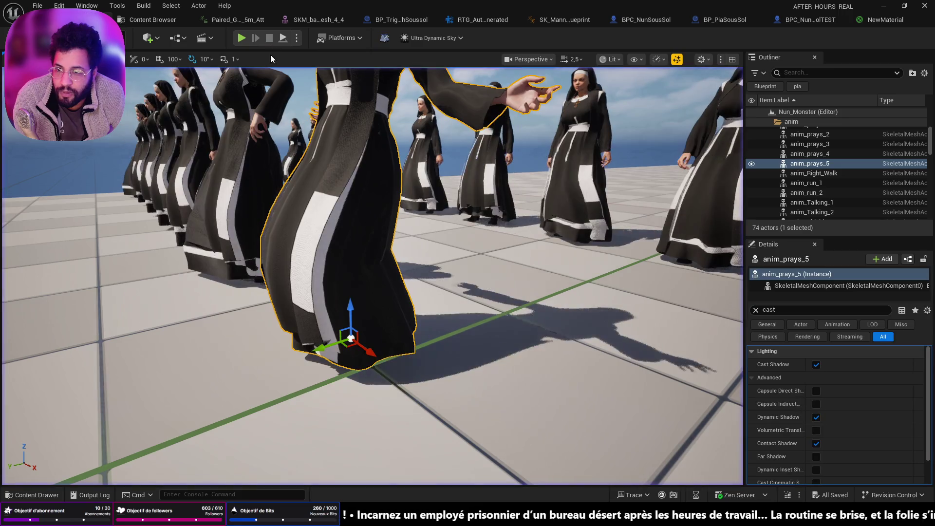
Switch play mode to Standalone Game and play-test the nuns in the game window.
click(297, 38)
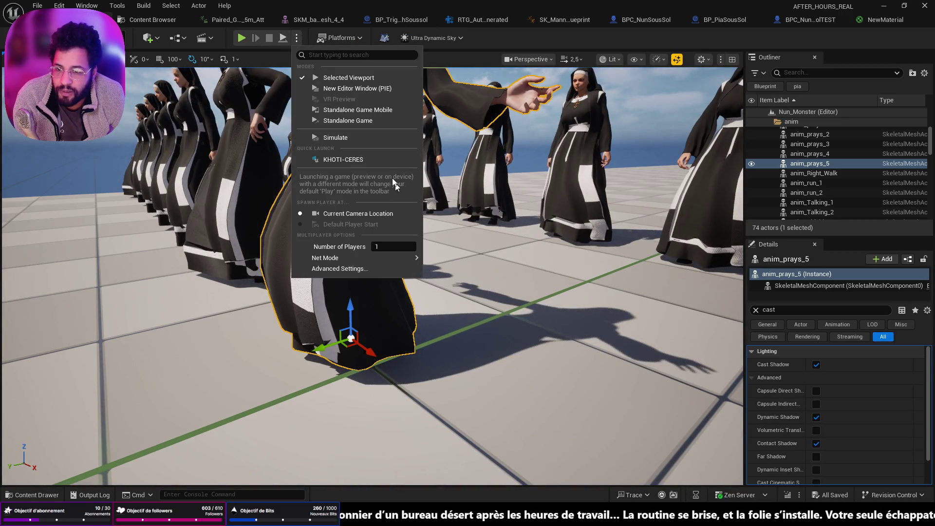
click(361, 121)
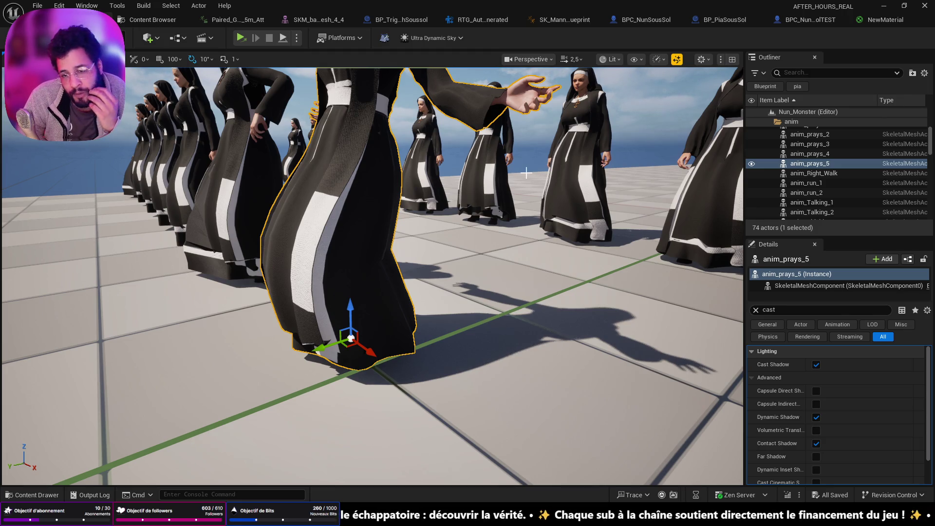
key(alt+p)
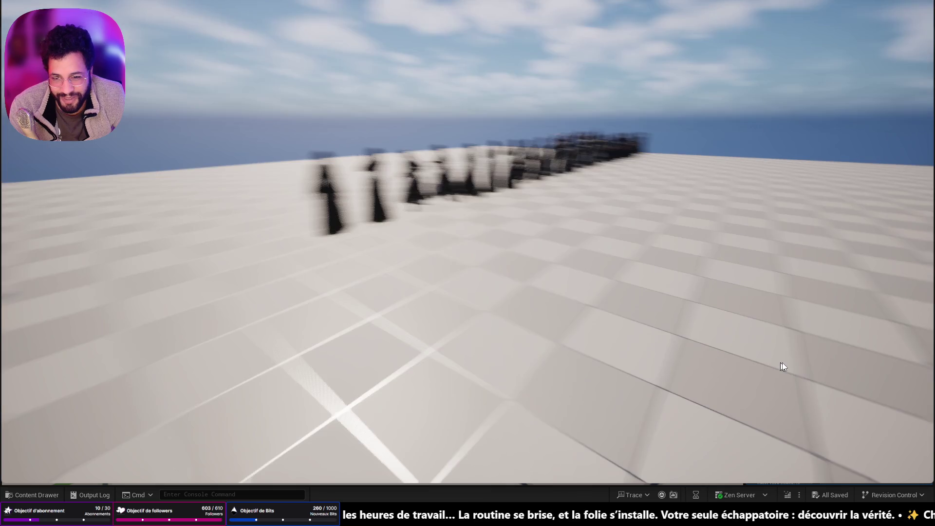
key(Escape)
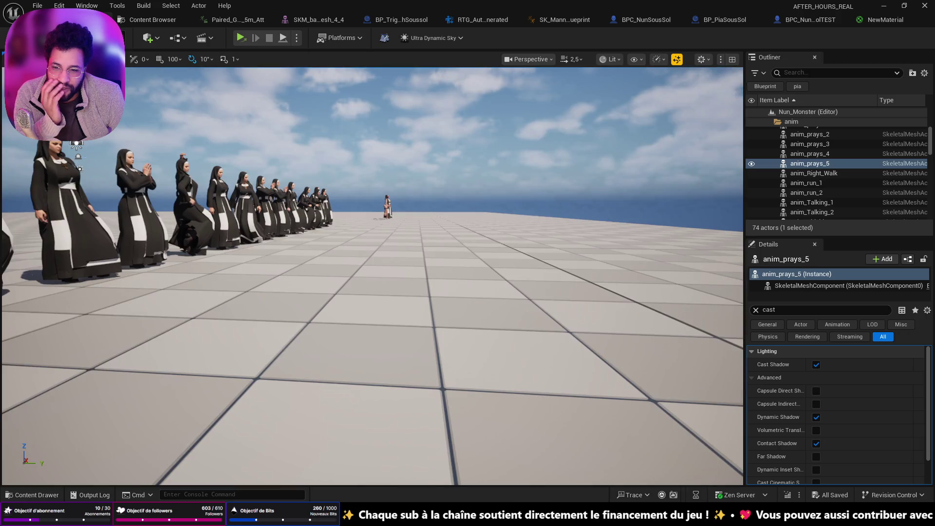
Frame the anim_prays_5 nun and orbit out to the line of nuns.
key(f)
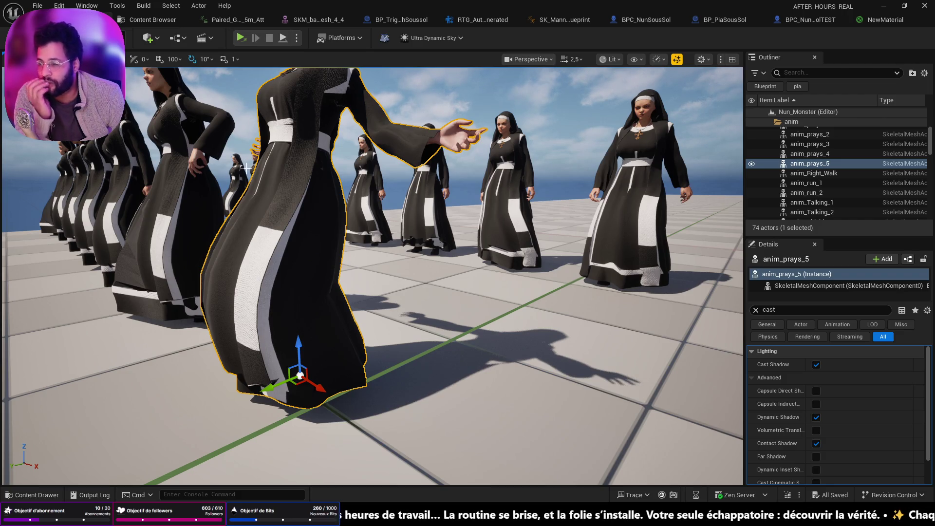
drag(251, 181, 439, 187)
key(f)
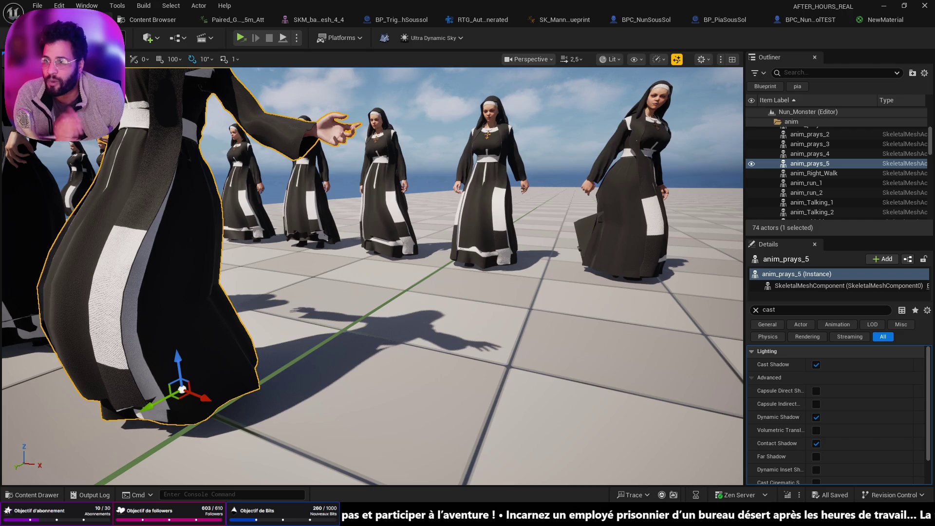
Open the Asylum level from recent levels and switch the viewport to Unlit.
click(46, 5)
mouse_move(160, 74)
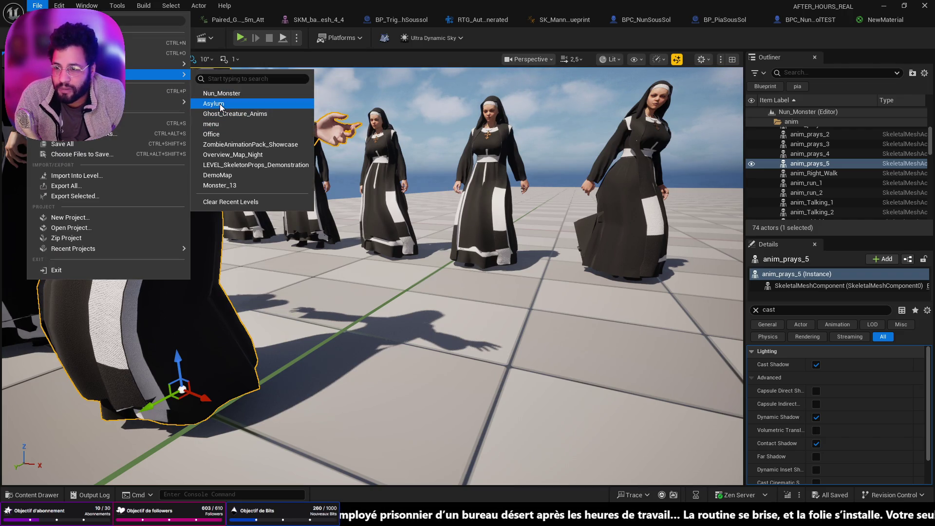
click(220, 107)
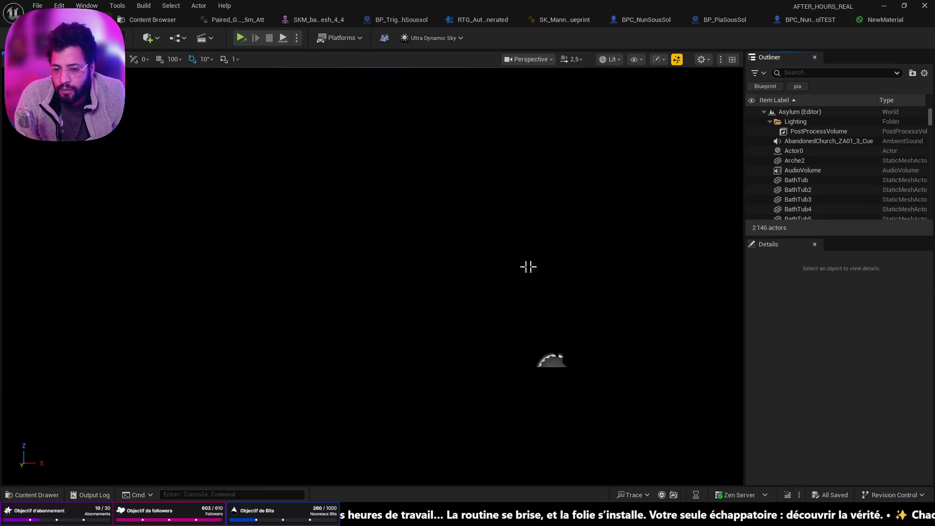
click(611, 59)
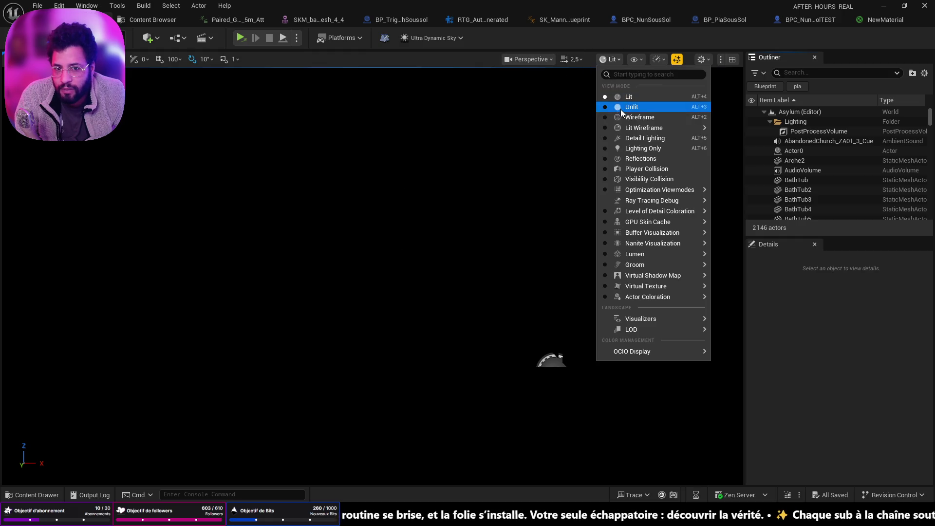
click(620, 106)
Fly into the tunnel, select the SecretPassage mesh, and run a quick play-test.
drag(429, 294, 451, 376)
scroll(430, 294, down, 2)
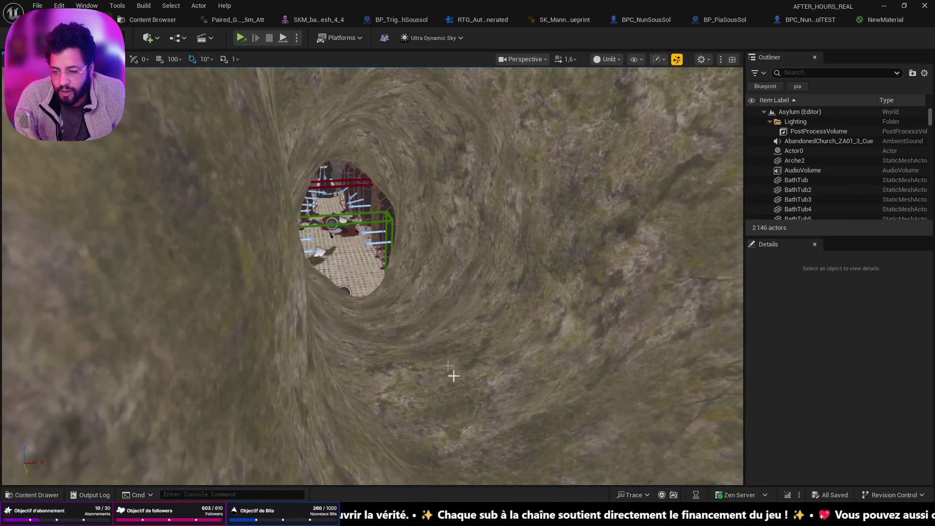
click(503, 438)
key(alt+p)
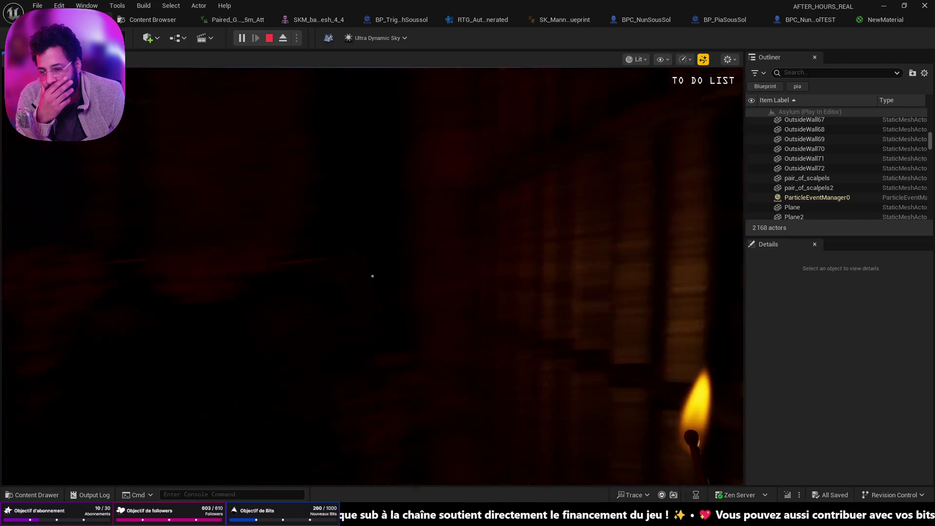
key(Escape)
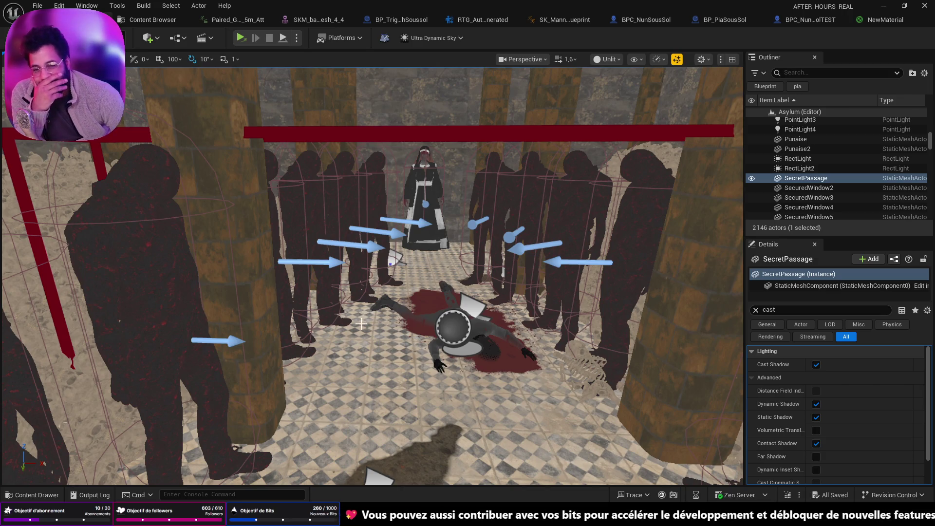
Select BPC_Nun1's character mesh component and frame the view on the nun.
click(442, 224)
click(807, 297)
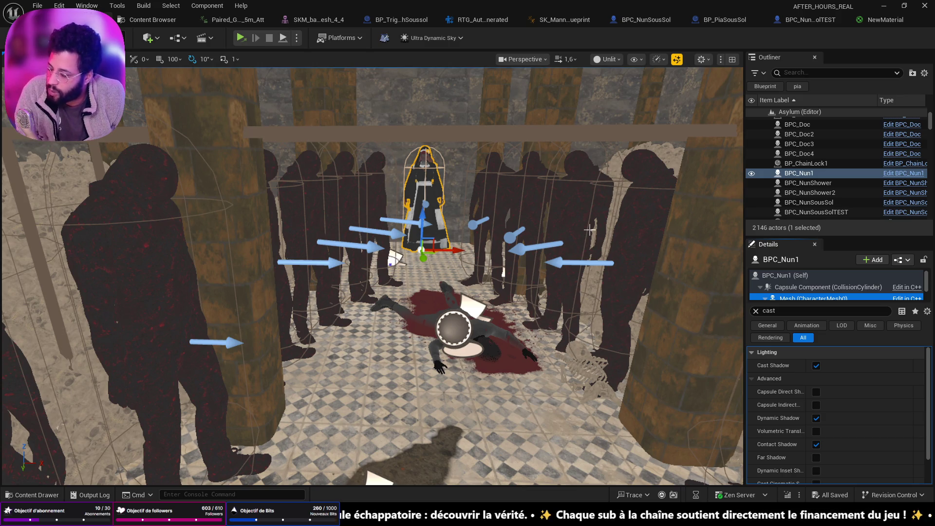
drag(579, 224, 519, 344)
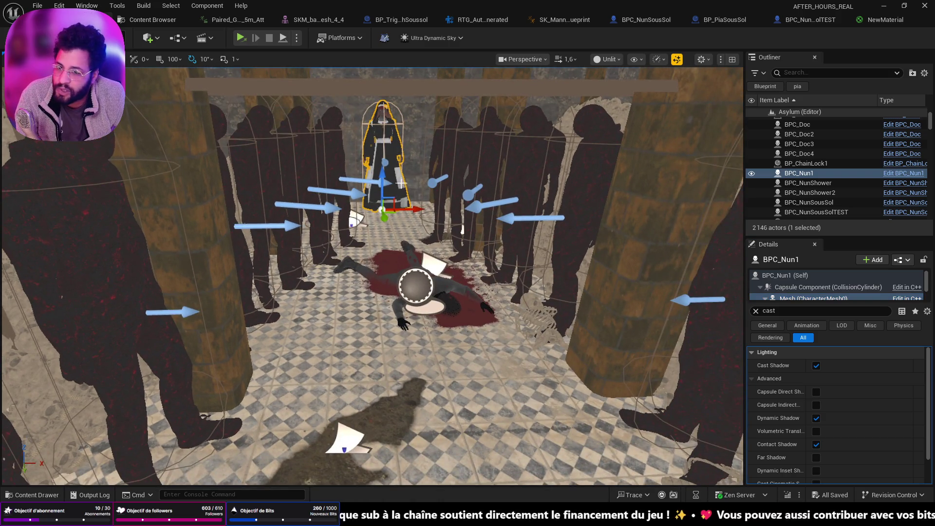
click(785, 310)
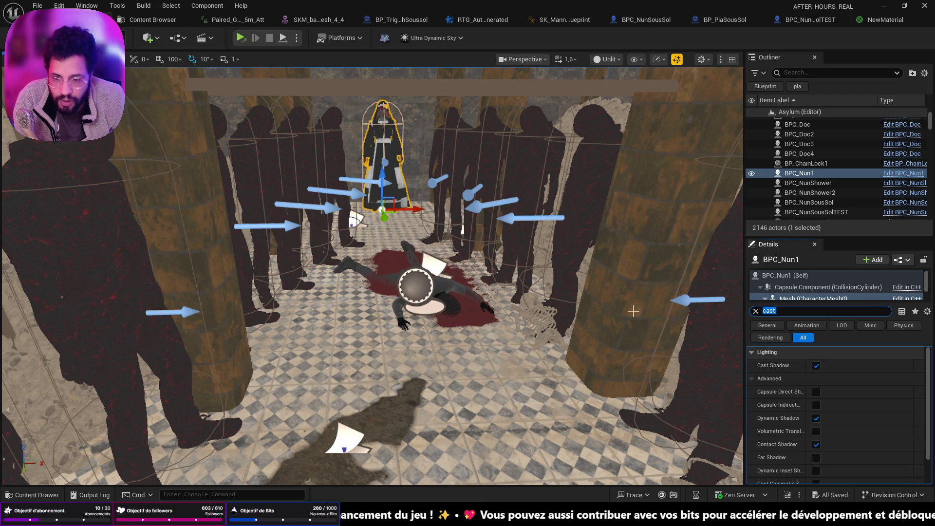
drag(470, 257, 536, 258)
key(f)
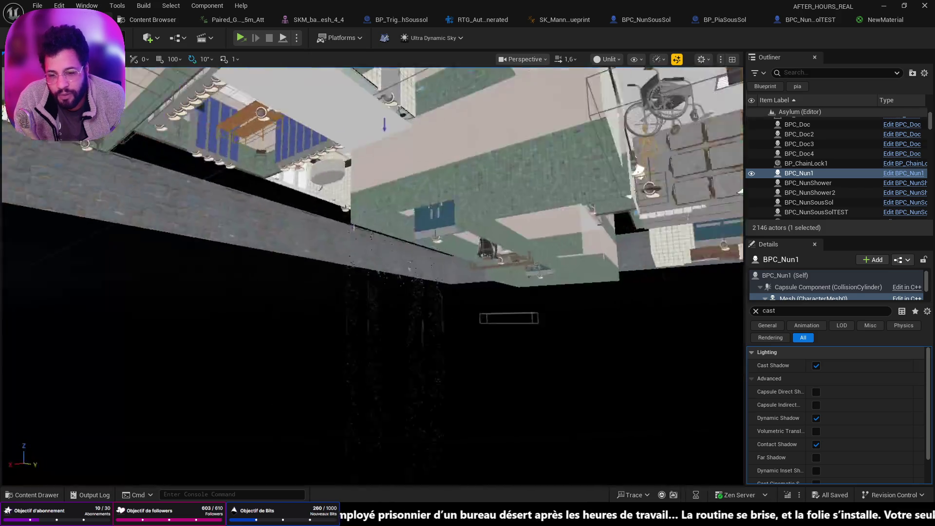
scroll(442, 276, up, 10)
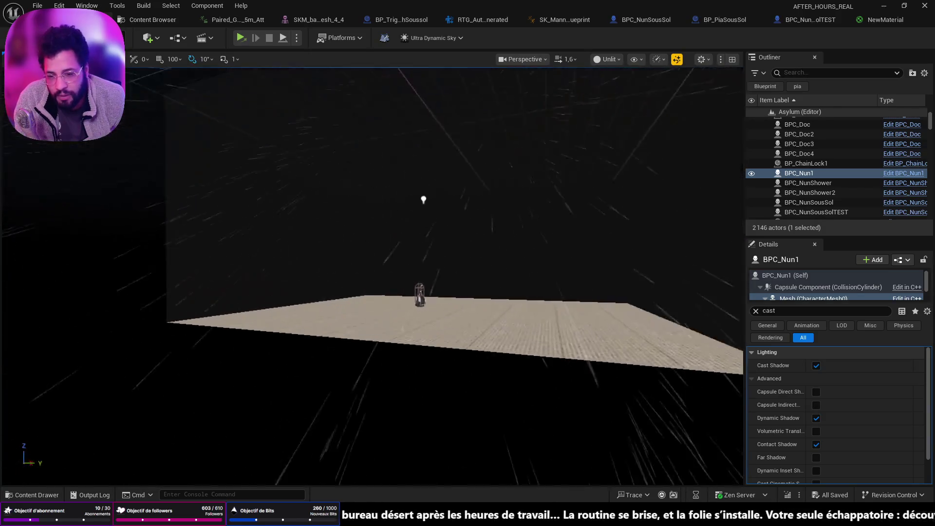
Alt-drag BPC_NunSousSolTEST to duplicate it alongside, then briefly check and minimize Discord.
click(402, 288)
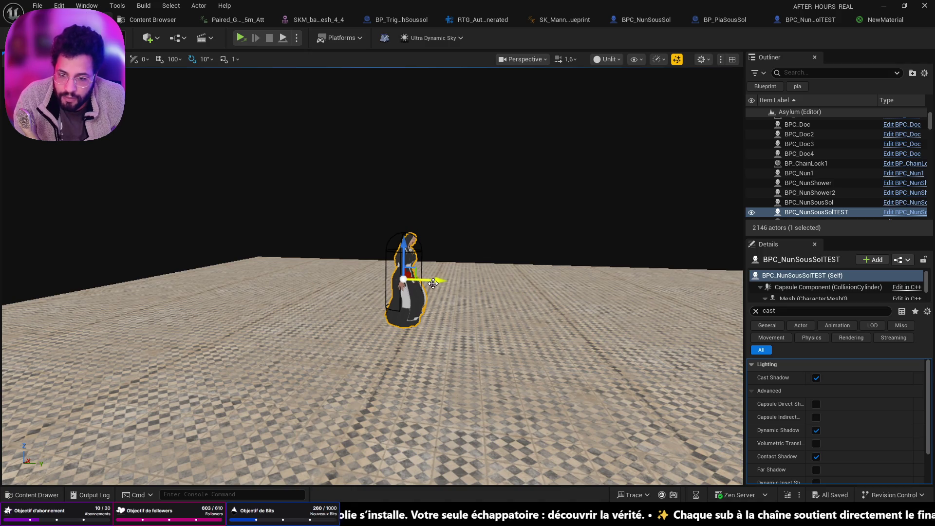
drag(433, 283, 424, 287)
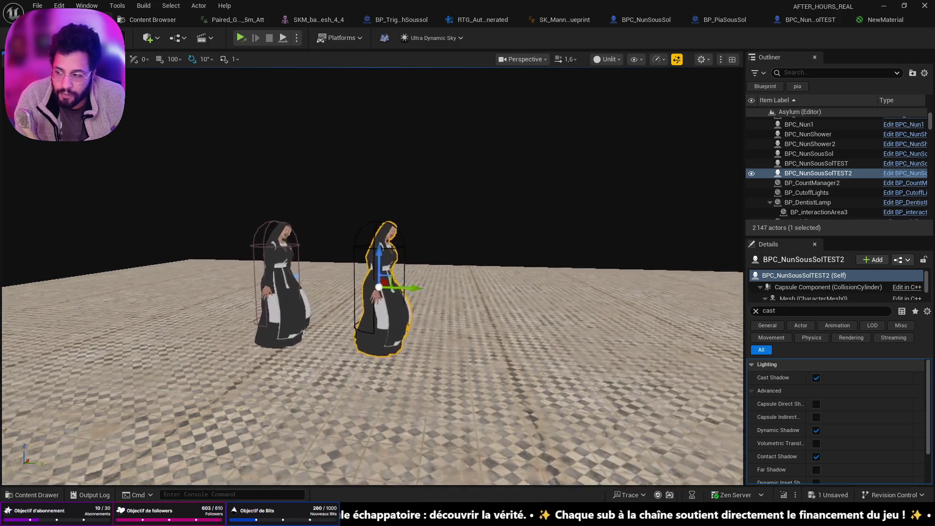
scroll(372, 292, up, 2)
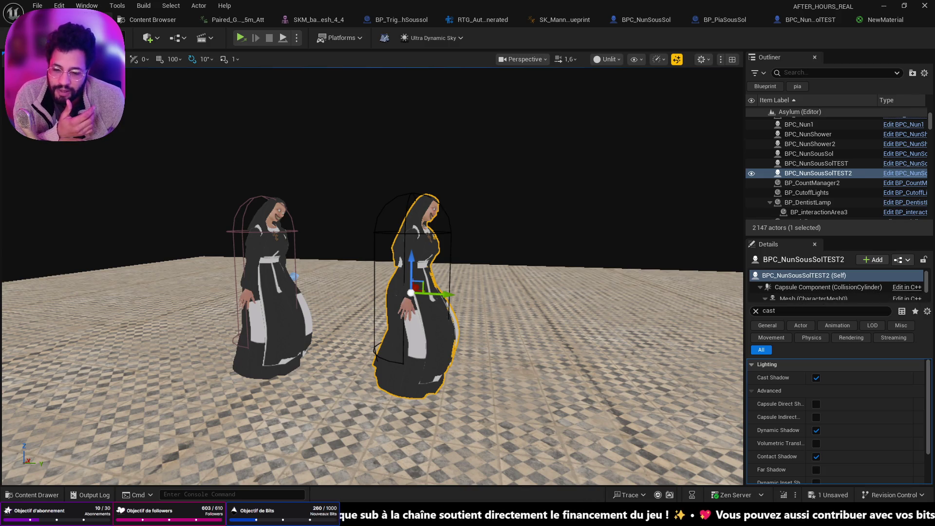
key(alt+Tab)
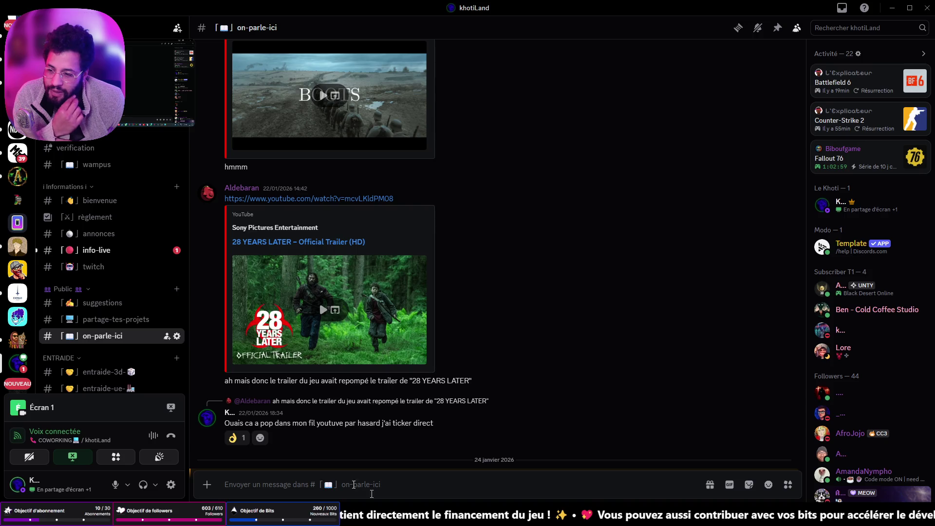
scroll(15, 297, down, 2)
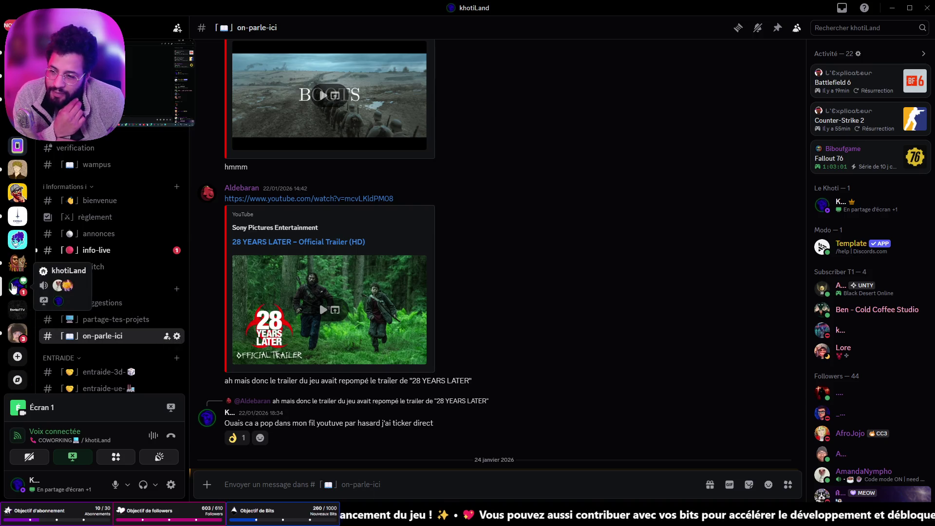
click(892, 8)
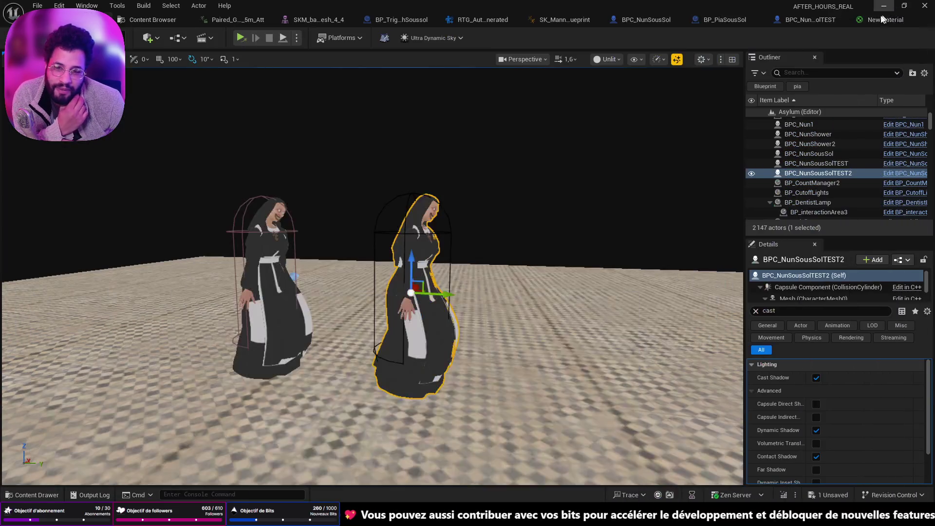
Turn off Cast Shadow on BPC_NunSousSolTEST2 and play-test from the floor.
click(817, 379)
drag(571, 123, 542, 363)
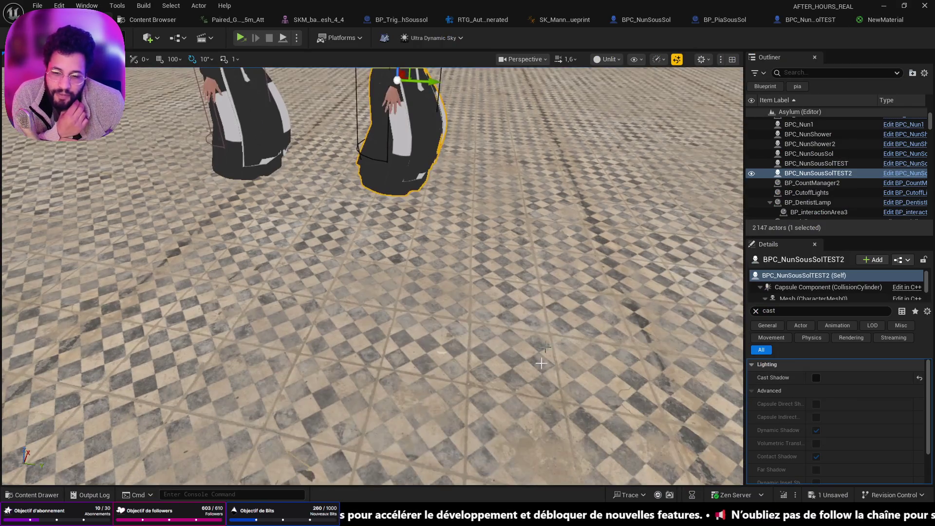
right_click(516, 437)
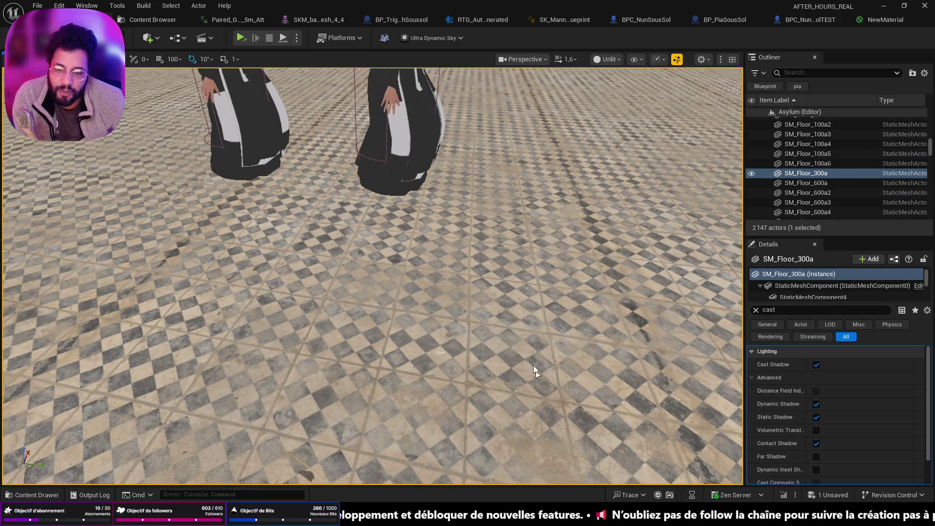
key(alt+p)
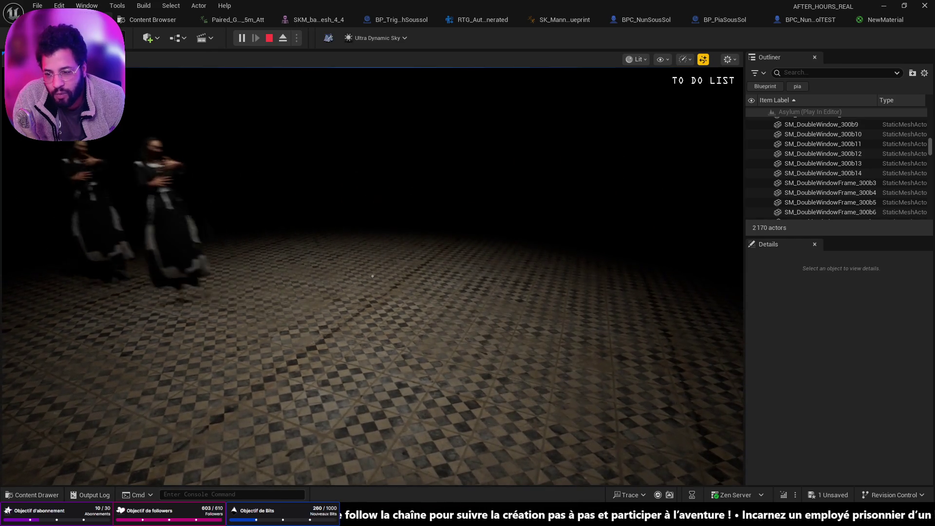
key(Escape)
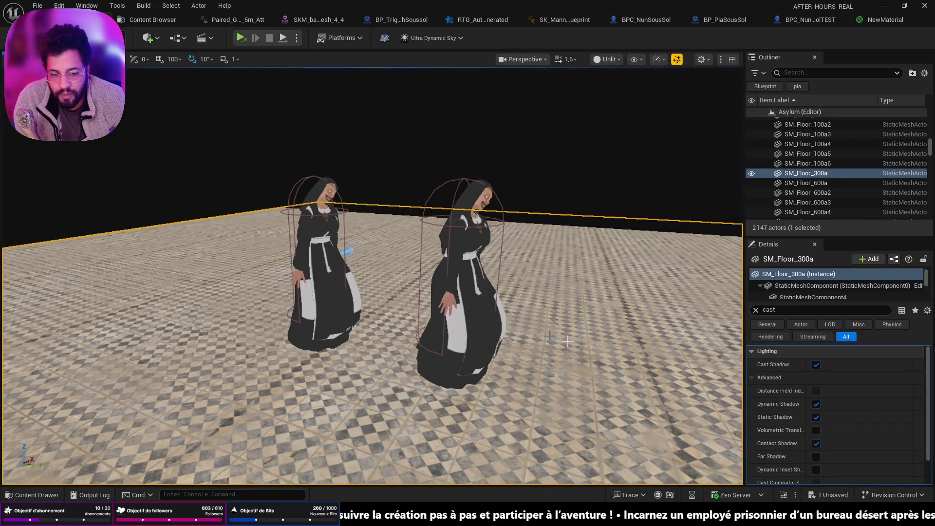
Clear the Details search and select the duplicate nun's SKM_base_mesh_4_4 component.
click(817, 365)
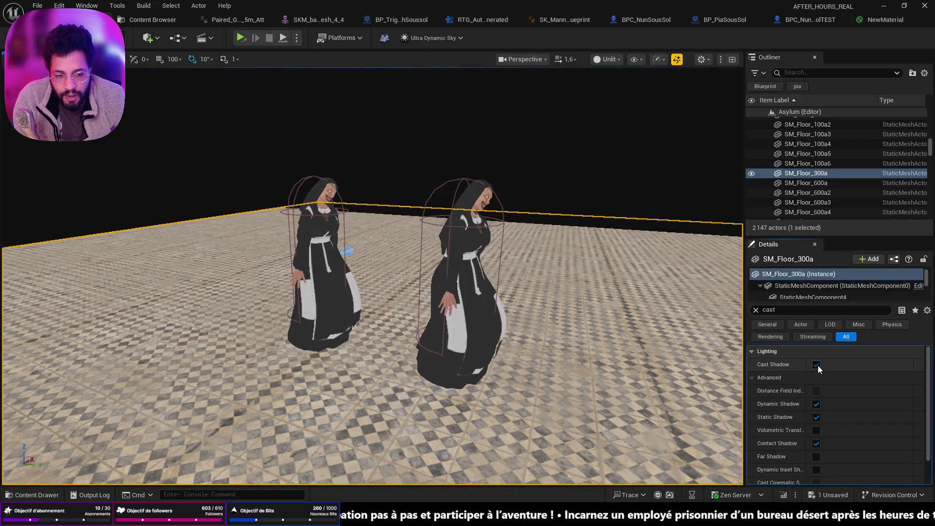
click(757, 310)
click(463, 292)
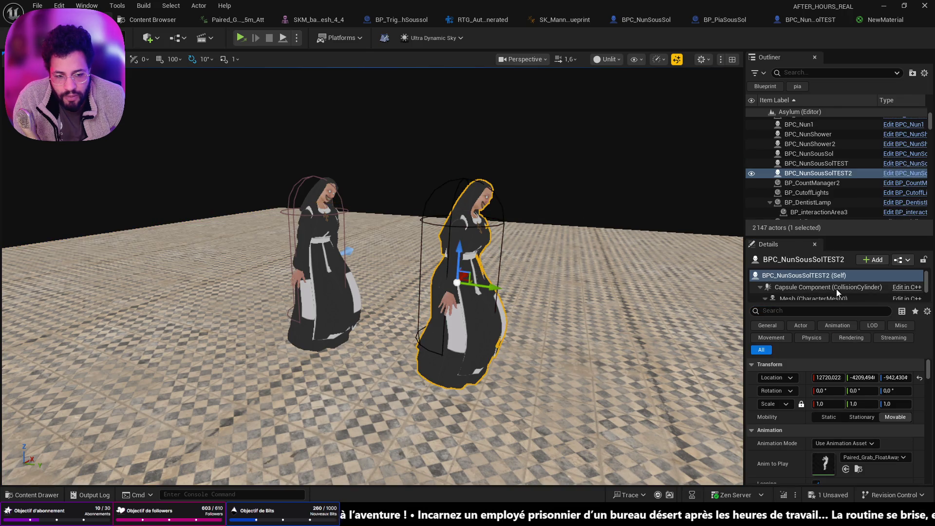
click(808, 298)
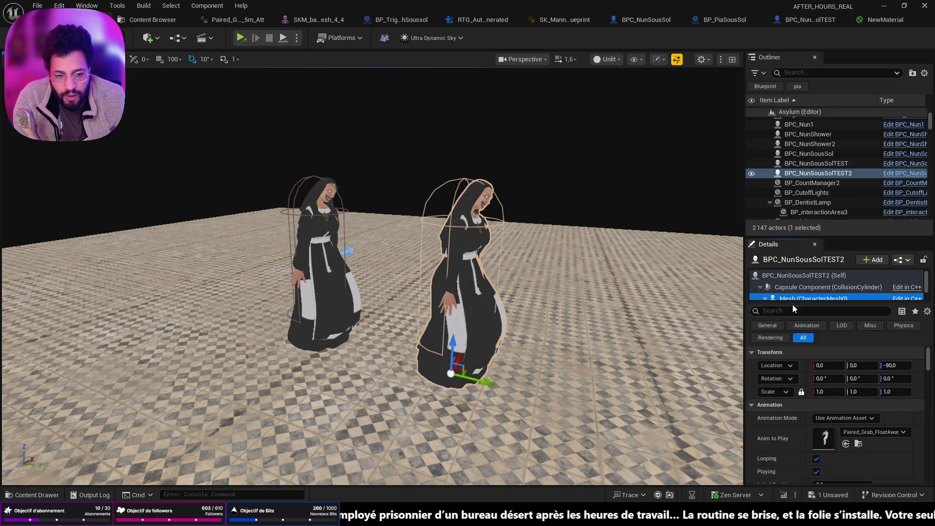
scroll(803, 287, down, 1)
click(803, 280)
click(796, 310)
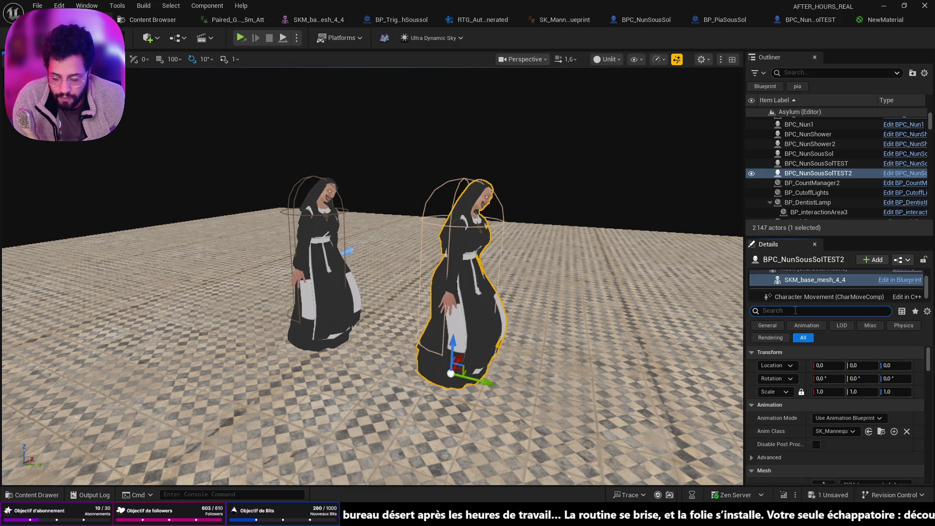
Filter the mesh's Details to 'cloth' and run another play-test.
text(cloth)
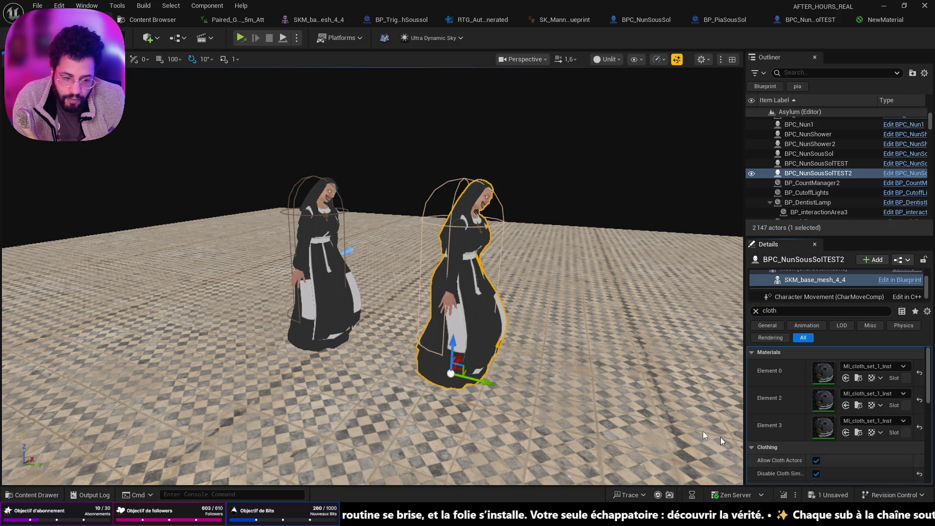
scroll(721, 437, up, 5)
right_click(558, 413)
click(552, 407)
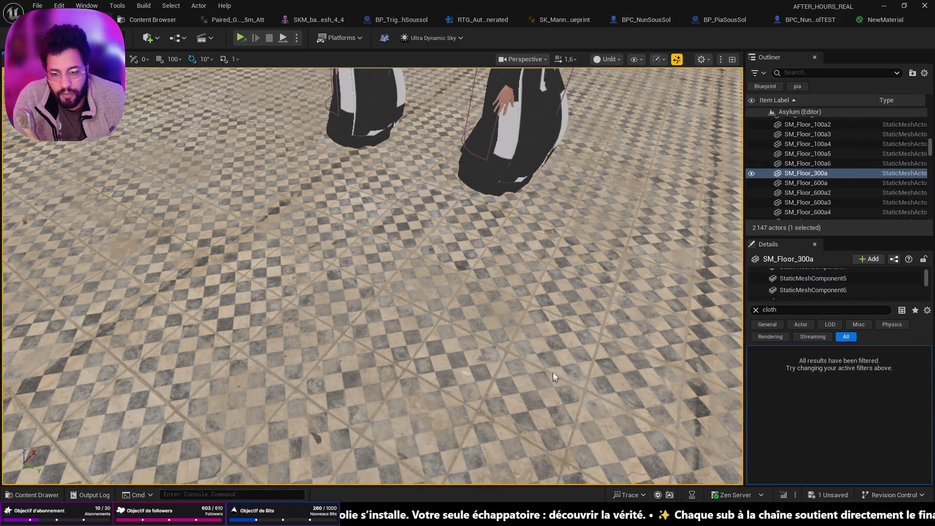
click(241, 37)
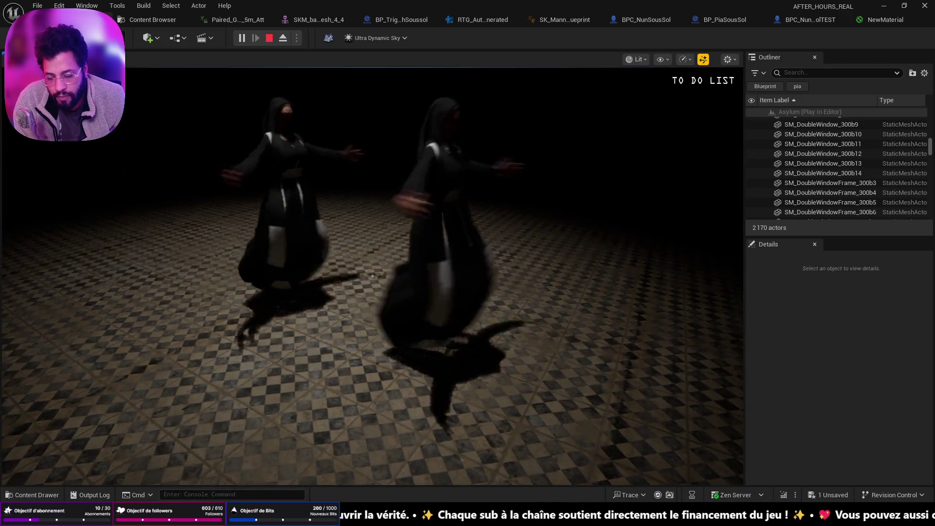
key(Escape)
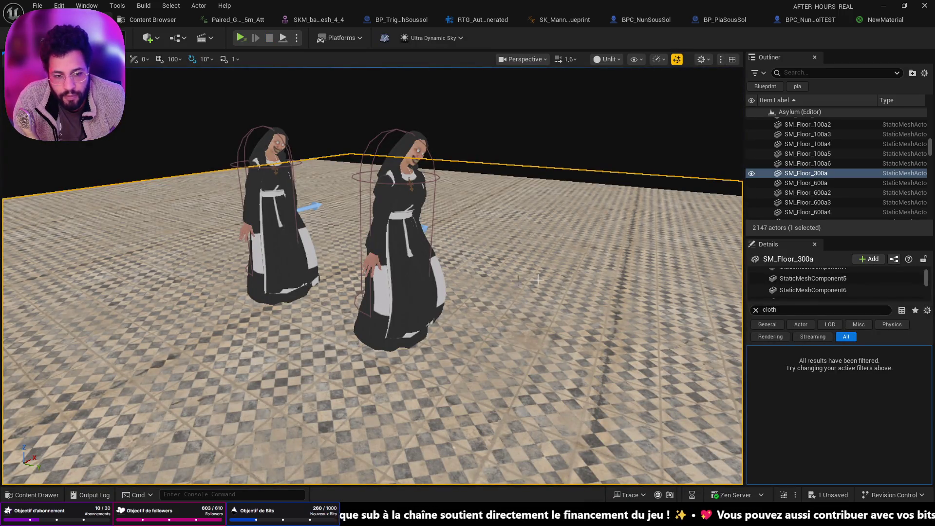
Reselect the duplicate nun's mesh and review its cloth settings, including Allow Cloth Actors.
click(404, 253)
click(815, 278)
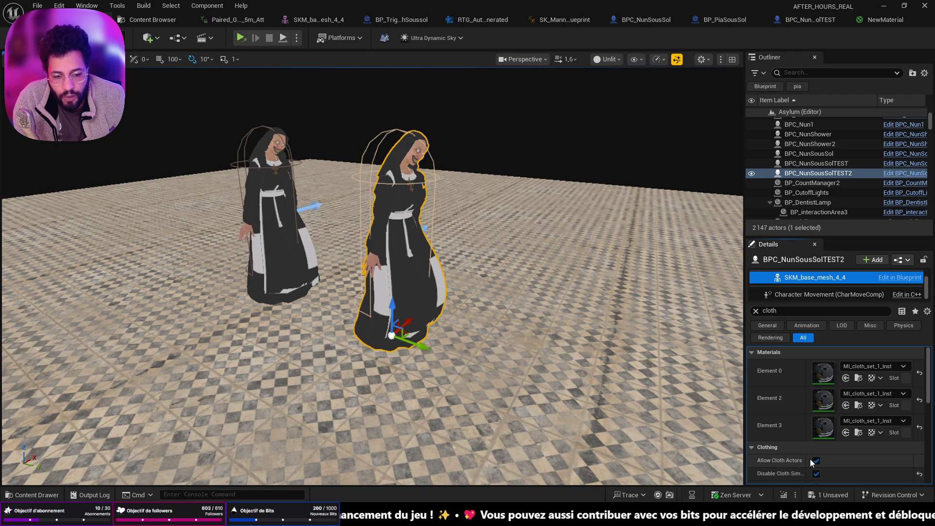
mouse_move(791, 466)
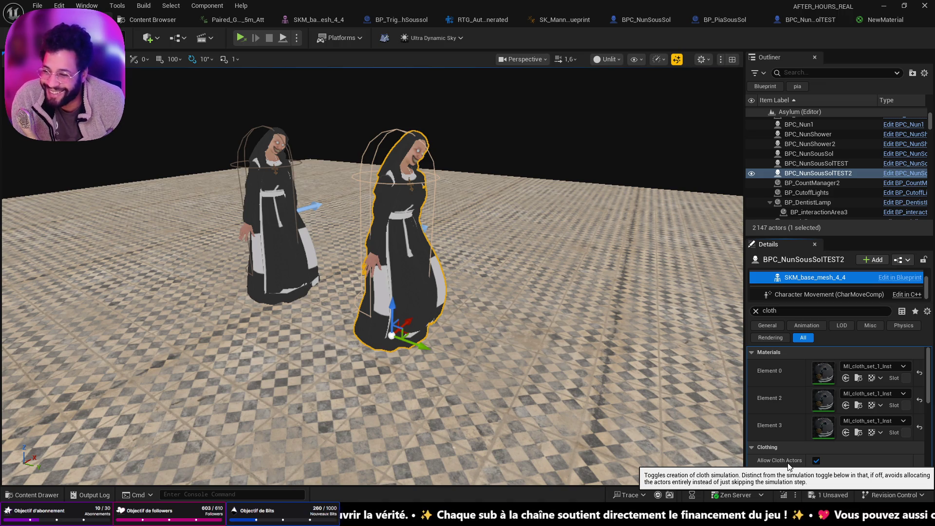
Turn off Allow Cloth Actors on the duplicate nun's mesh and play-test the nuns.
click(816, 461)
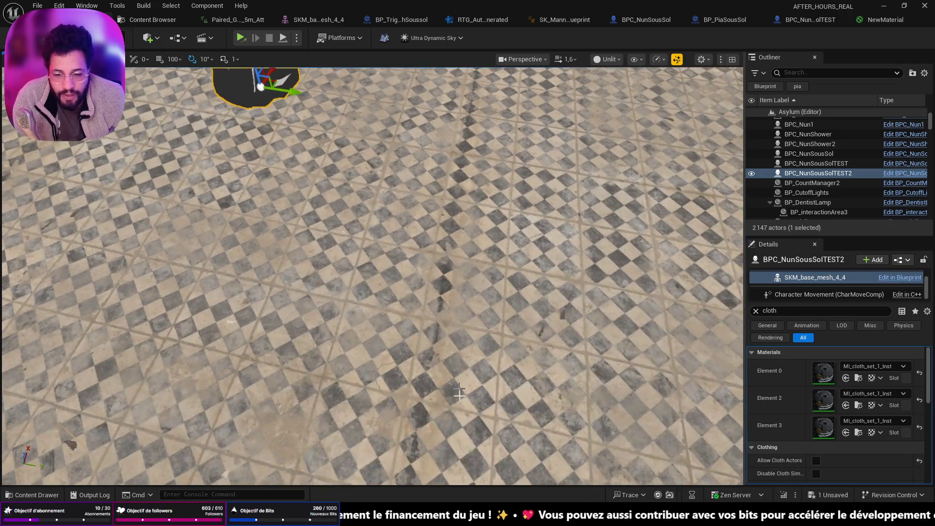
right_click(464, 429)
key(Escape)
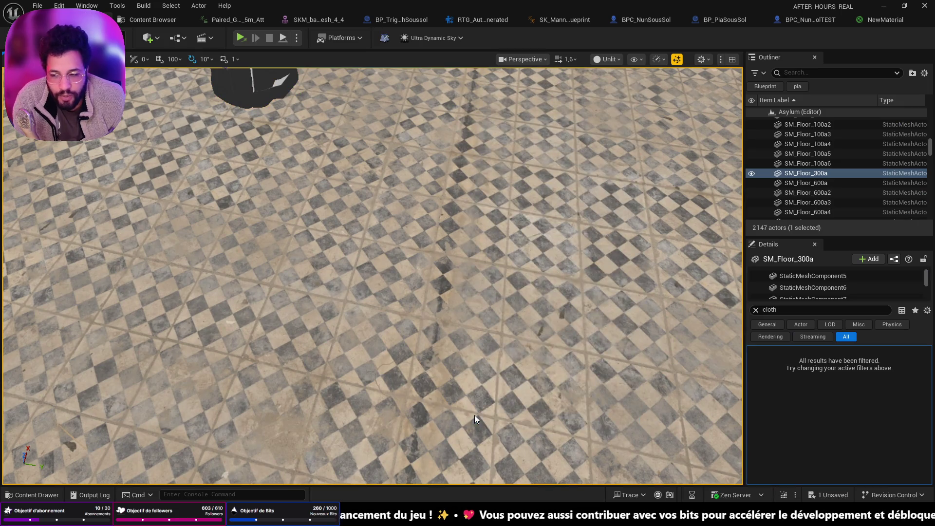
key(alt+p)
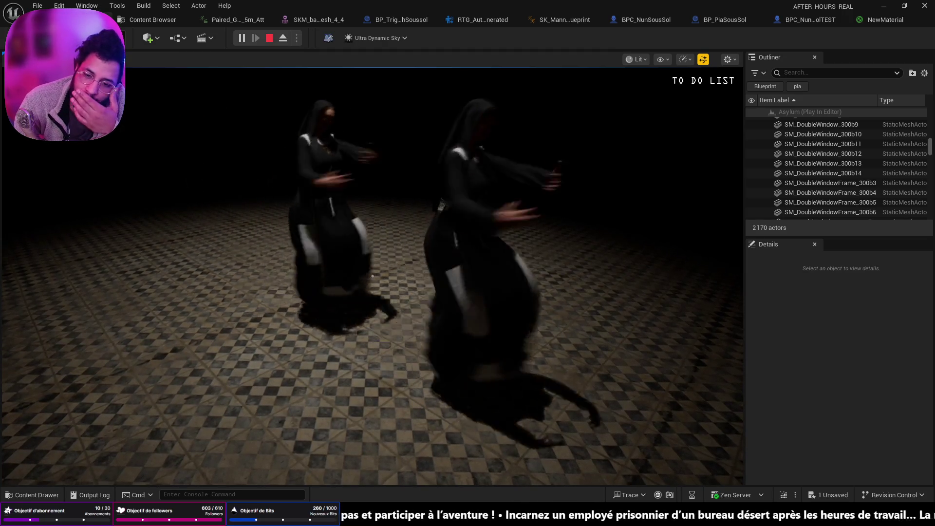
key(Escape)
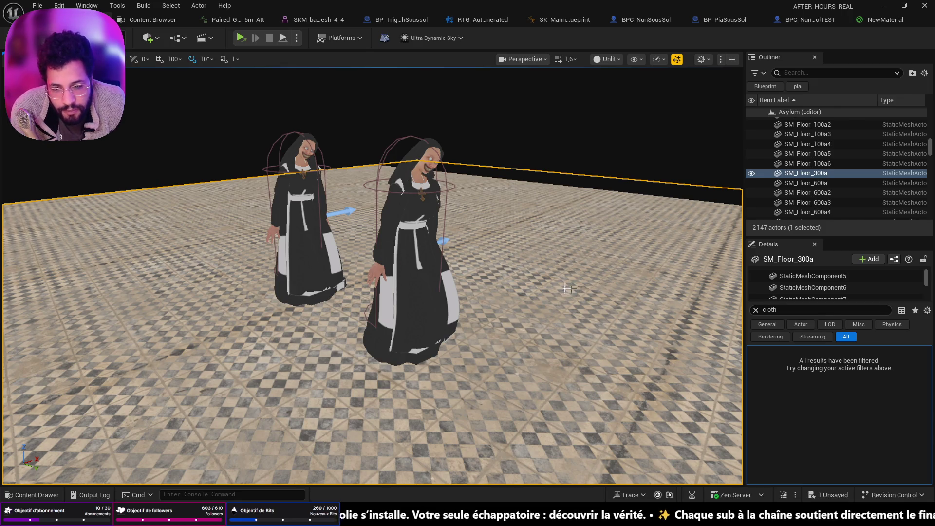
Reselect BPC_NunSousSolTEST2's mesh and find BPC_NunSousSolTEST in the Content Drawer's Mesh folder.
click(426, 278)
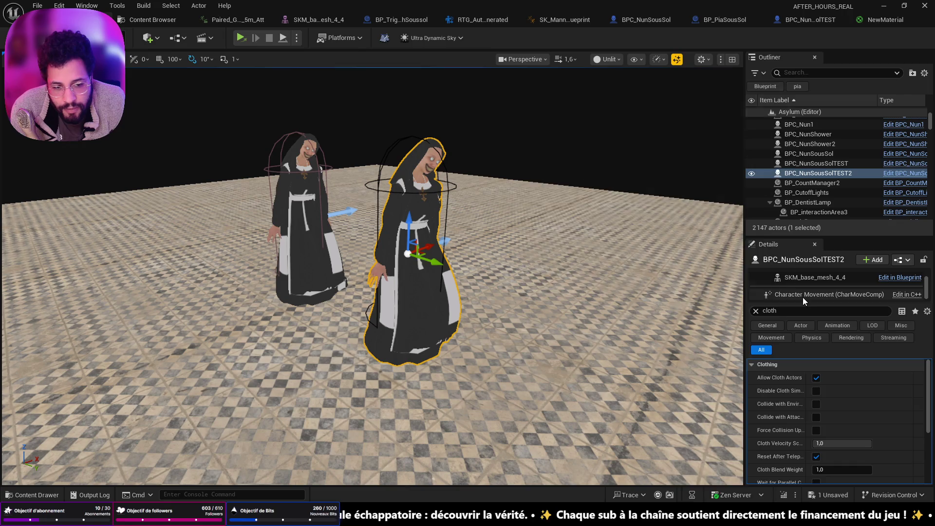
click(808, 279)
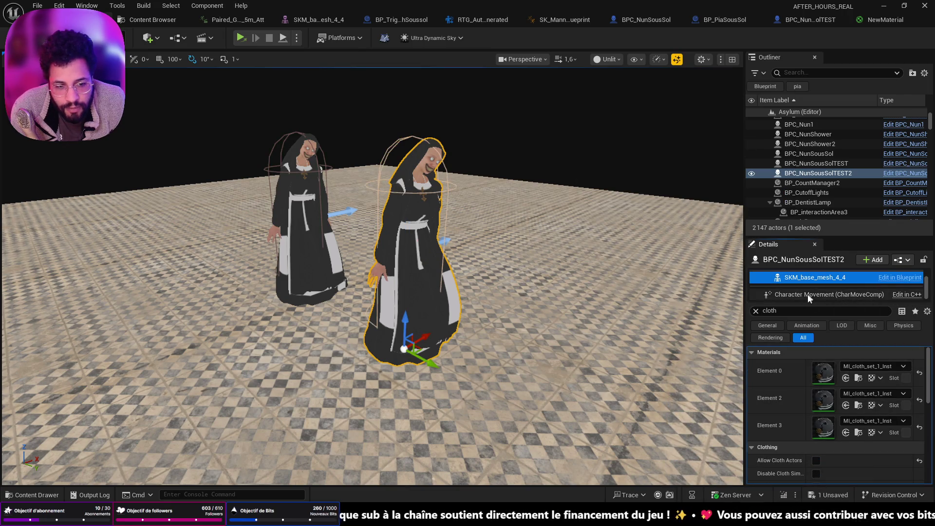
scroll(864, 416, down, 3)
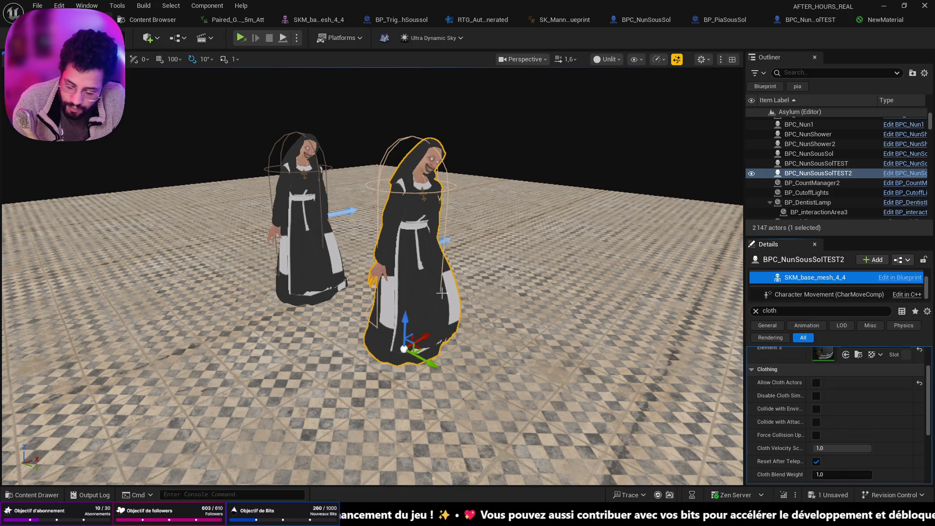
key(ctrl+b)
right_click(287, 351)
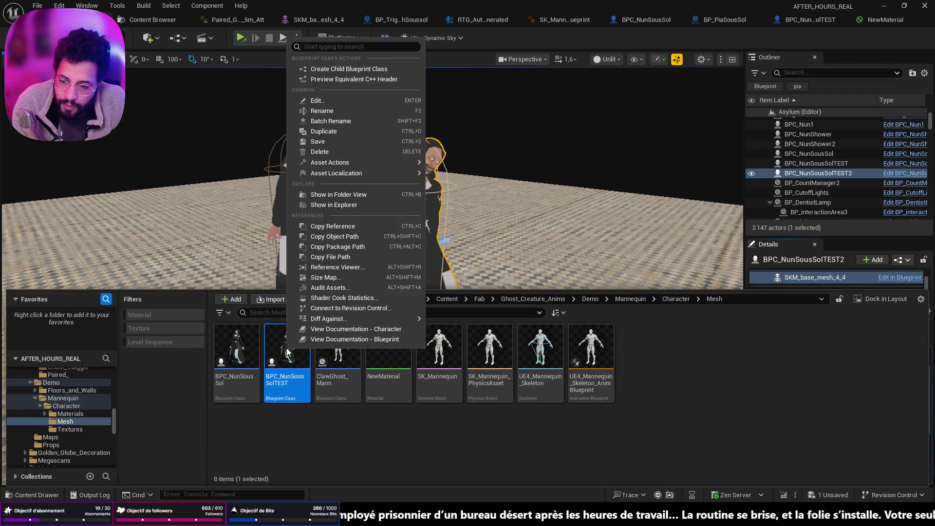
Open BPC_NunSousSolTEST, clear its Details filter, and select the mesh component in the Viewport tab.
click(329, 431)
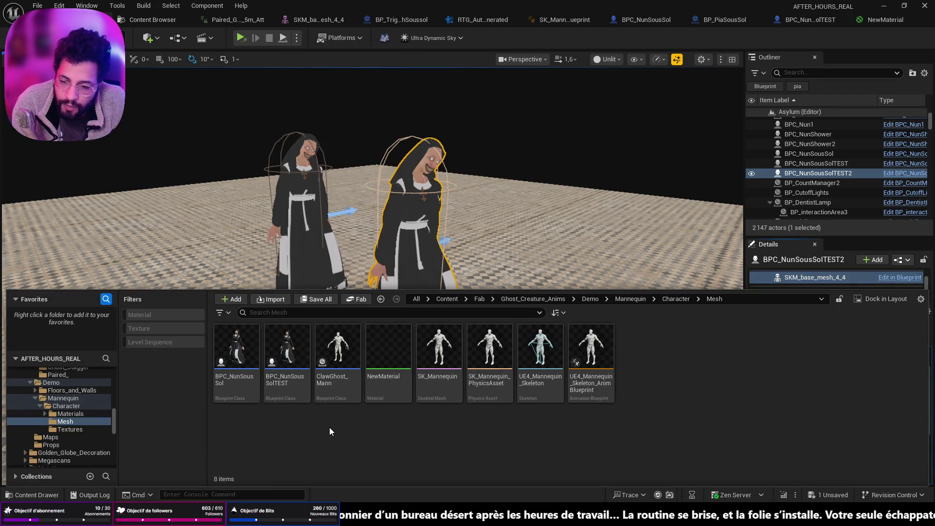
double_click(298, 357)
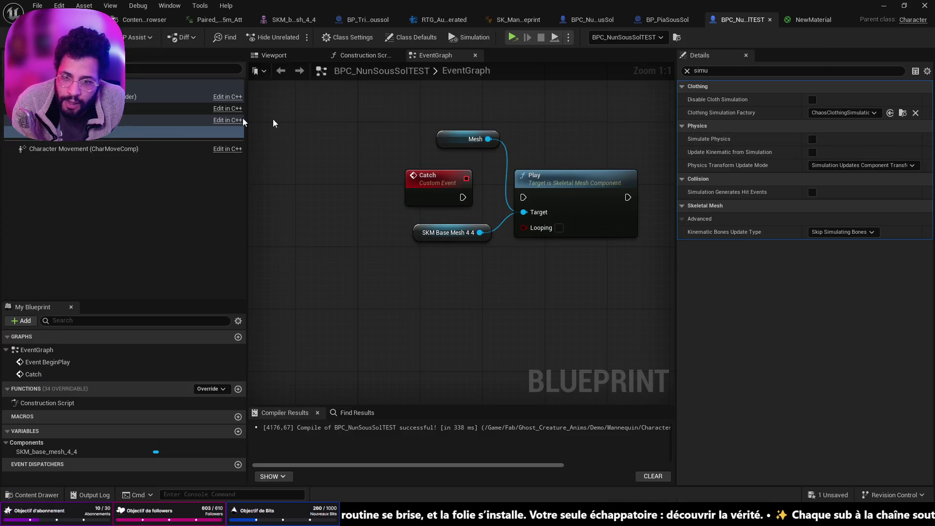
click(687, 70)
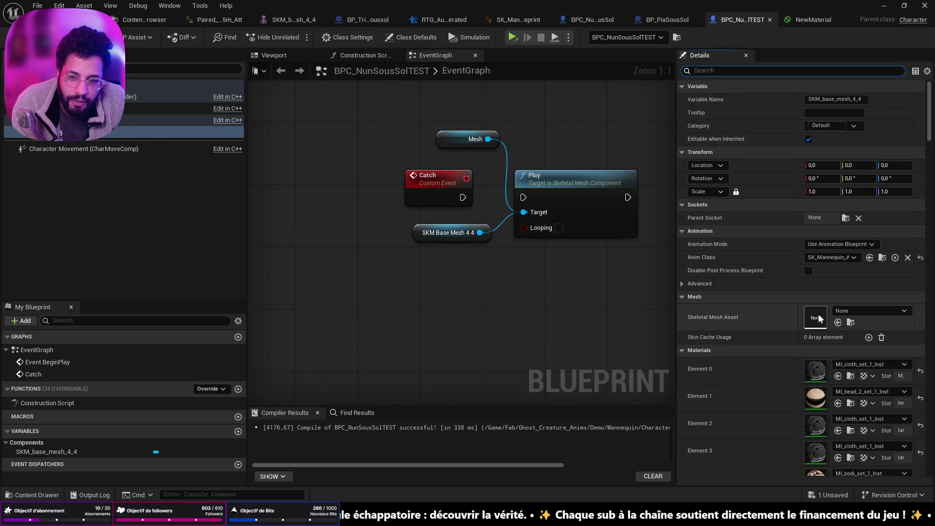
click(274, 55)
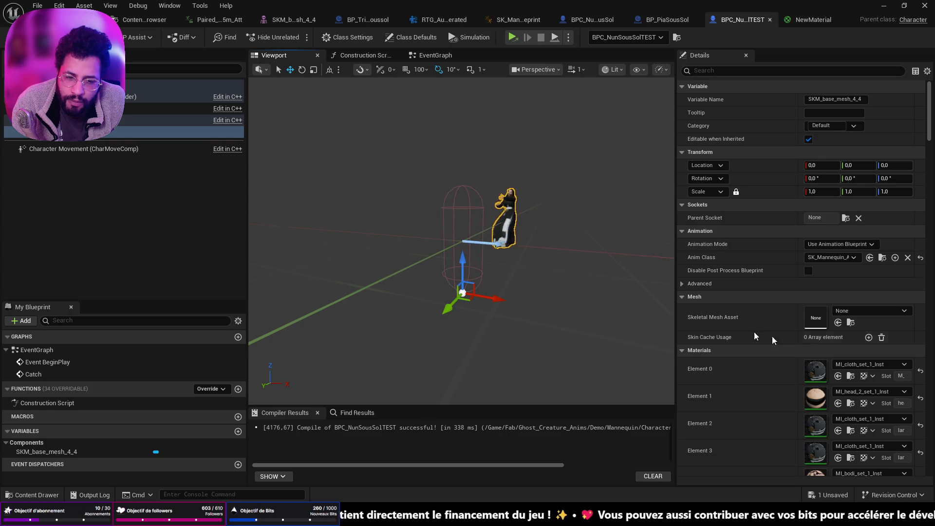
click(195, 132)
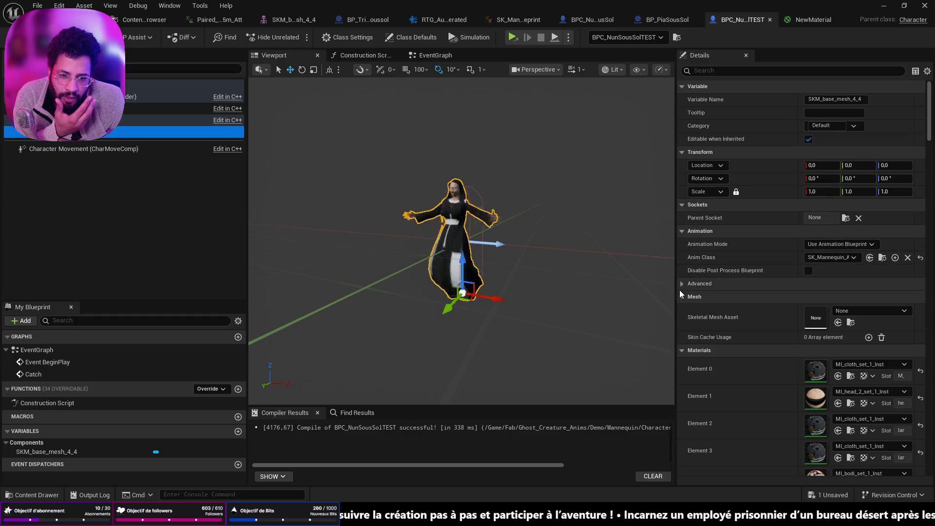
Recompile the Blueprint and undo the ARM mesh assignment on its mesh component.
scroll(682, 306, down, 10)
scroll(733, 330, down, 5)
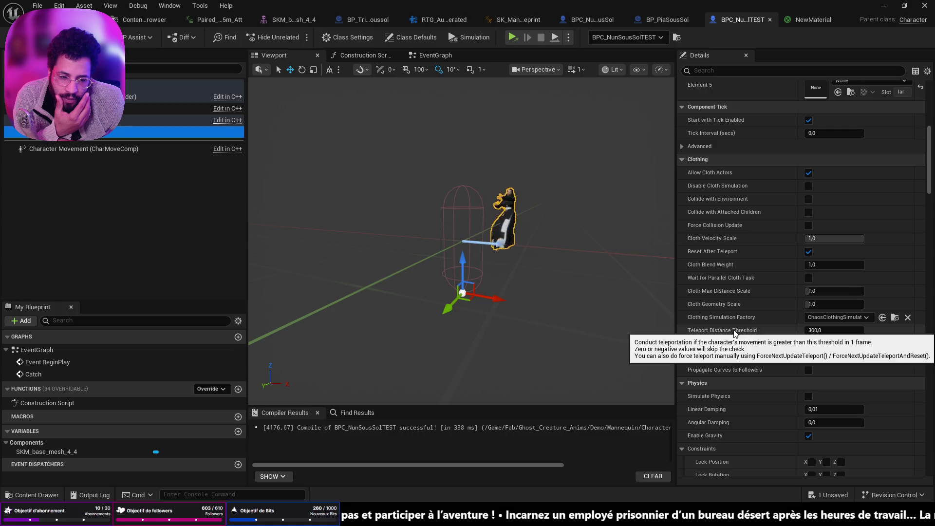
scroll(738, 331, up, 15)
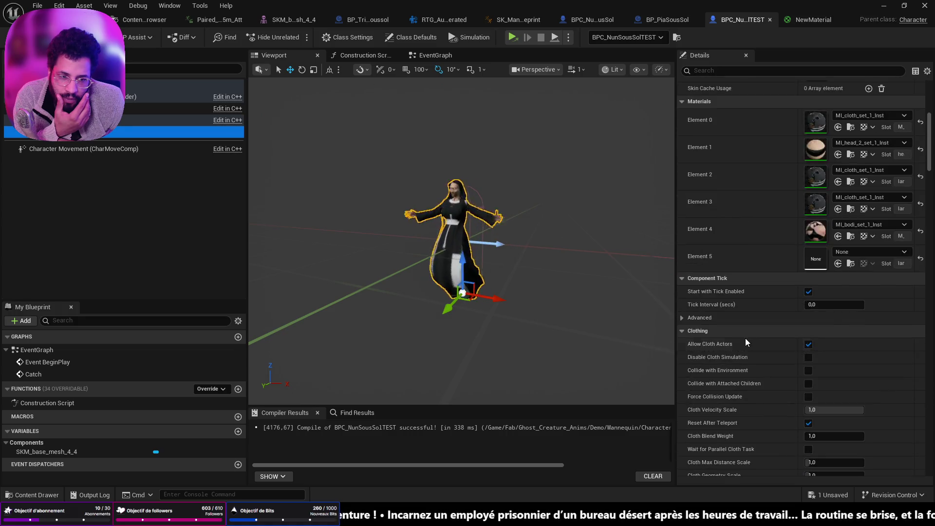
click(22, 37)
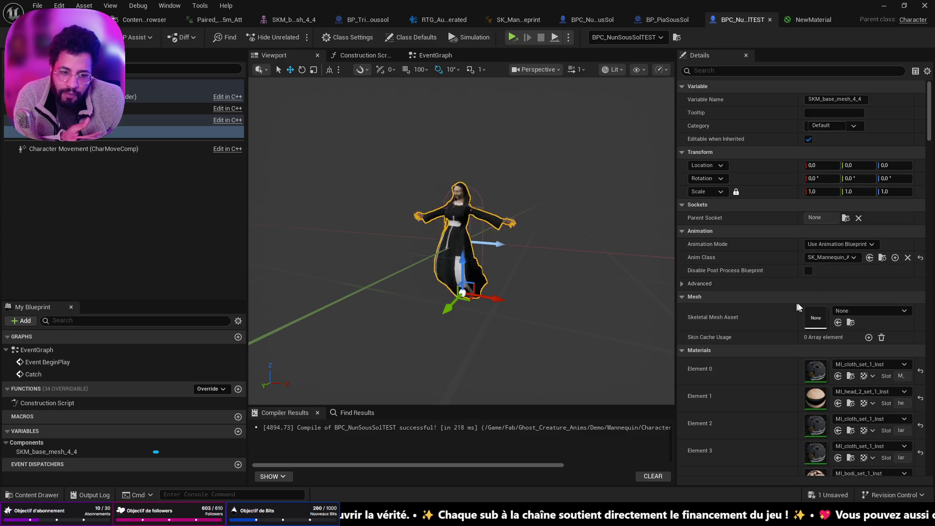
click(857, 311)
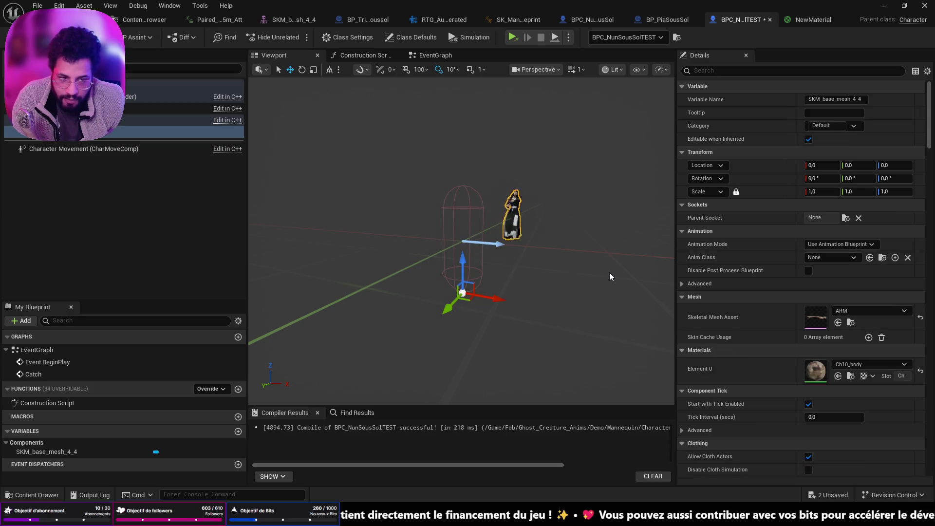
key(ctrl+z)
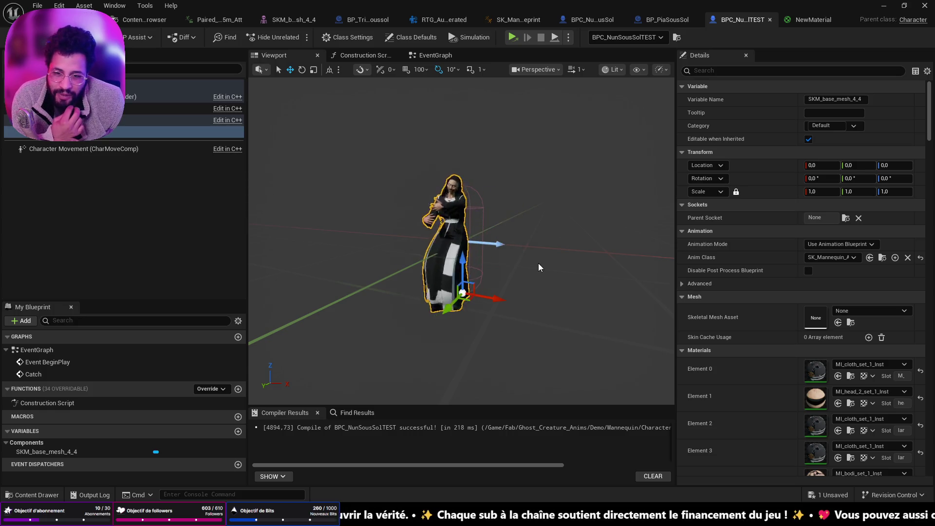
Compare BPC_NunSousSolTEST with BPC_NunSousSol and BP_PiaSousSol, checking modified-only properties, then close it.
click(673, 23)
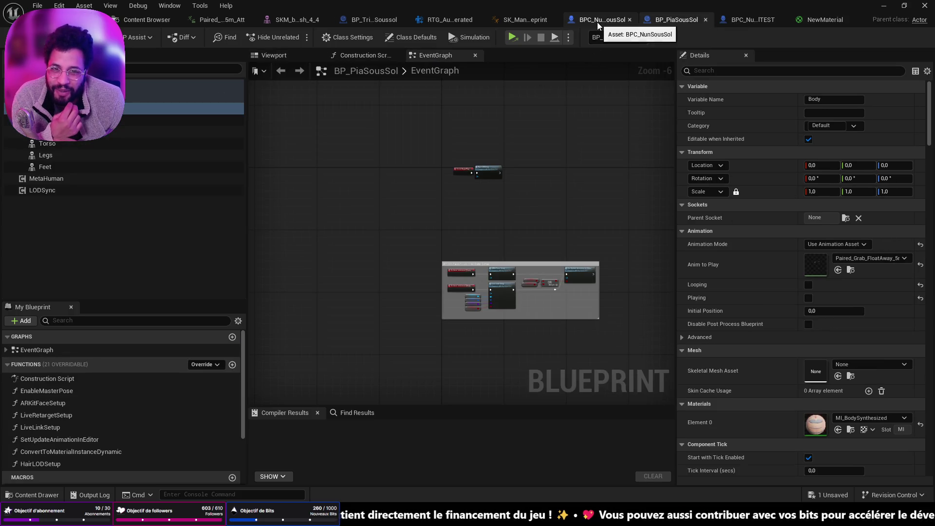
click(597, 21)
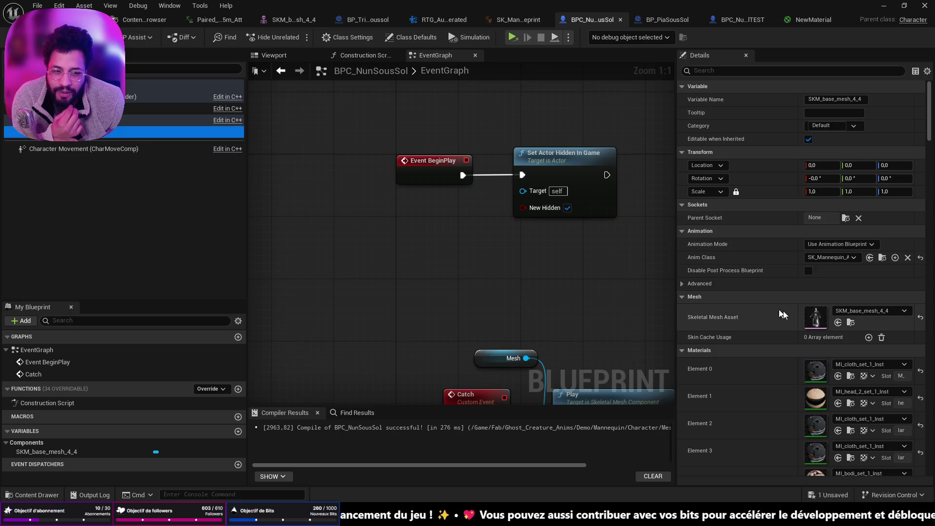
click(752, 19)
click(927, 71)
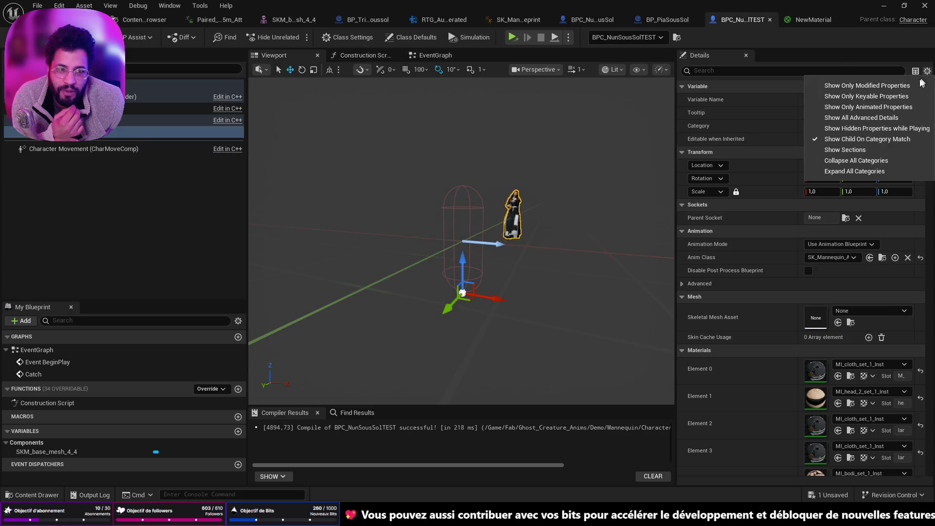
click(908, 87)
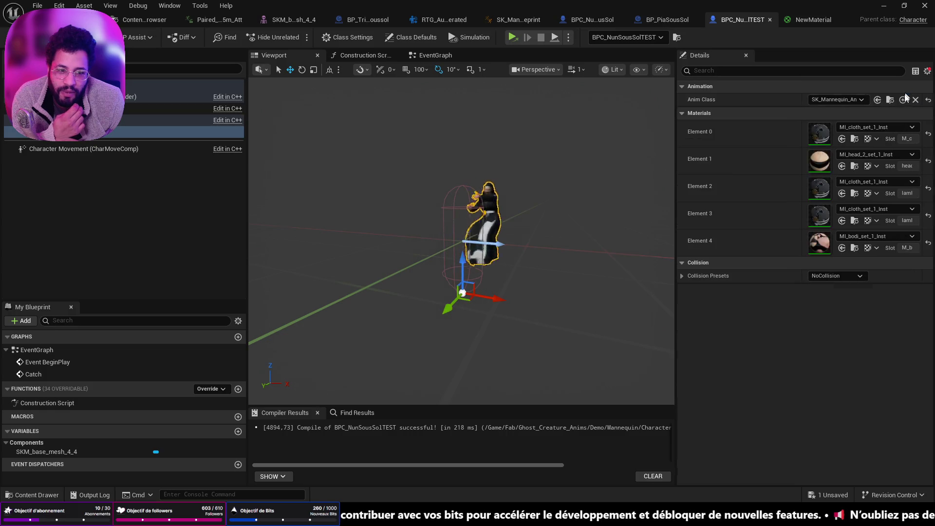
click(894, 87)
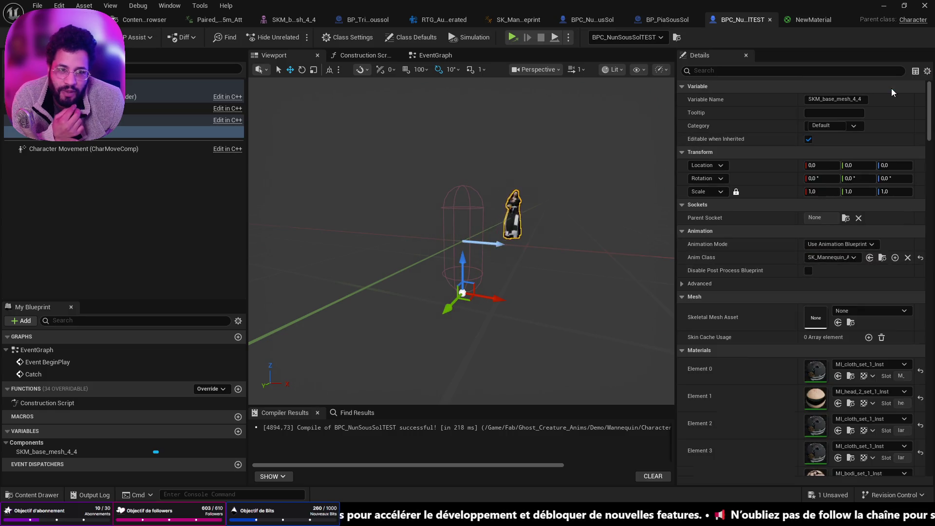
click(591, 19)
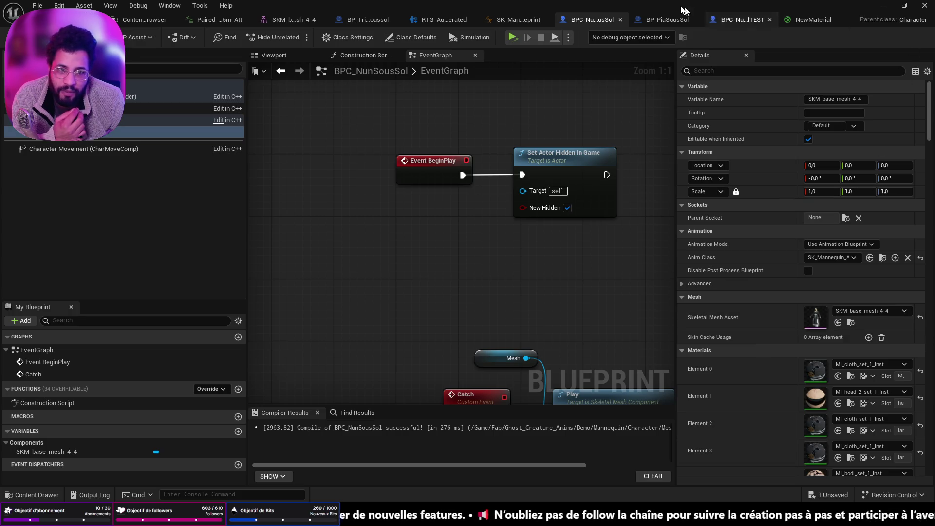
click(733, 20)
click(770, 19)
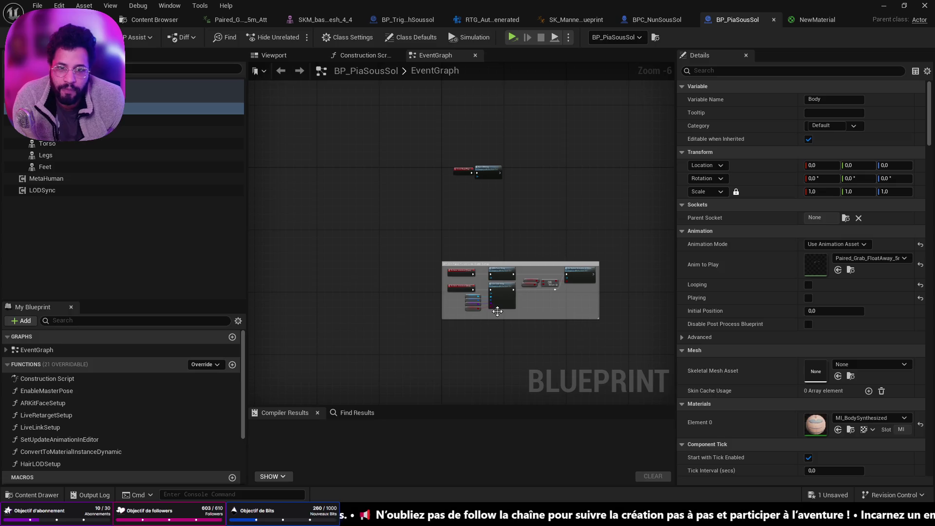
Reopen BPC_NunSousSolTEST, assign SKM_base_mesh_4_4 to its mesh component, and compile.
key(ctrl+space)
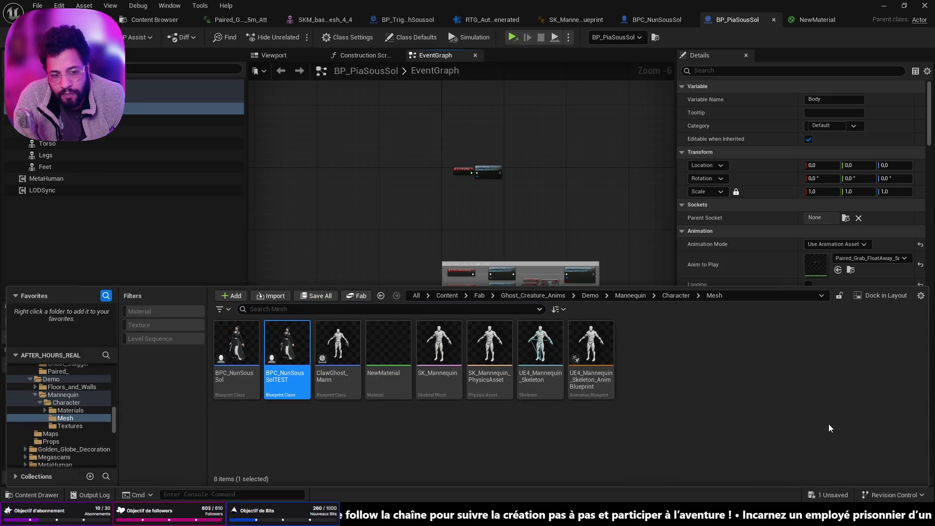
key(Return)
click(126, 132)
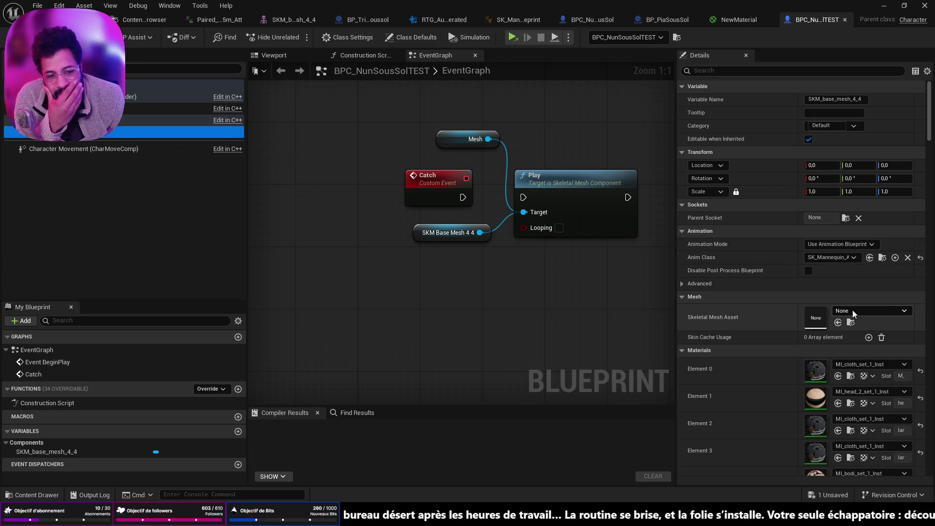
click(293, 21)
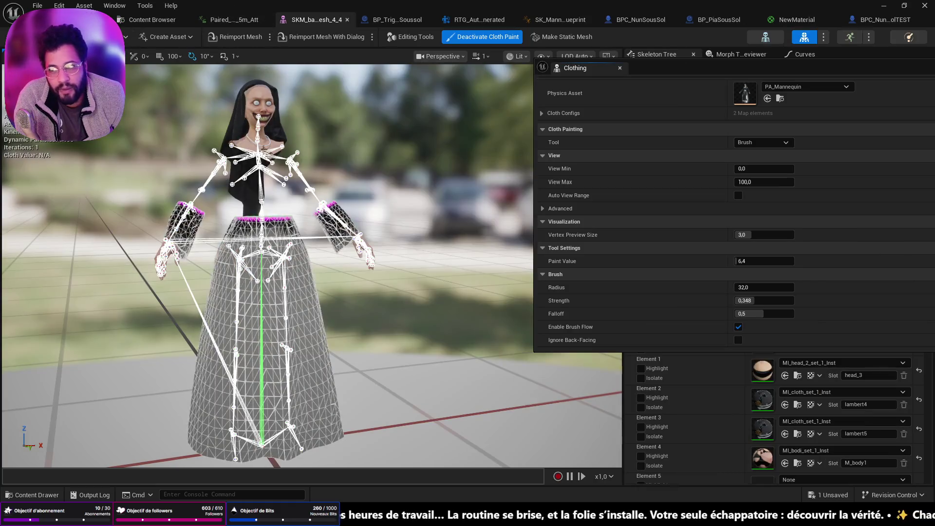
key(ctrl+space)
click(874, 16)
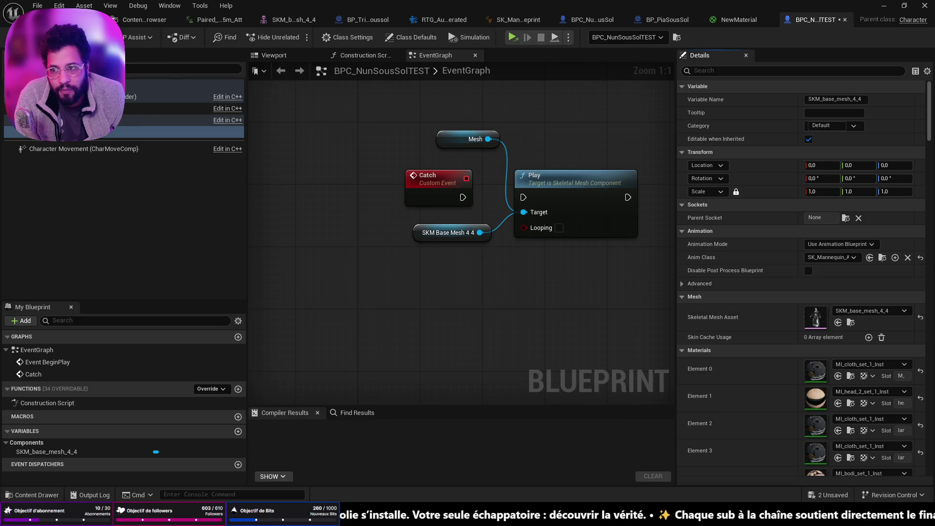
click(20, 37)
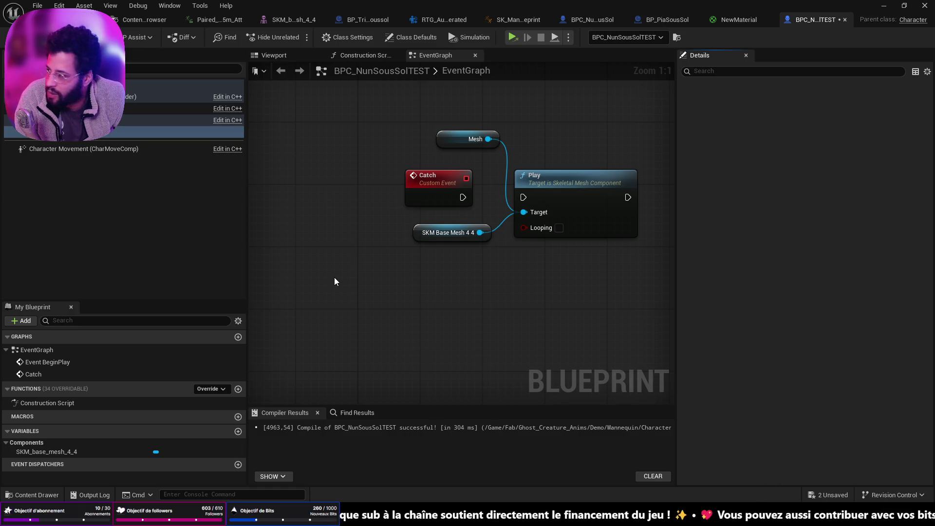
key(alt+Tab)
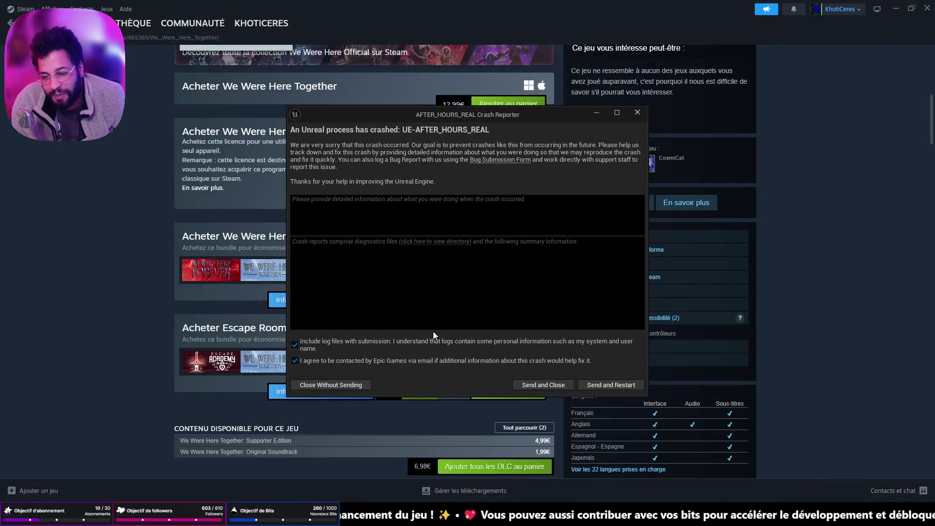
Close the Unreal crash report without sending it and dismiss the Lenovo Vantage notification.
click(606, 384)
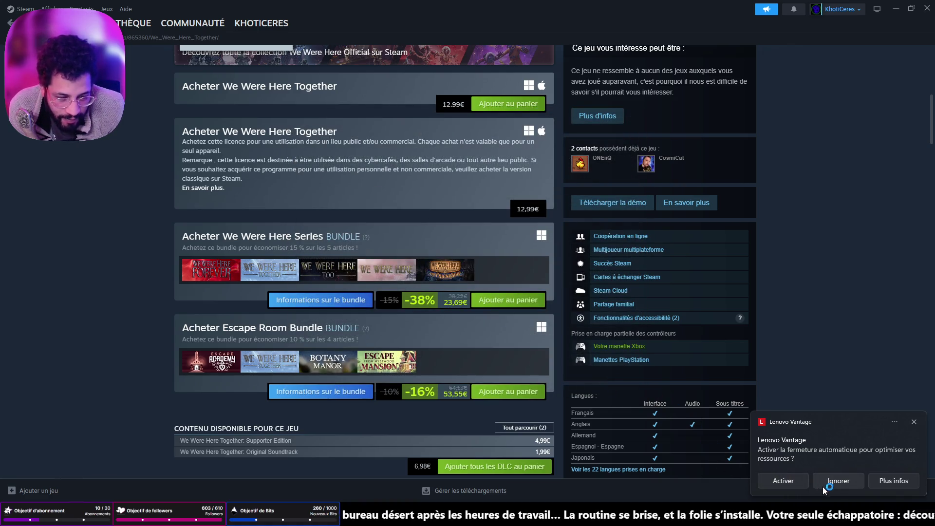
click(849, 485)
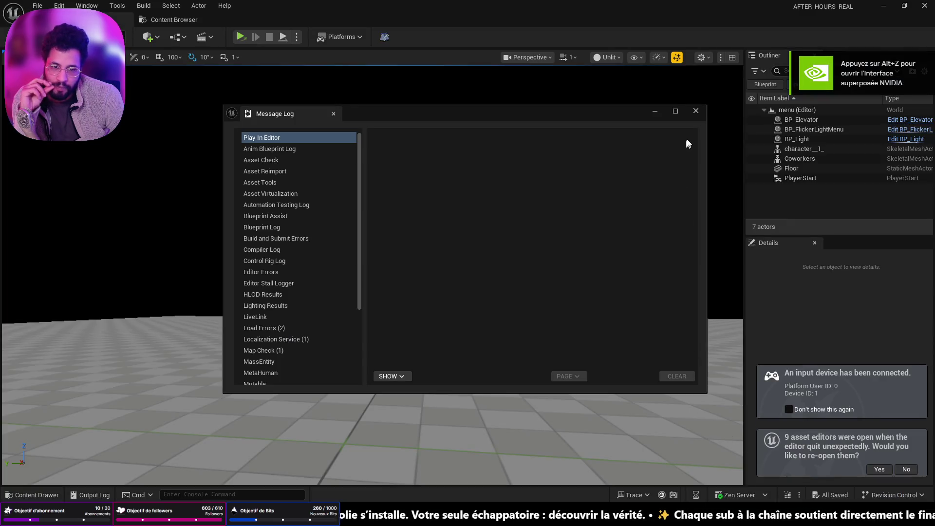
Close the Message Log and load the Asylum level from Recent Levels.
click(697, 112)
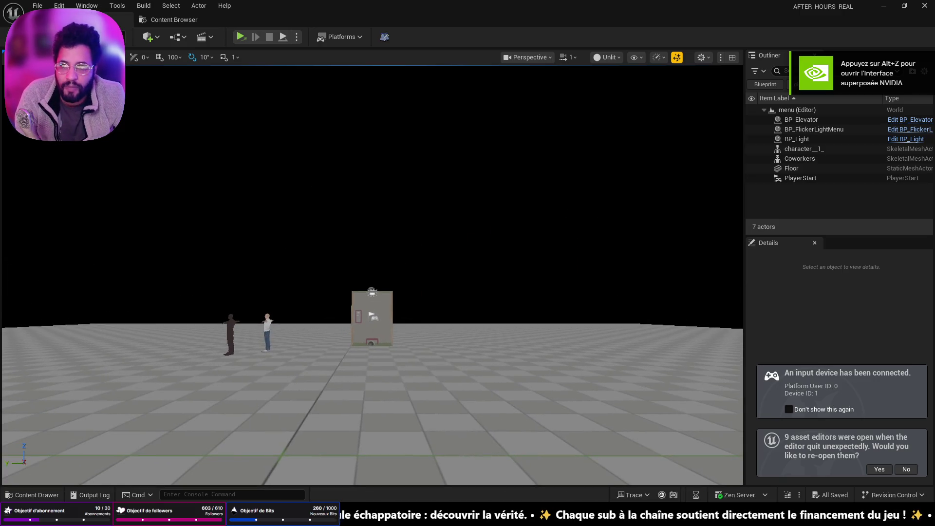
click(37, 5)
mouse_move(73, 74)
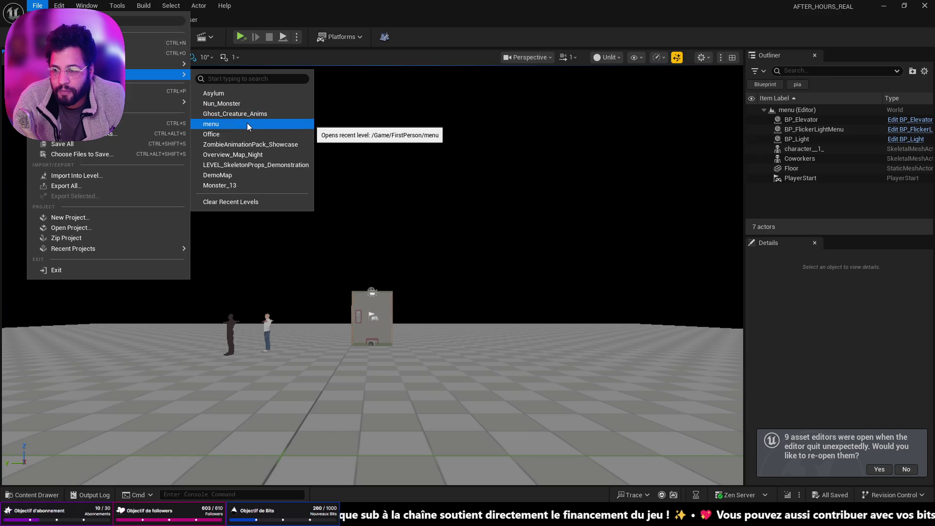
click(248, 92)
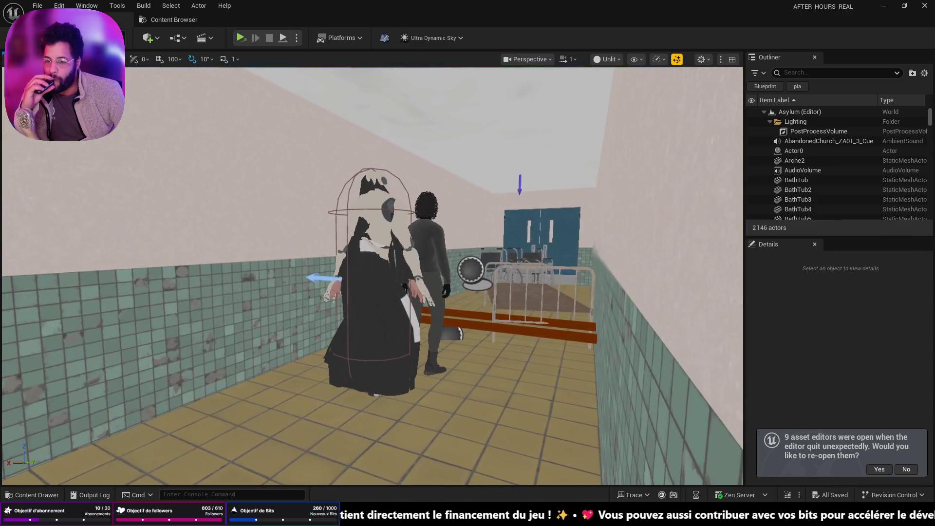
Select the floor mesh SM_Floor_300a, then play-test the Asylum level with Alt+P and stop it.
scroll(534, 349, down, 10)
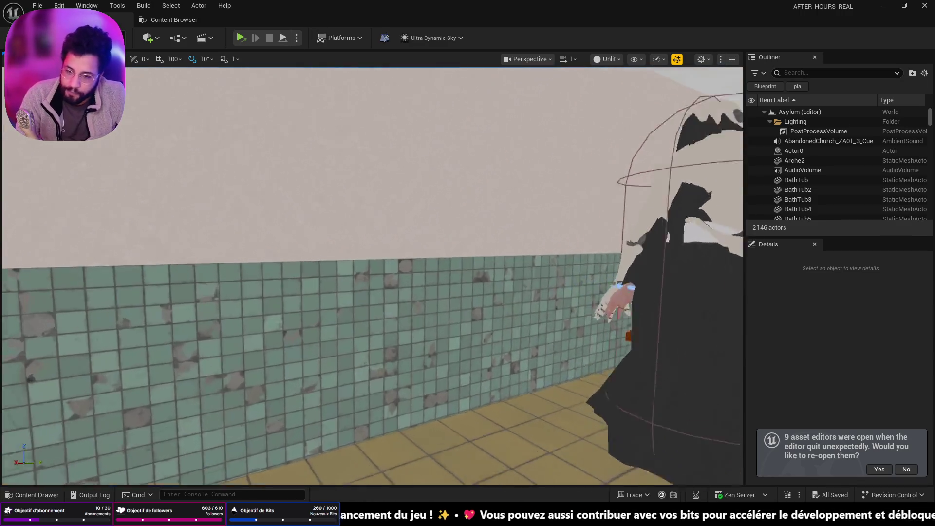
scroll(373, 275, up, 10)
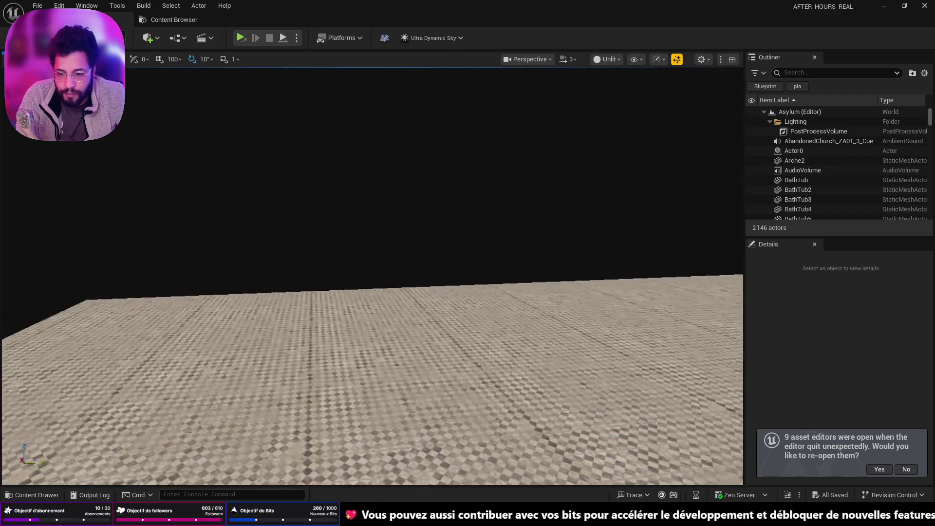
scroll(353, 462, down, 5)
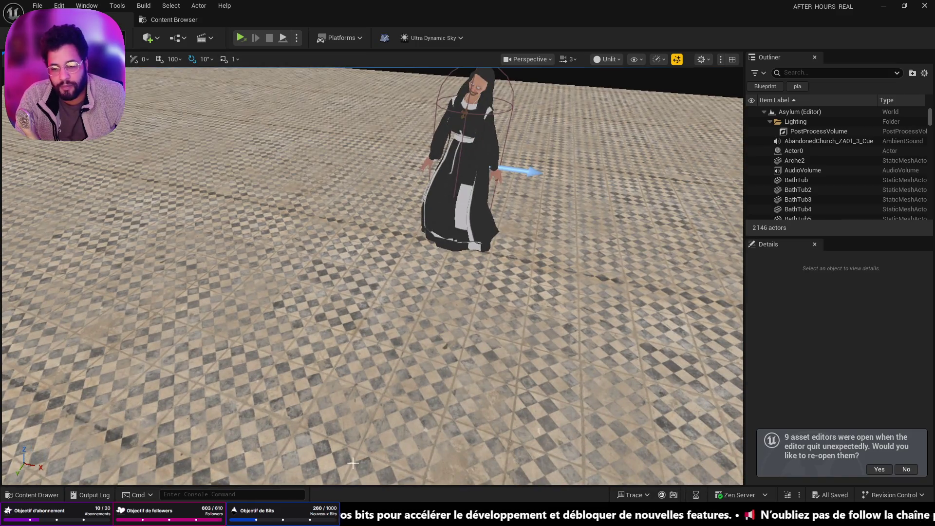
right_click(308, 459)
key(Escape)
key(alt+p)
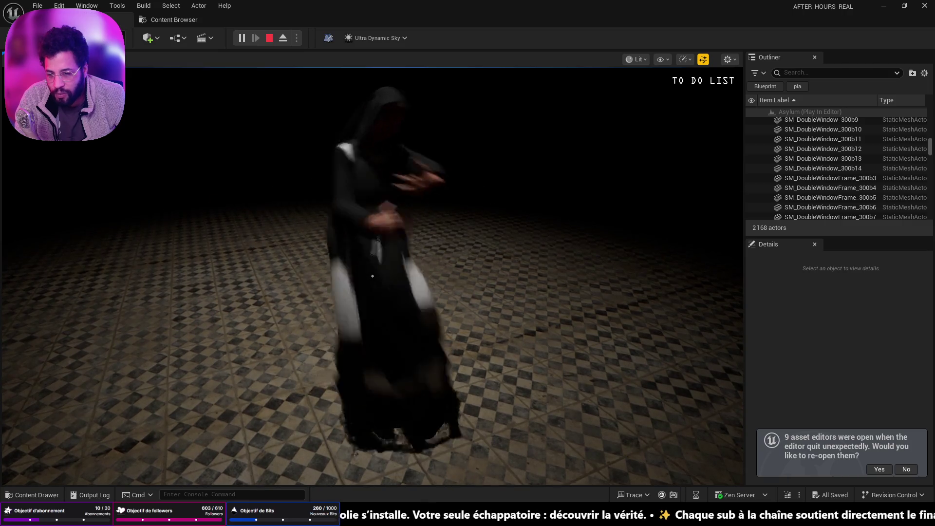
key(Escape)
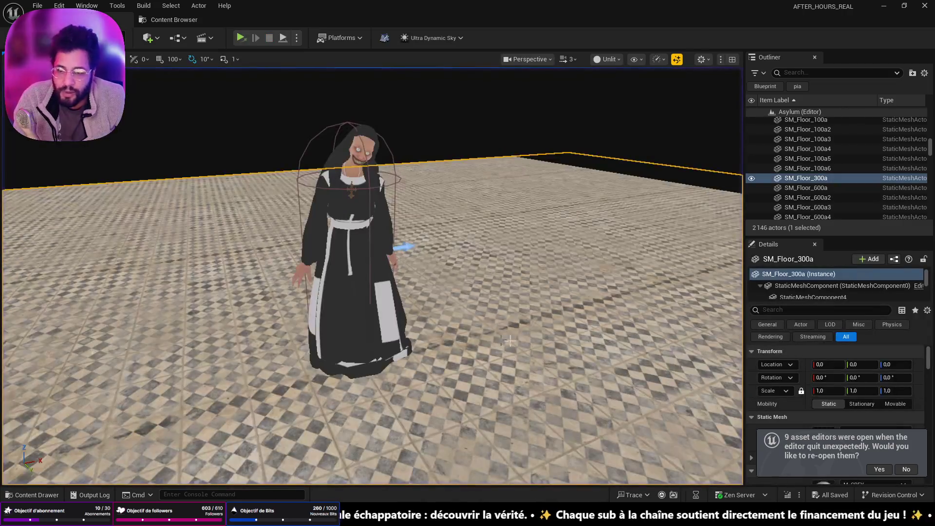
Select the nun BPC_NunSousSolTEST and show its SKM_base_mesh_4_4 mesh component in Details.
click(831, 298)
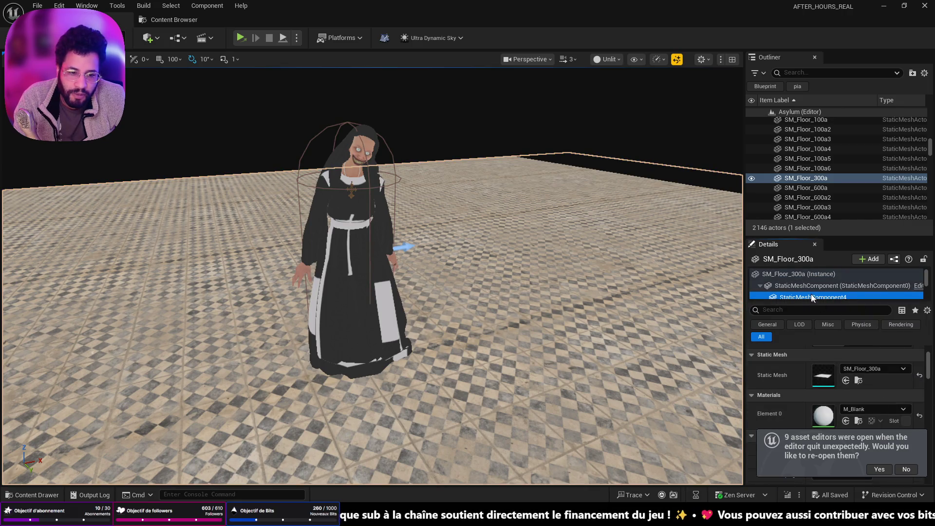
click(351, 243)
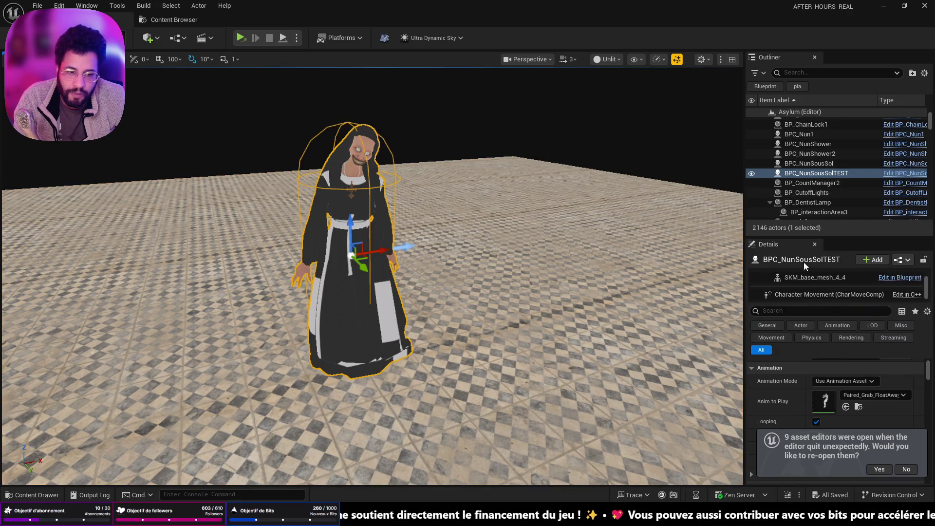
click(827, 281)
Locate the SKM_base_mesh_4_4 asset among project files and review its Skeleton actions.
click(859, 389)
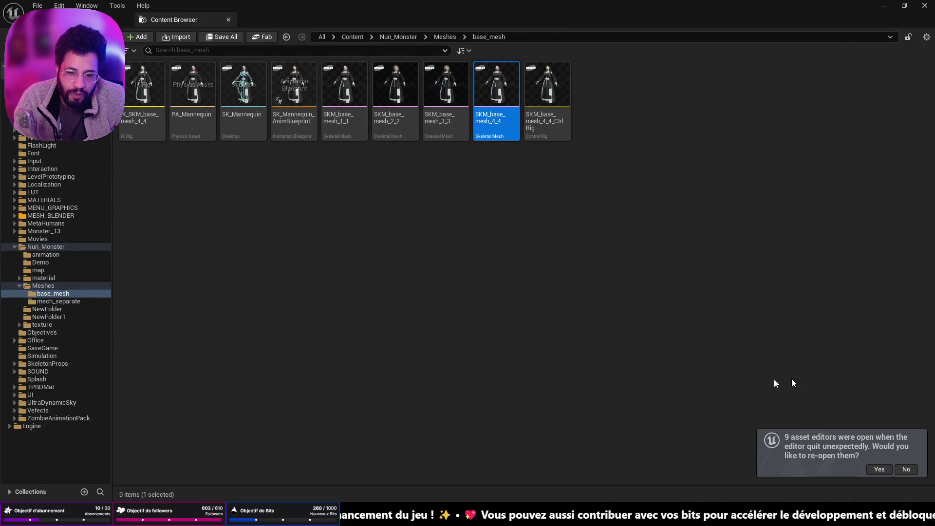
right_click(498, 97)
mouse_move(572, 154)
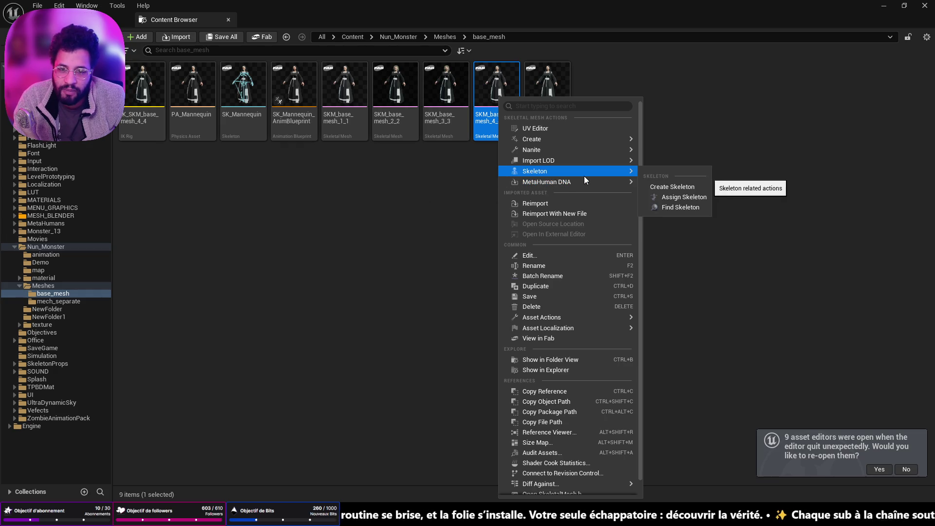
click(535, 203)
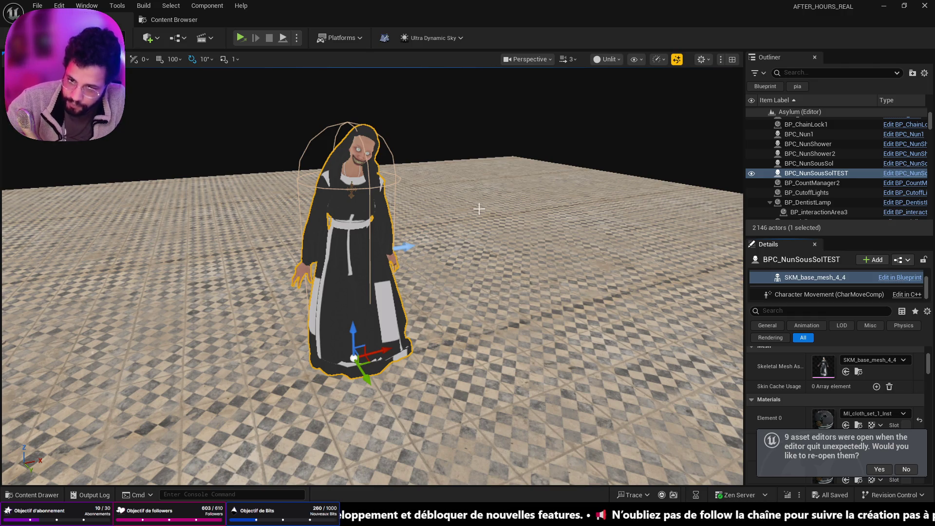
drag(340, 146, 324, 190)
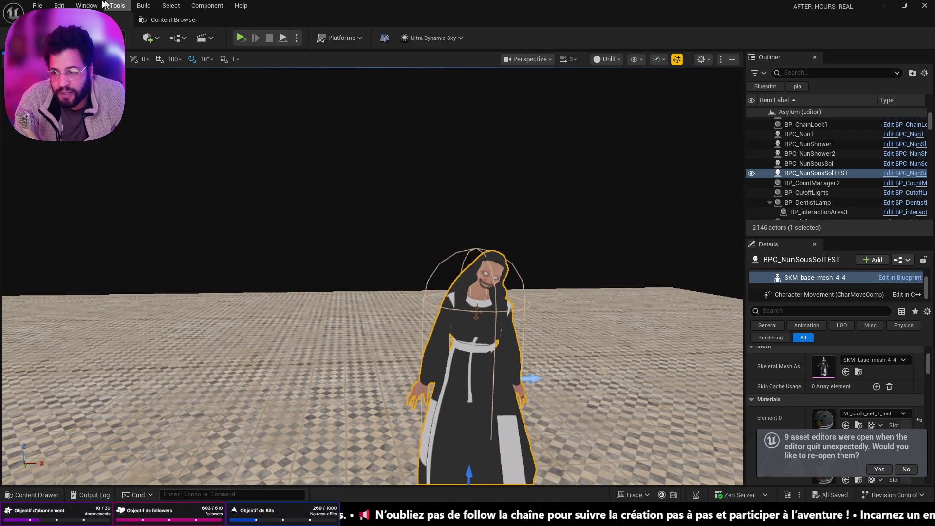
Reopen the Nun_Monster level from Recent Levels.
click(38, 5)
mouse_move(156, 75)
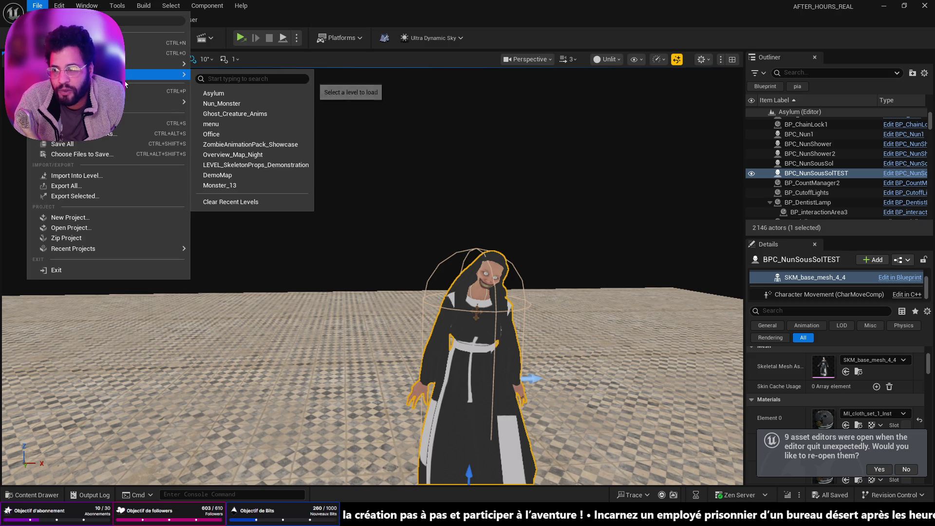
click(230, 104)
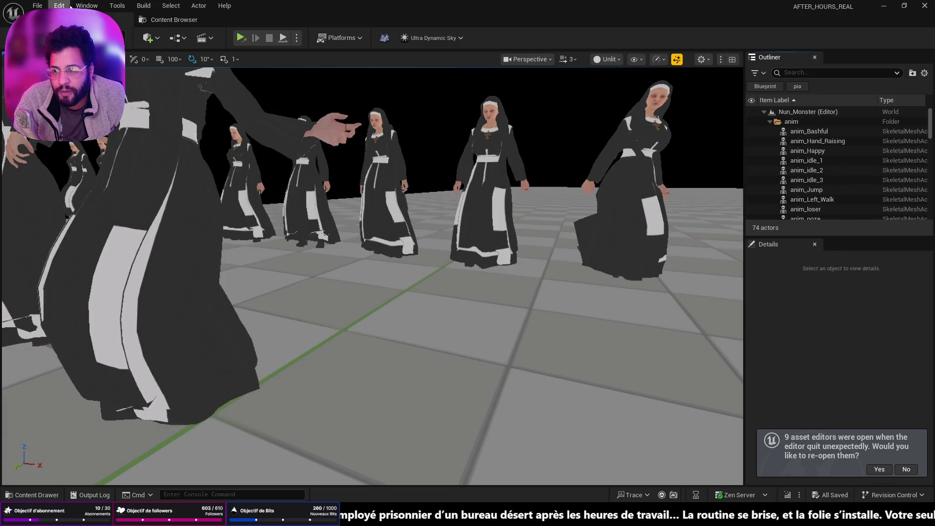
Turn off Ray Traced Shadows in Project Settings.
click(67, 6)
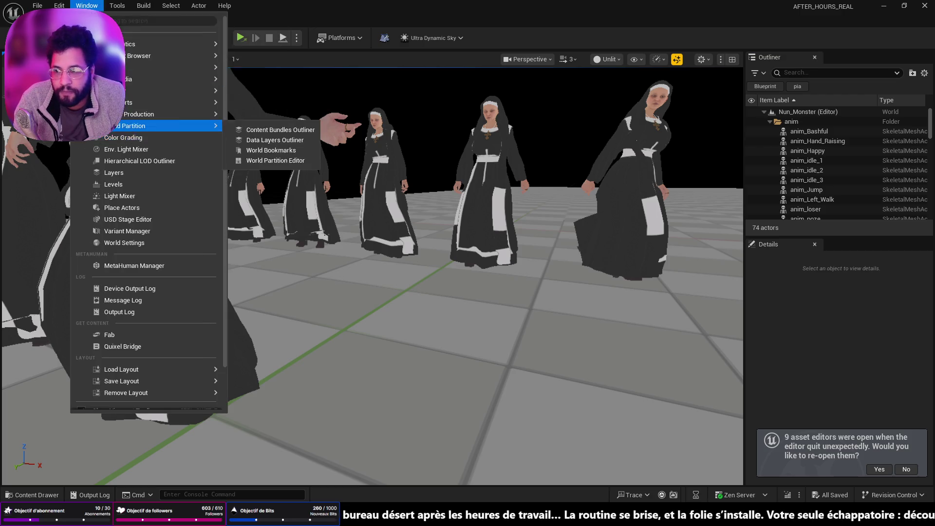
click(89, 158)
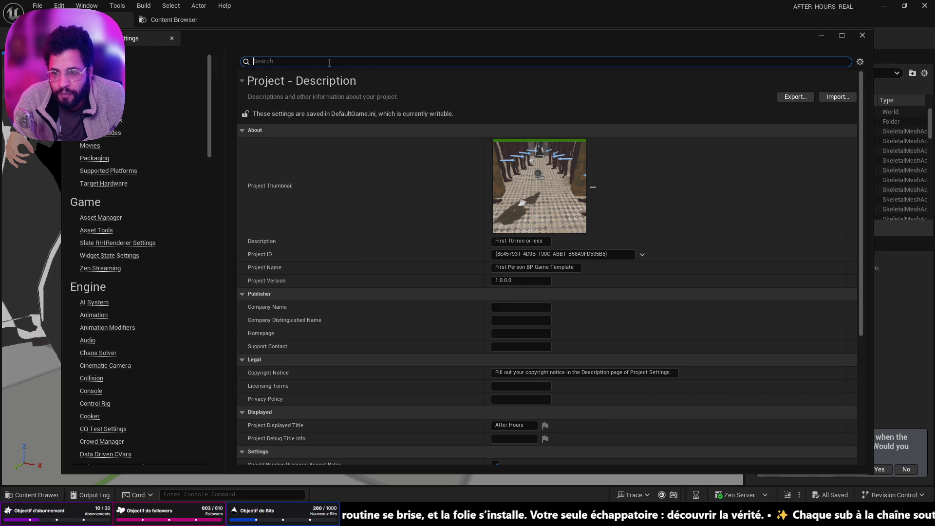
text(shadow)
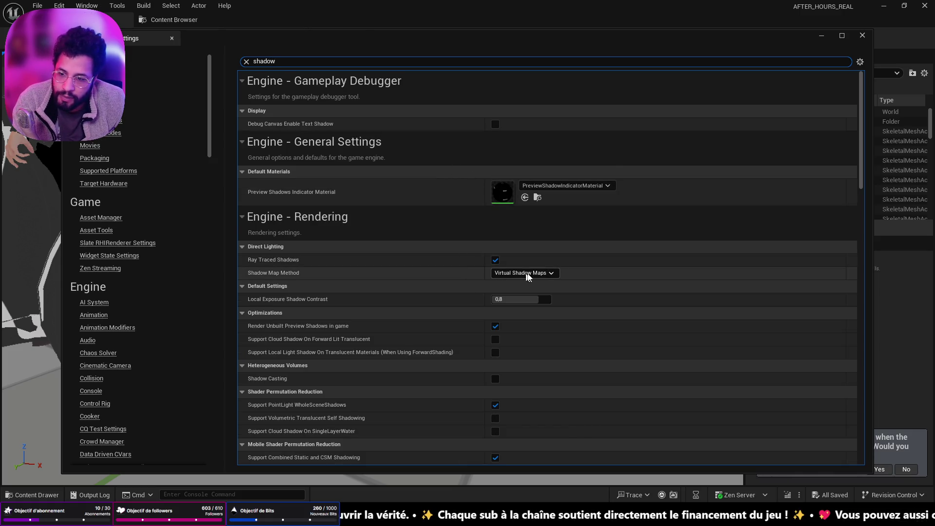
click(496, 260)
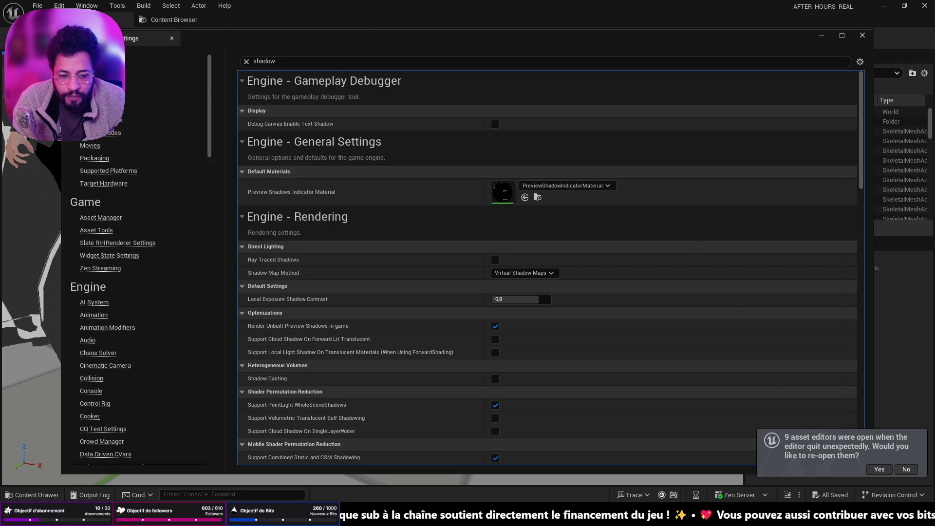
click(862, 36)
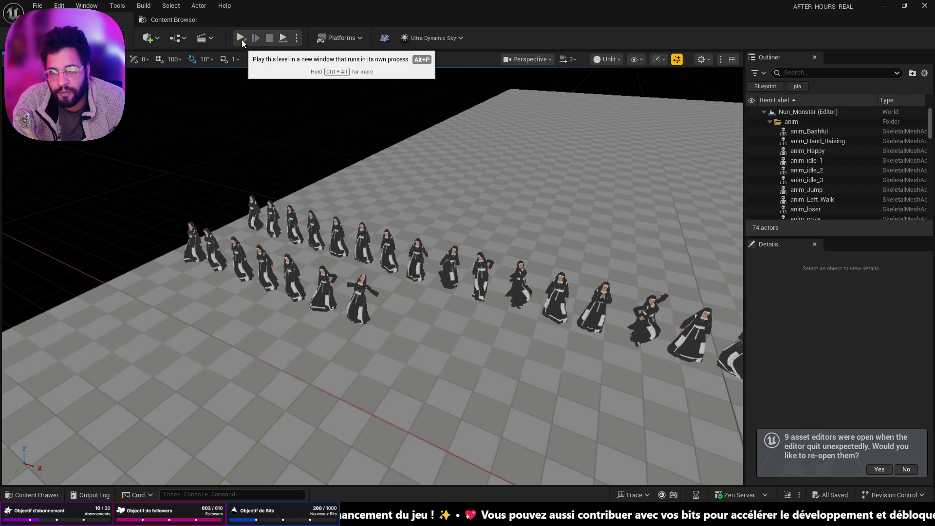
Choose a play mode and play the Nun_Monster level, moving along the row of nuns.
click(297, 38)
click(332, 83)
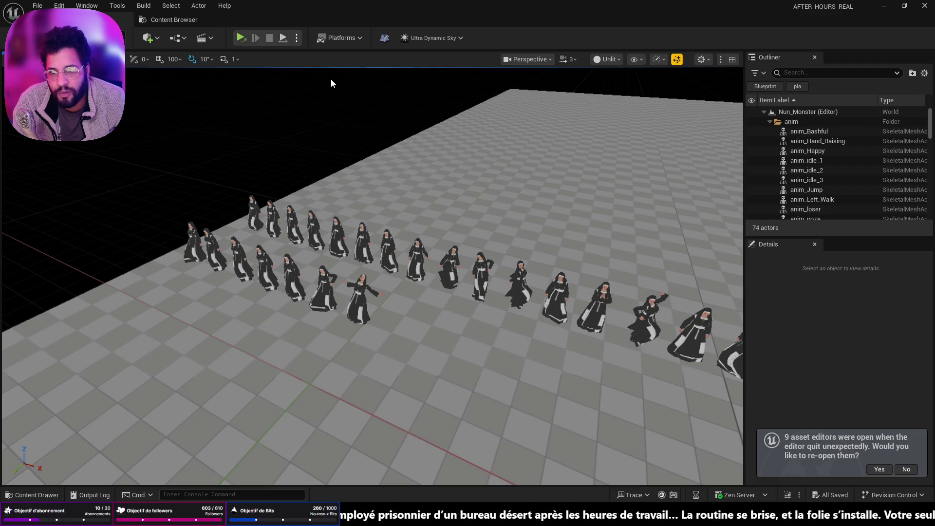
key(w)
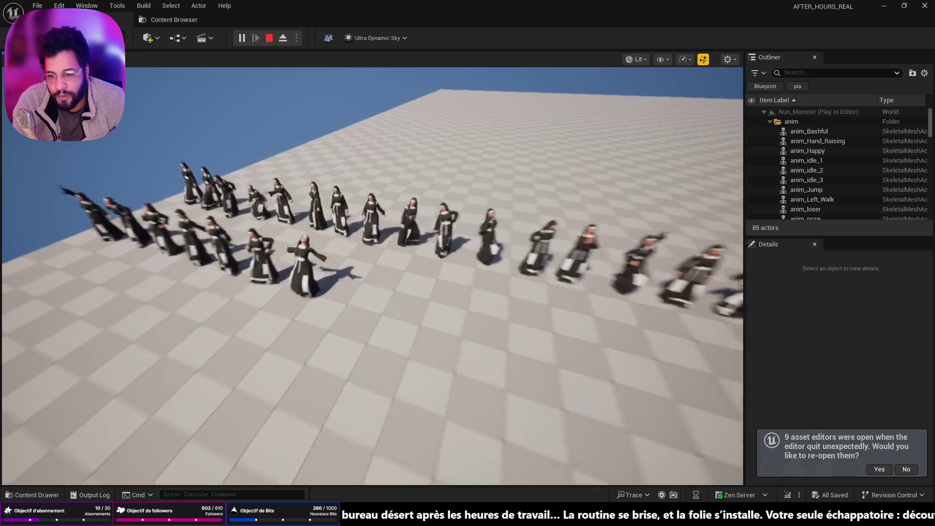
key(a)
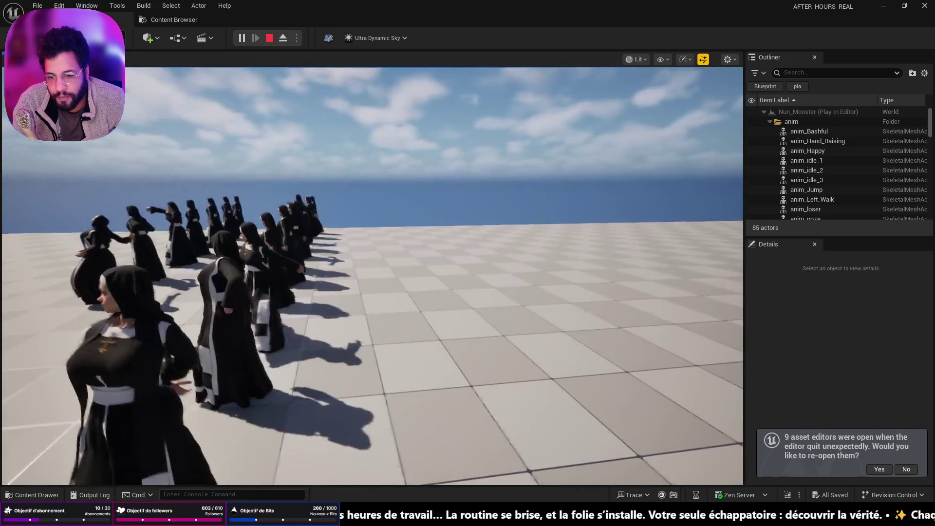
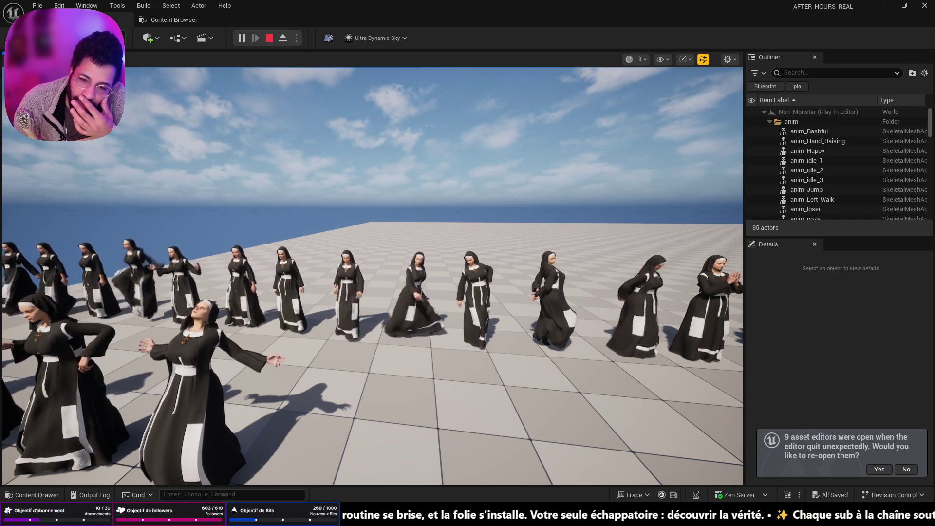
Stop the Nun_Monster playtest, open Asylum from Recent Levels, and select the SM_Floor_300a floor.
key(Escape)
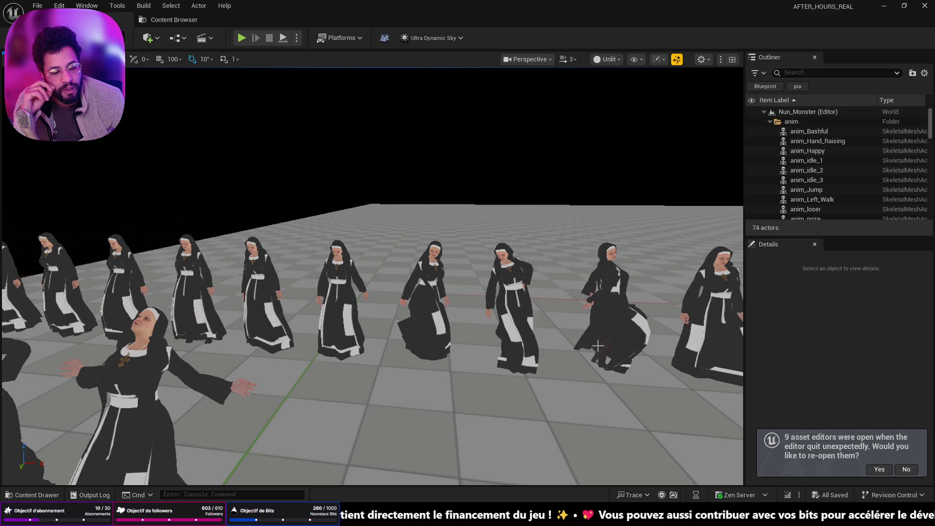
click(28, 7)
mouse_move(97, 74)
click(214, 104)
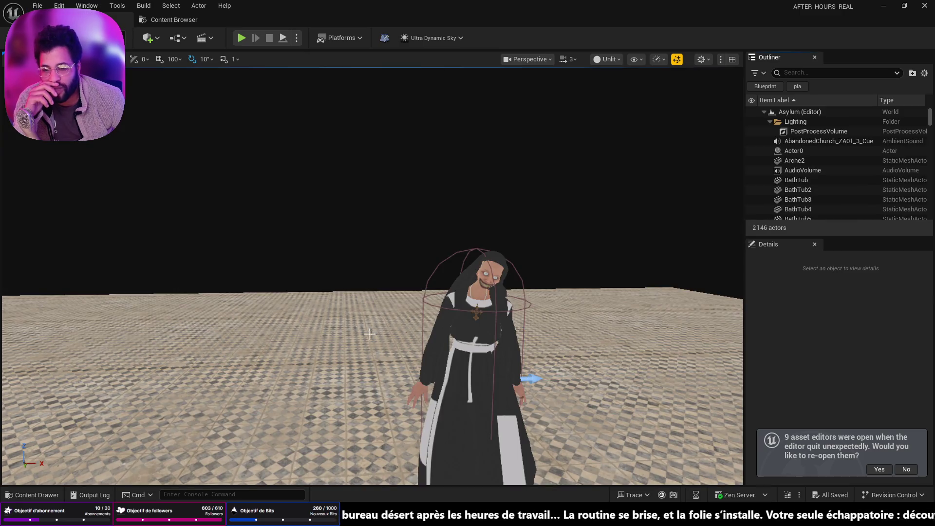
mouse_move(369, 334)
mouse_down()
mouse_move(360, 278)
mouse_move(322, 266)
mouse_move(322, 292)
mouse_move(293, 288)
mouse_move(271, 257)
mouse_move(404, 473)
mouse_up()
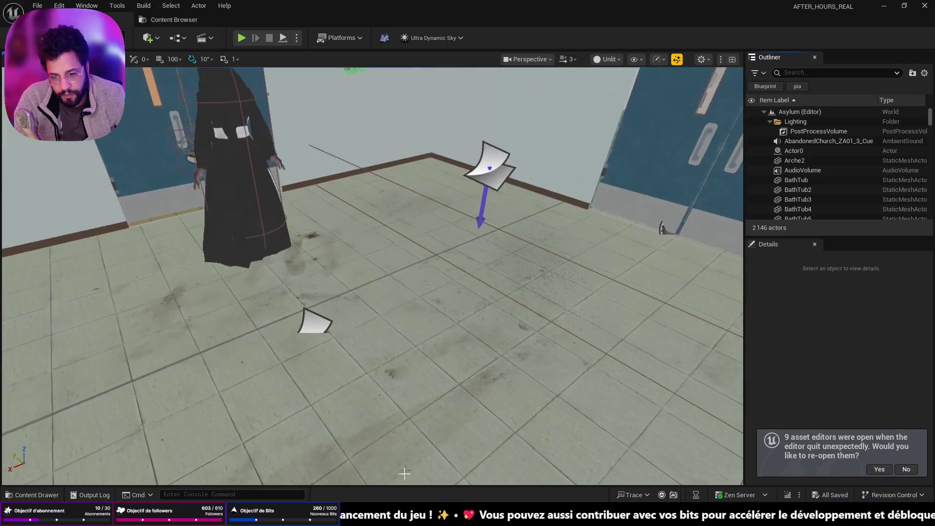
click(395, 460)
key(alt+p)
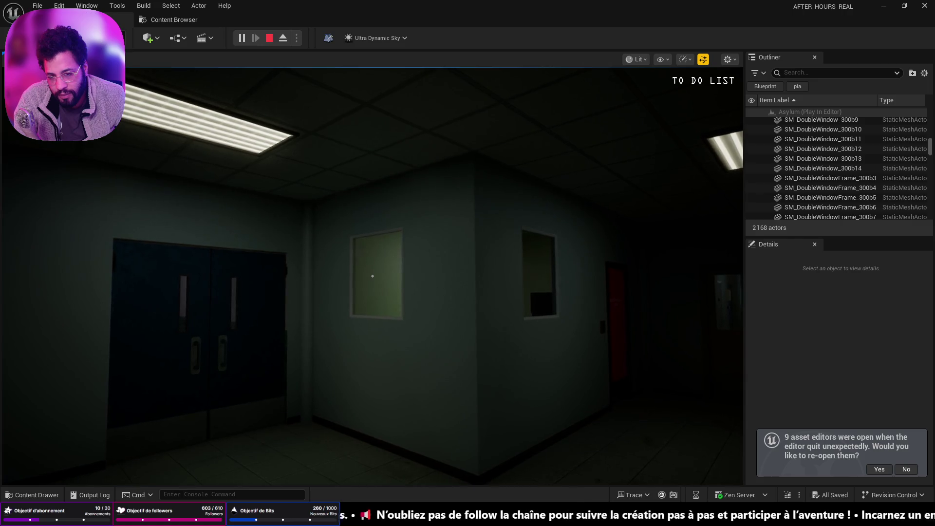
key(Escape)
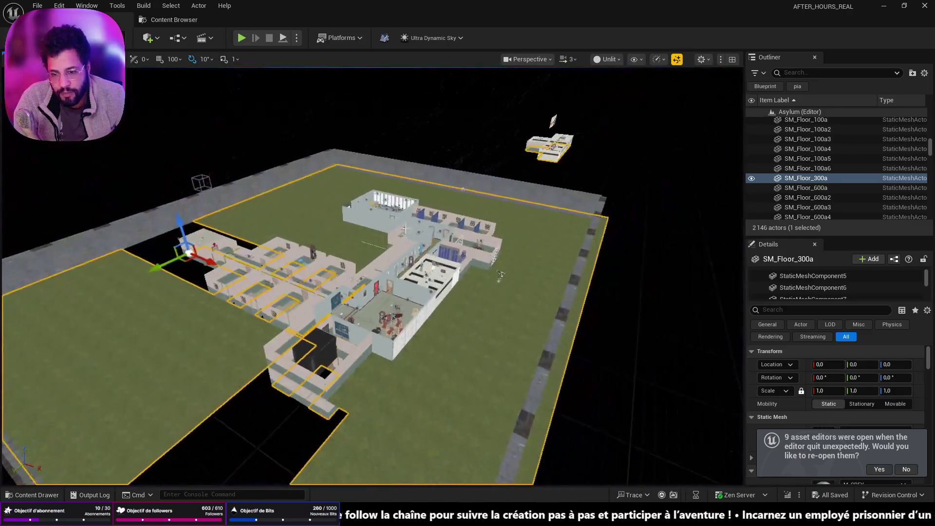
Add a new cube, Cube35, from Quick Add > Shapes.
click(149, 38)
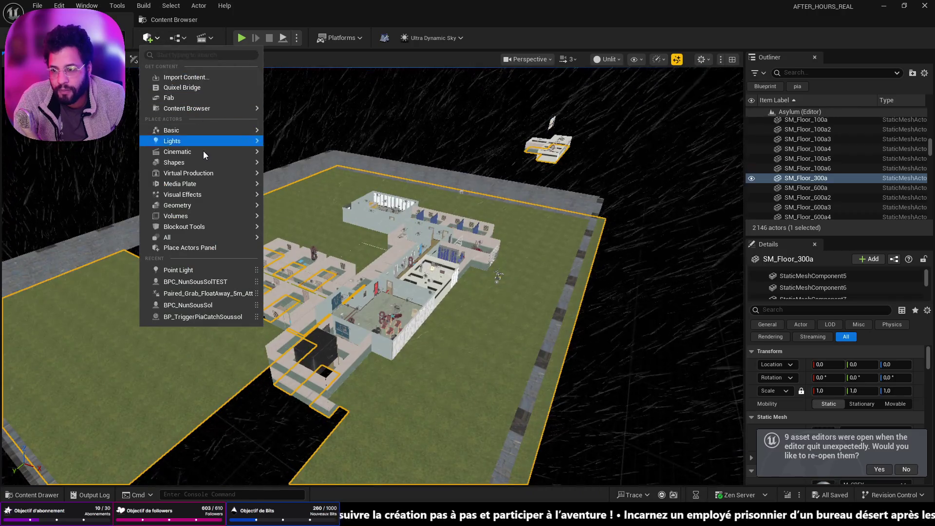
mouse_move(200, 150)
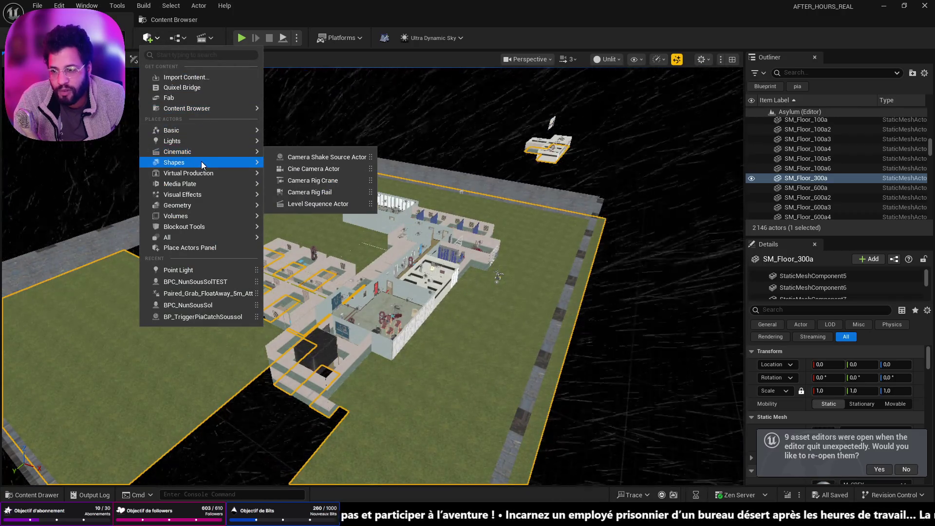
click(292, 165)
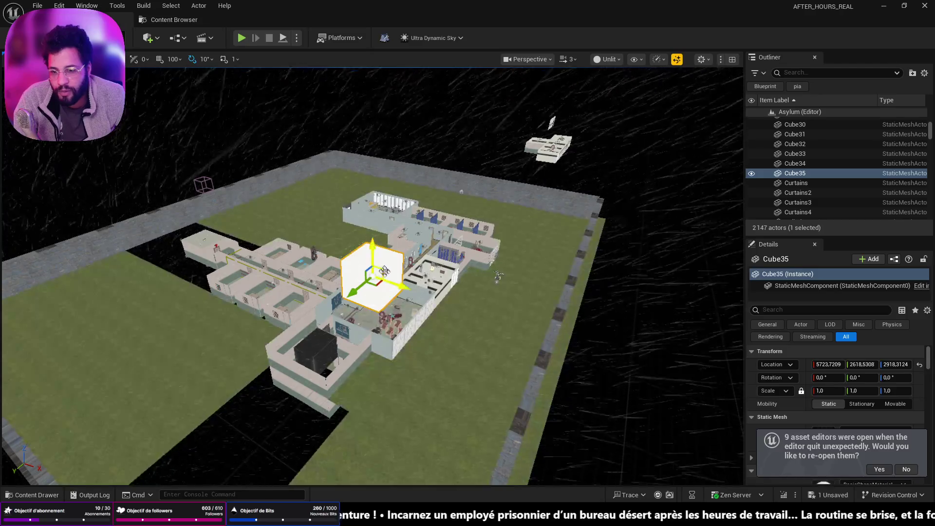
scroll(598, 80, up, 5)
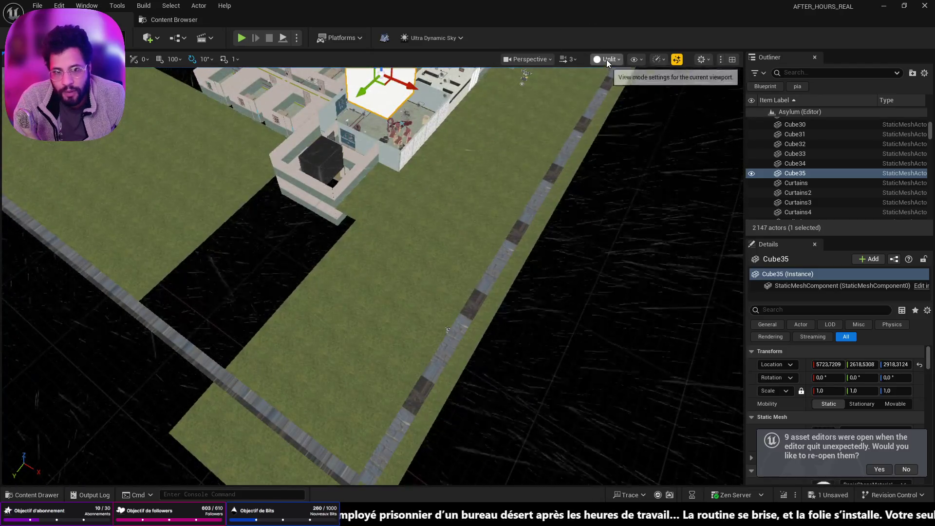
In Top view, drag Cube35 over the asylum's long corridor wing.
click(528, 59)
click(529, 117)
scroll(456, 219, down, 10)
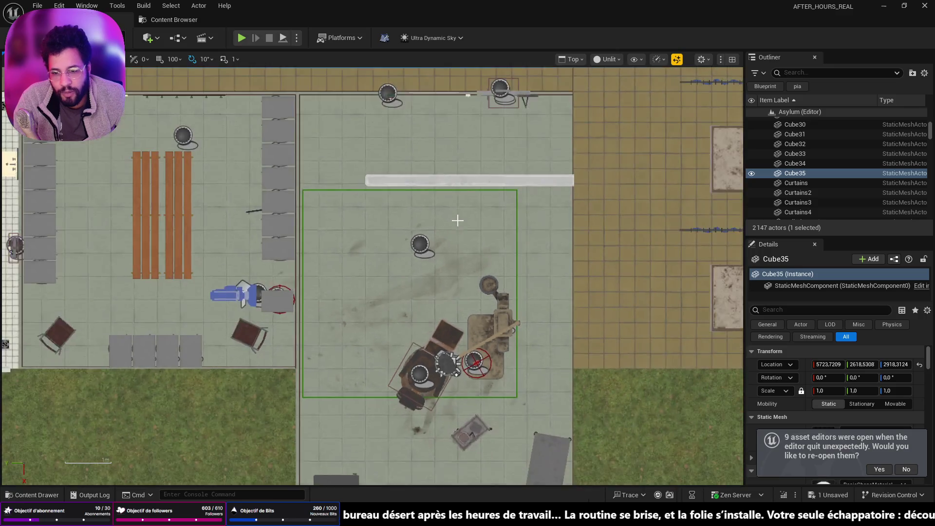
scroll(365, 205, down, 2)
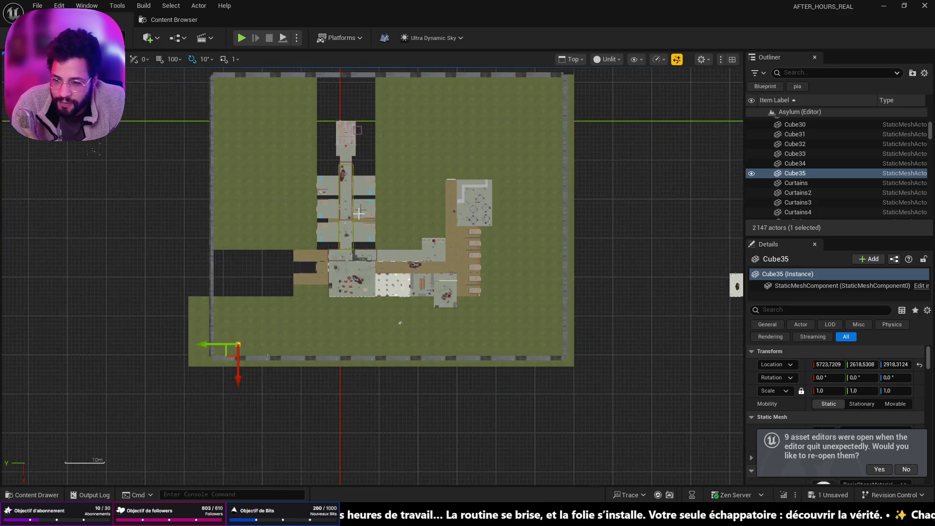
scroll(146, 364, up, 2)
drag(142, 397, 332, 397)
drag(180, 419, 180, 352)
mouse_move(219, 430)
mouse_down()
mouse_move(180, 400)
mouse_move(151, 393)
mouse_up()
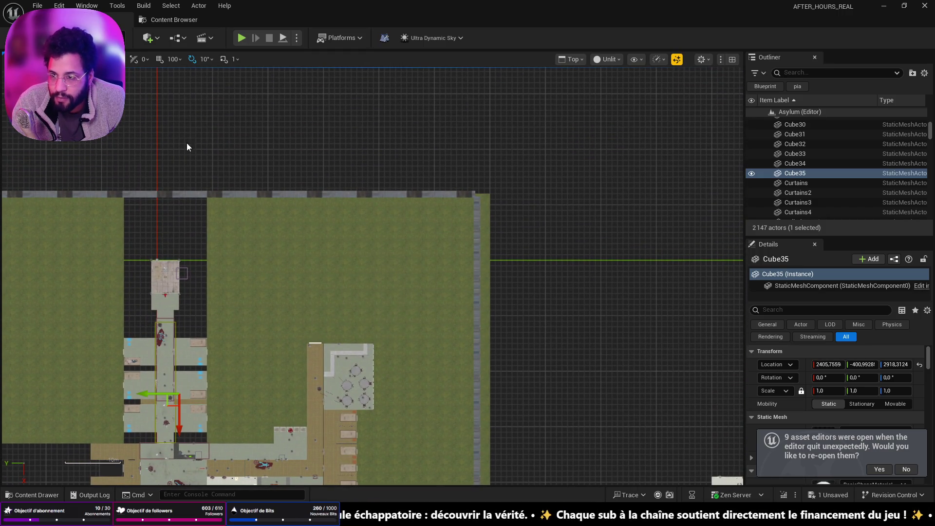
Set scale snapping to 10 and return the viewport to Perspective.
click(235, 63)
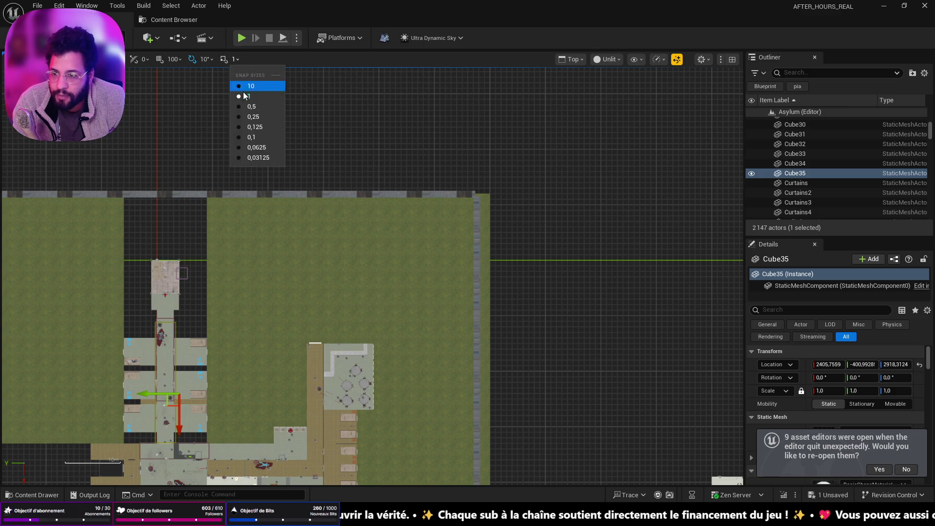
click(244, 90)
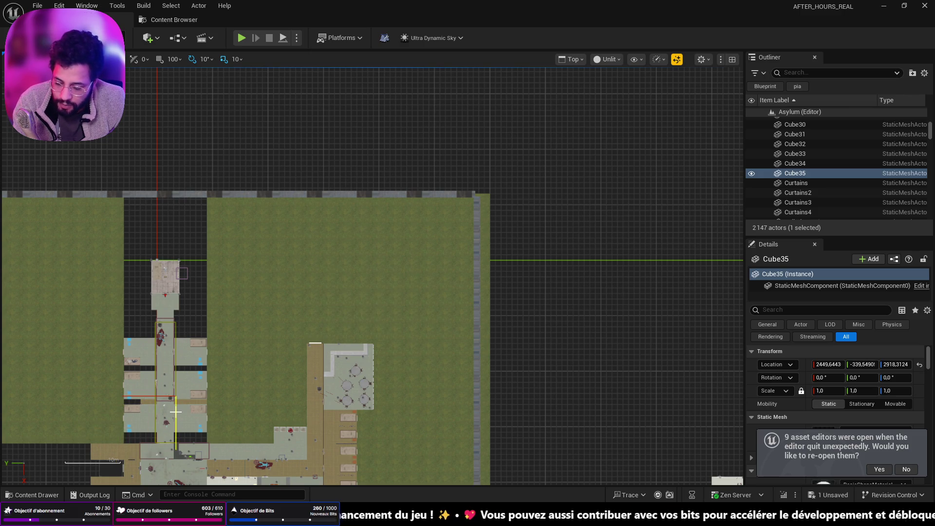
scroll(205, 397, up, 3)
scroll(188, 397, down, 5)
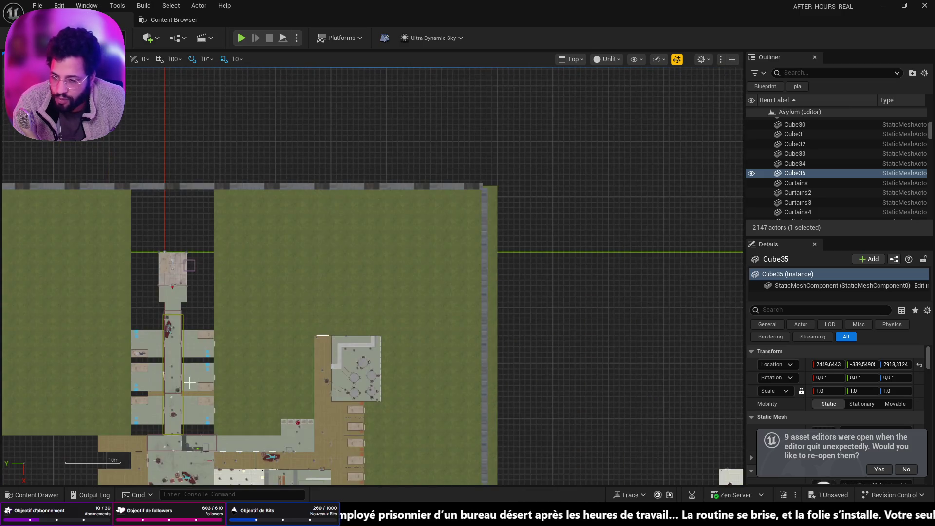
scroll(241, 359, up, 3)
scroll(224, 390, up, 4)
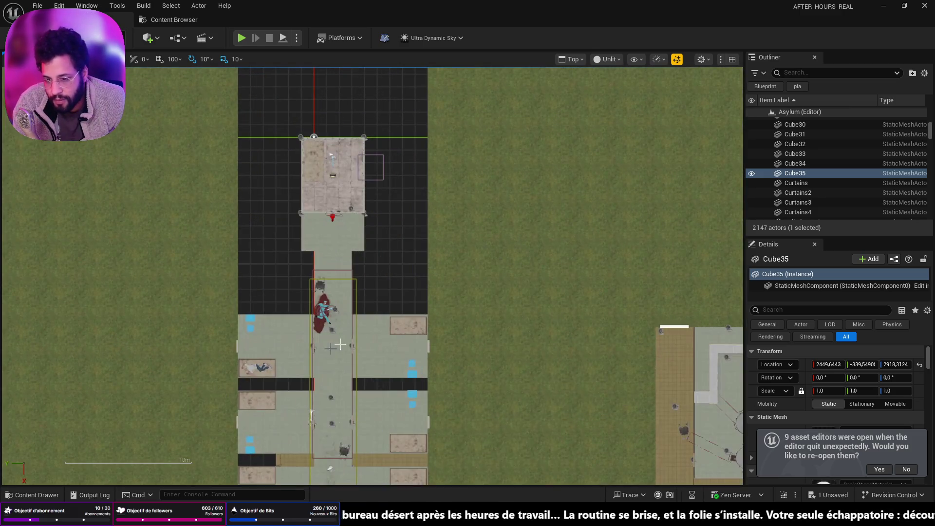
scroll(389, 325, down, 3)
scroll(383, 392, down, 3)
scroll(359, 347, up, 6)
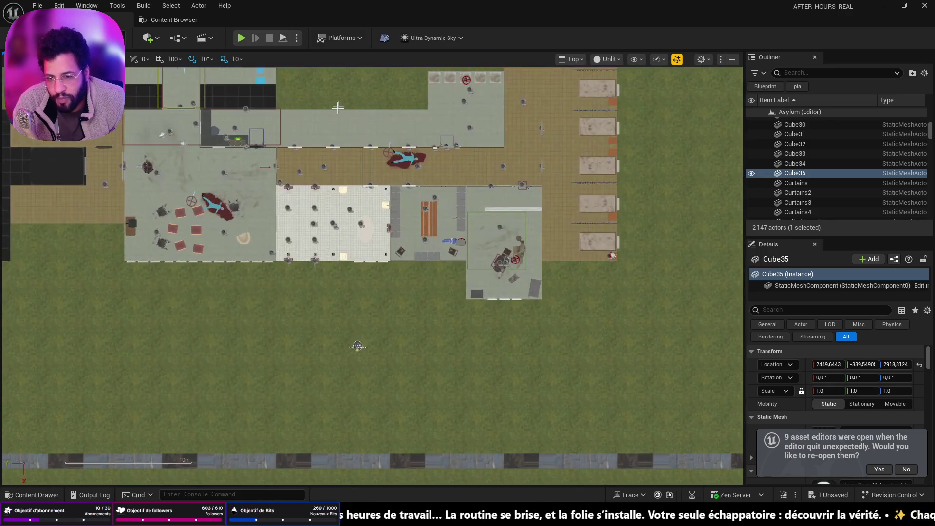
scroll(403, 270, up, 2)
scroll(416, 226, down, 3)
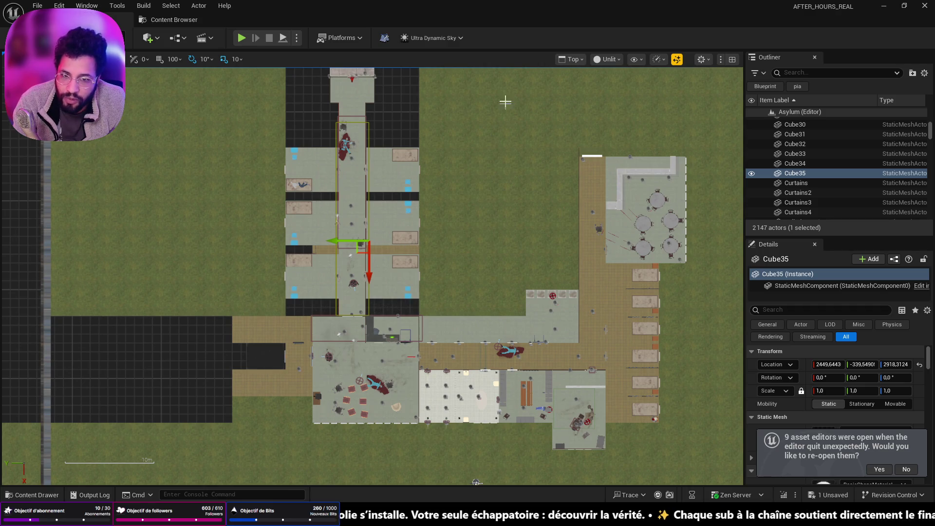
click(574, 63)
click(581, 98)
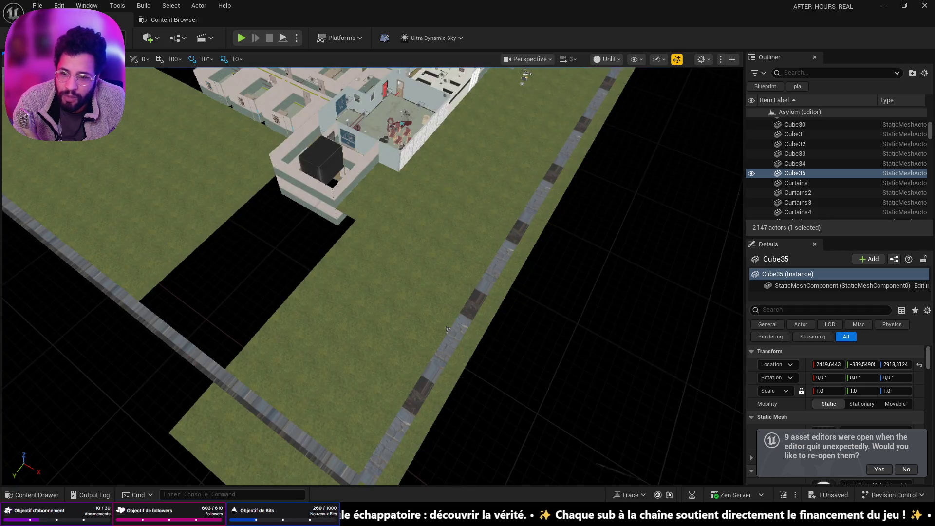
Stretch Cube35 into a huge flat 109 × 109 plate.
scroll(373, 336, up, 3)
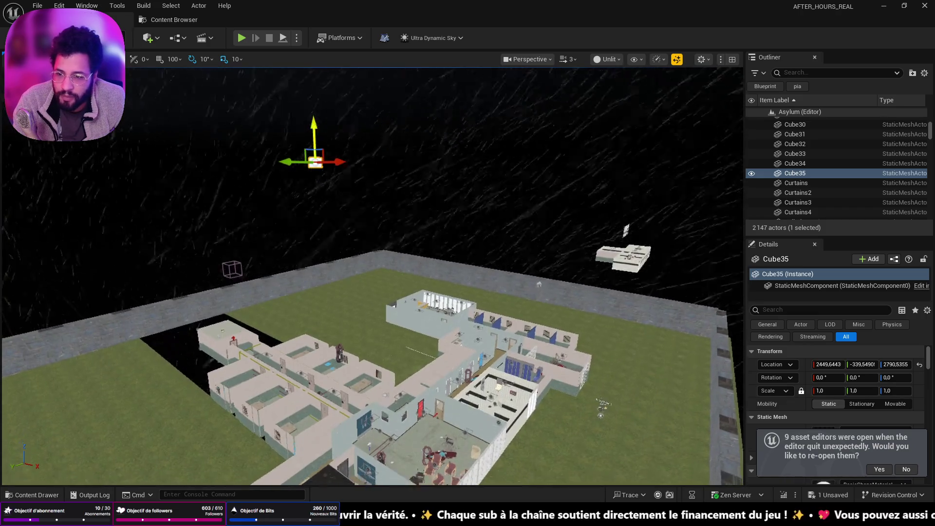
key(e)
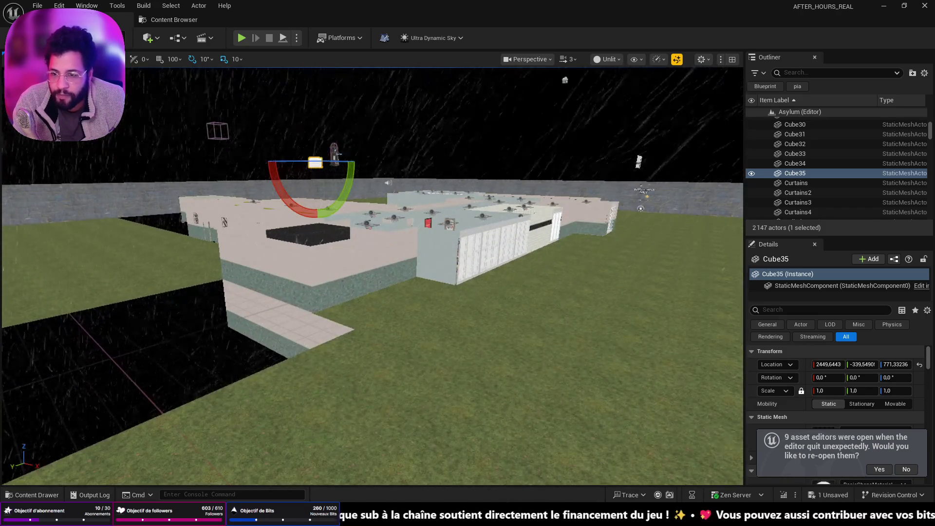
scroll(373, 275, up, 3)
drag(383, 195, 383, 76)
key(w)
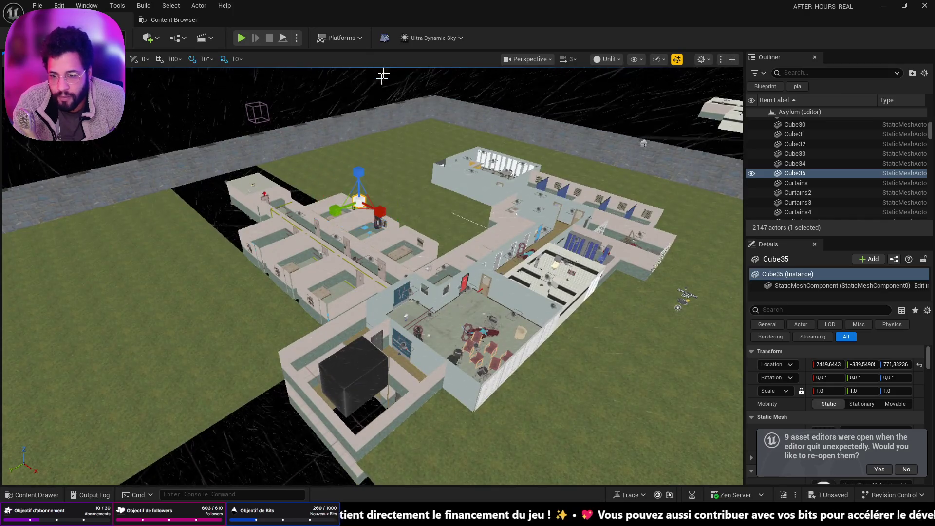
mouse_move(379, 219)
mouse_down()
mouse_move(378, 253)
mouse_move(378, 229)
mouse_move(366, 219)
mouse_move(330, 263)
mouse_move(416, 313)
mouse_up()
Lower the plate to about Z 538 and save the Asylum map.
key(f)
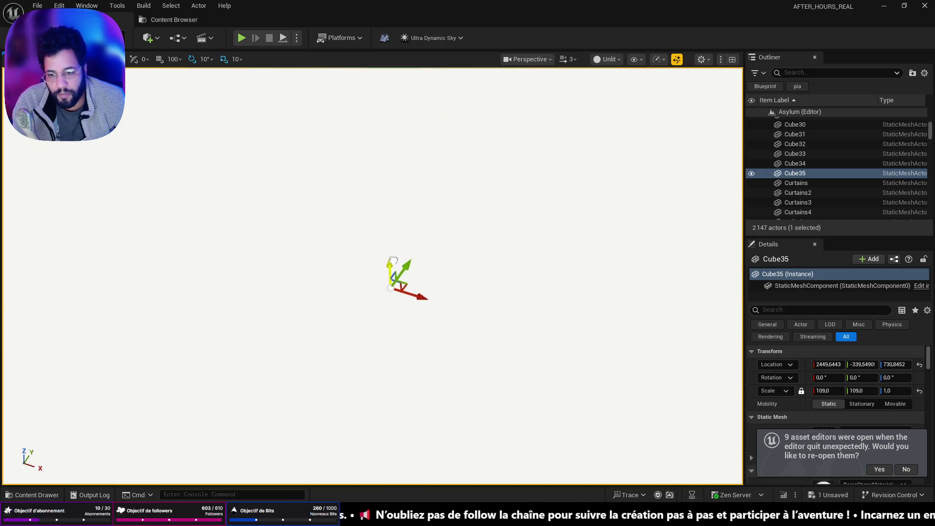
drag(474, 263, 474, 241)
drag(414, 130, 417, 143)
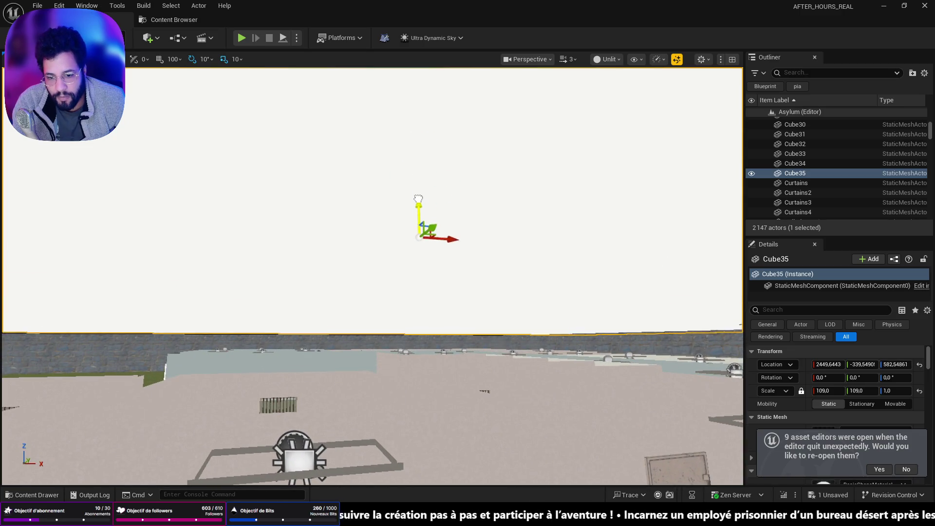
drag(420, 224, 420, 226)
key(ctrl+s)
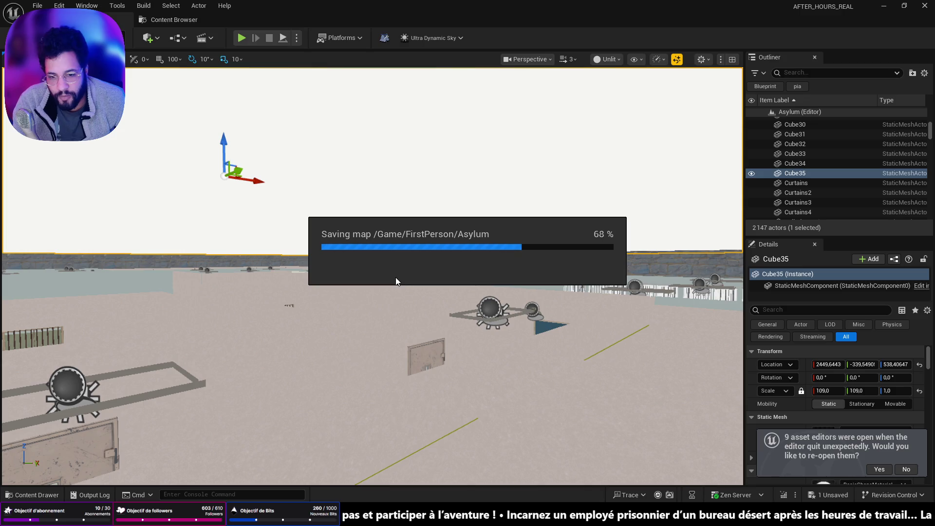
mouse_move(384, 273)
mouse_down()
mouse_move(385, 351)
mouse_move(385, 312)
mouse_move(317, 285)
mouse_up()
click(335, 431)
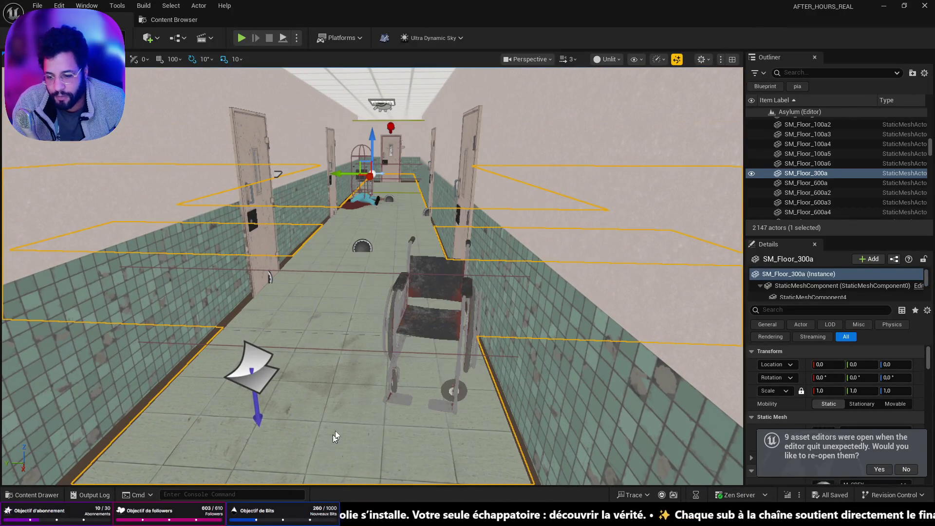
Playtest the Asylum level through the doors and down the red-lit hallway, then stop.
key(alt+p)
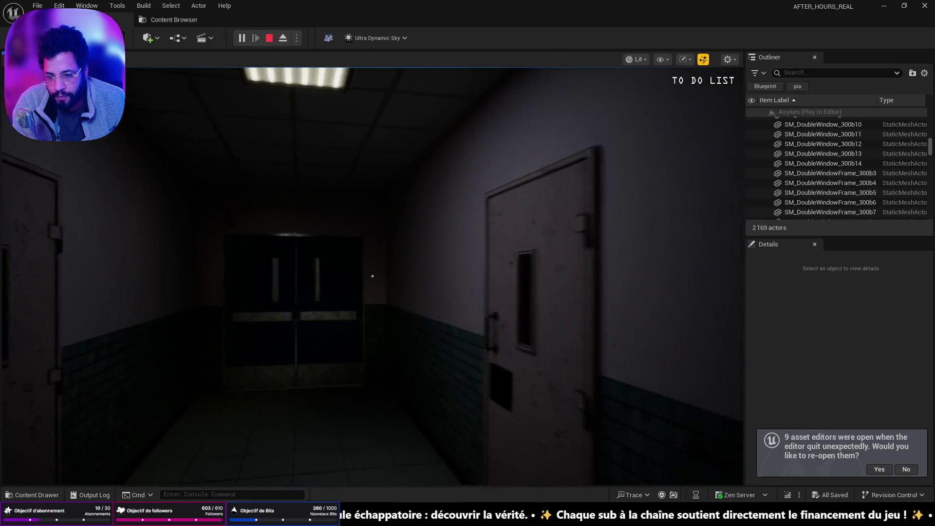
key(w)
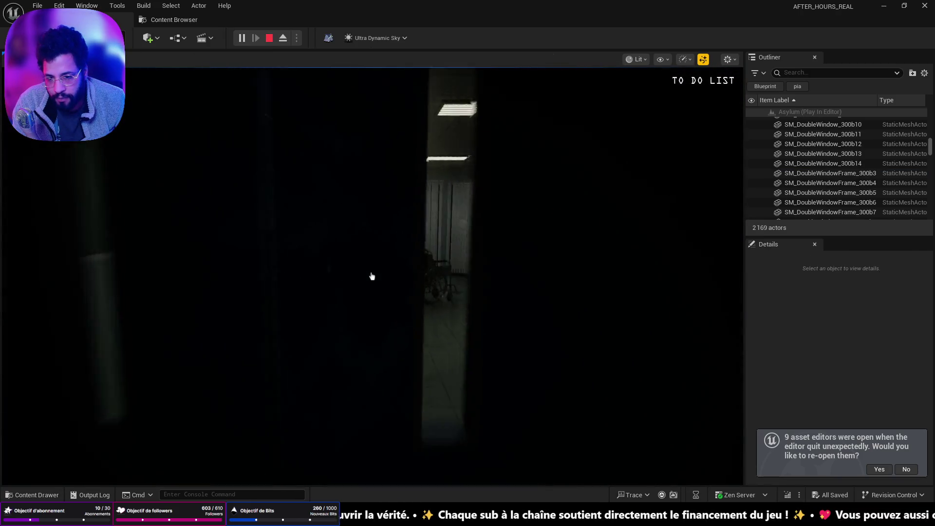
key(w)
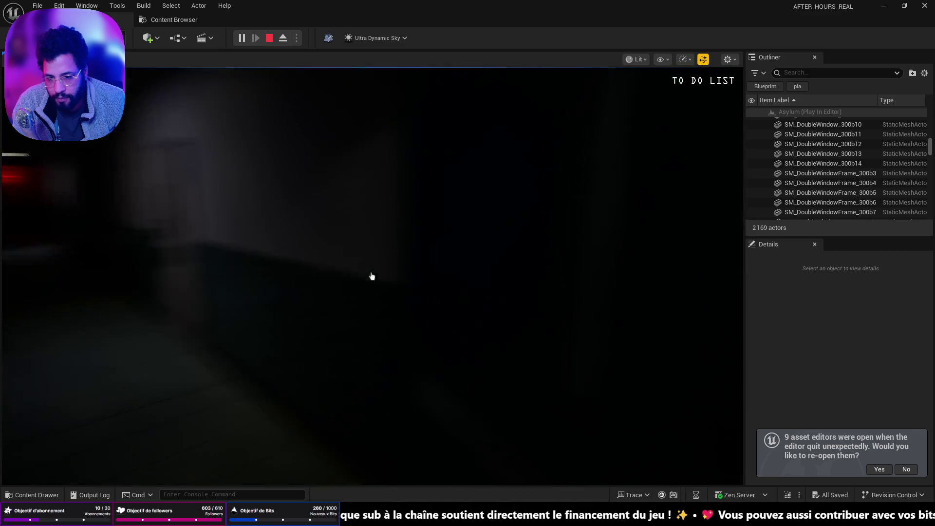
mouse_move(372, 276)
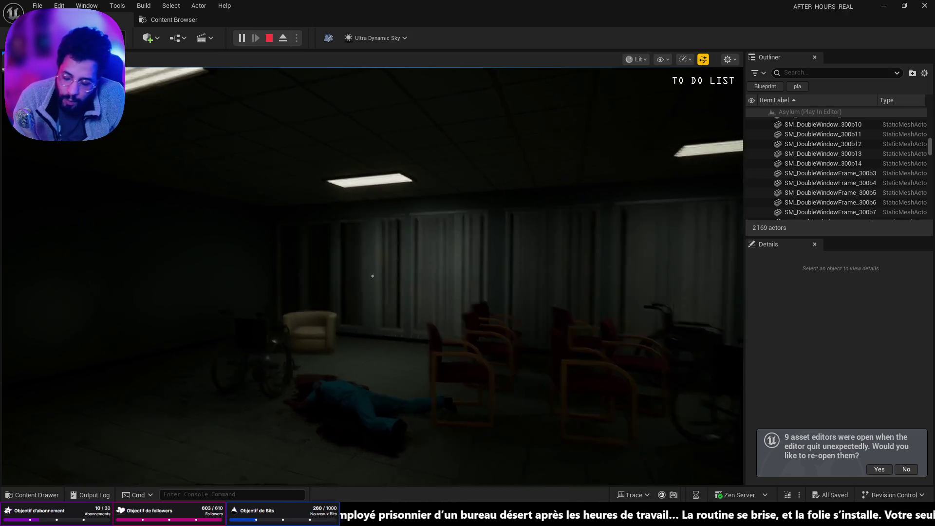
key(w)
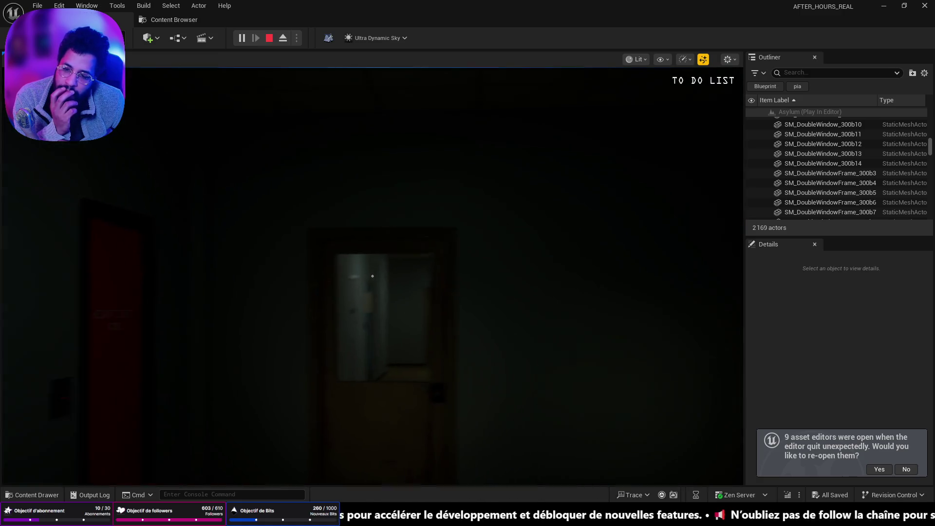
key(e)
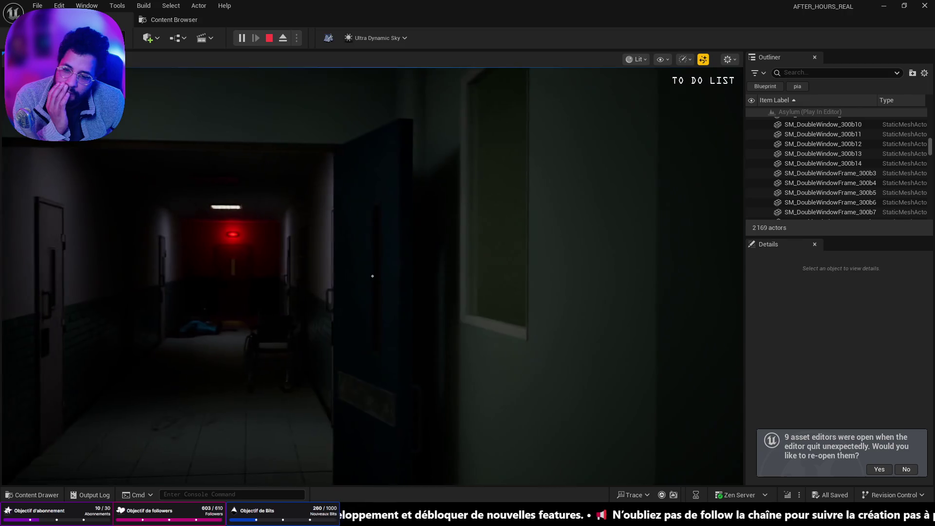
key(w)
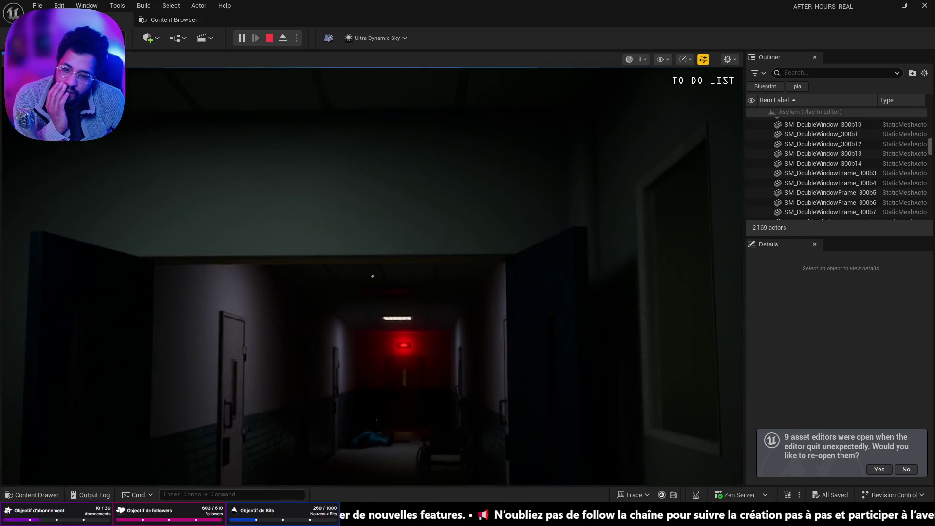
key(w)
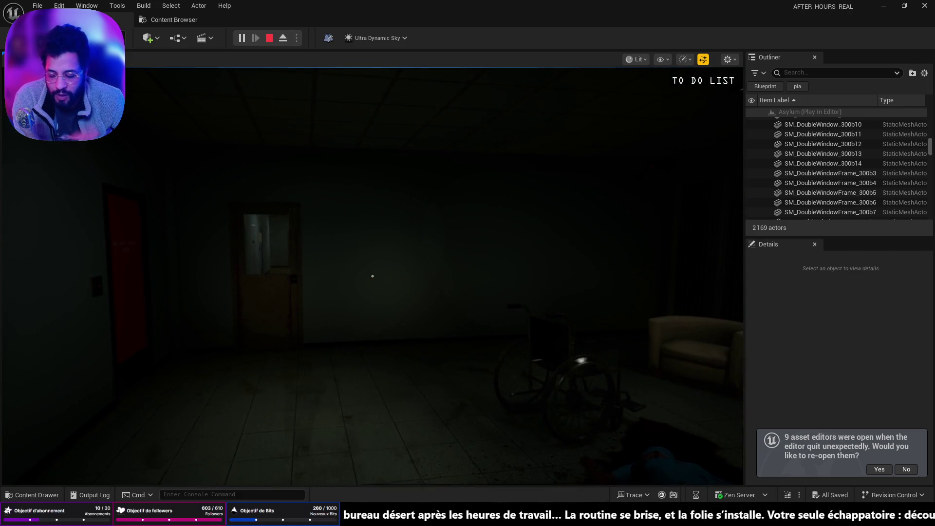
key(Escape)
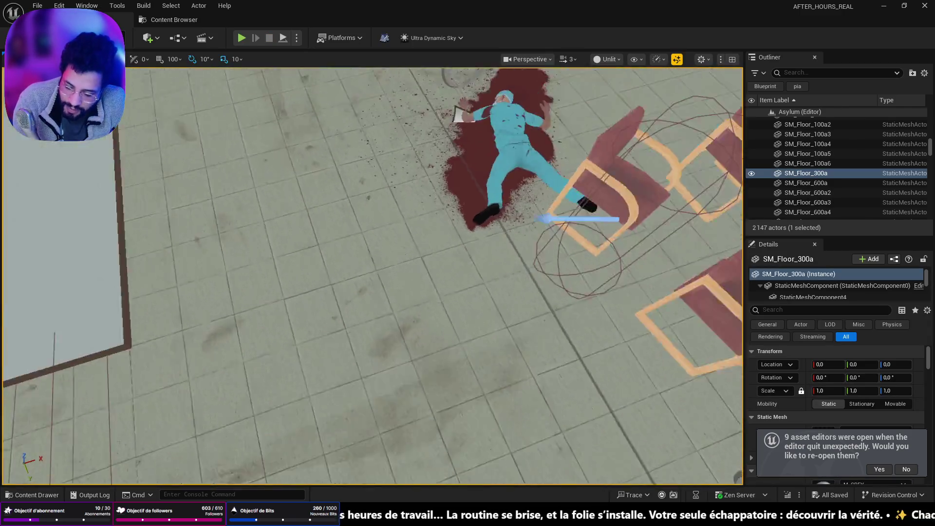
Frame the floor piece, then undo an accidental scaling of it.
key(f)
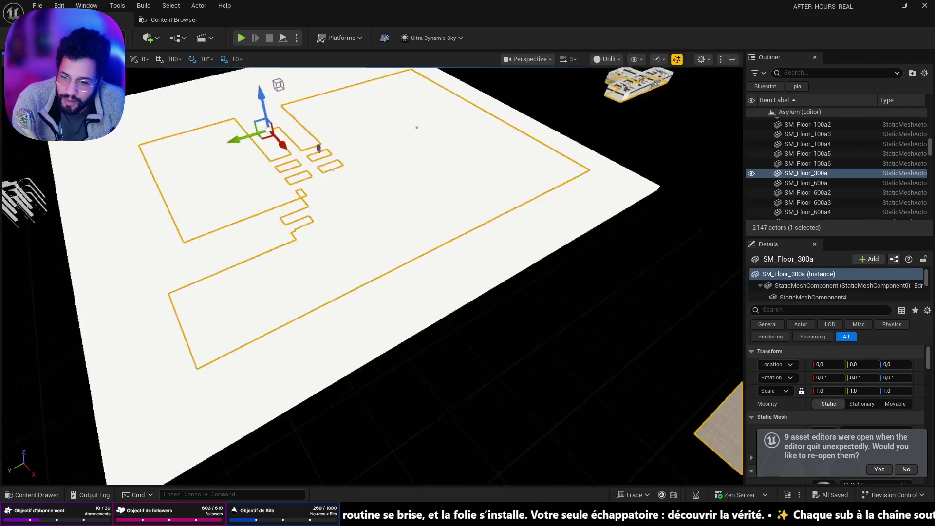
key(e)
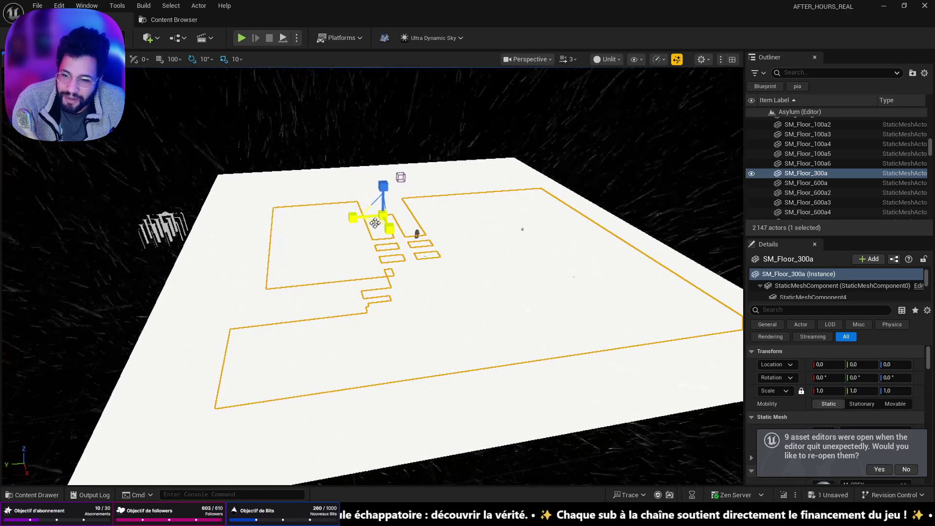
drag(372, 218, 341, 253)
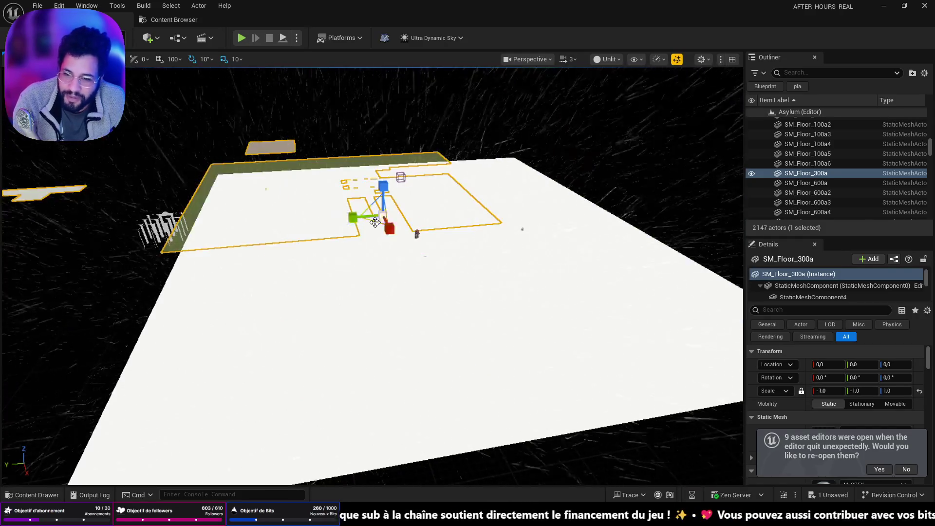
key(ctrl+z)
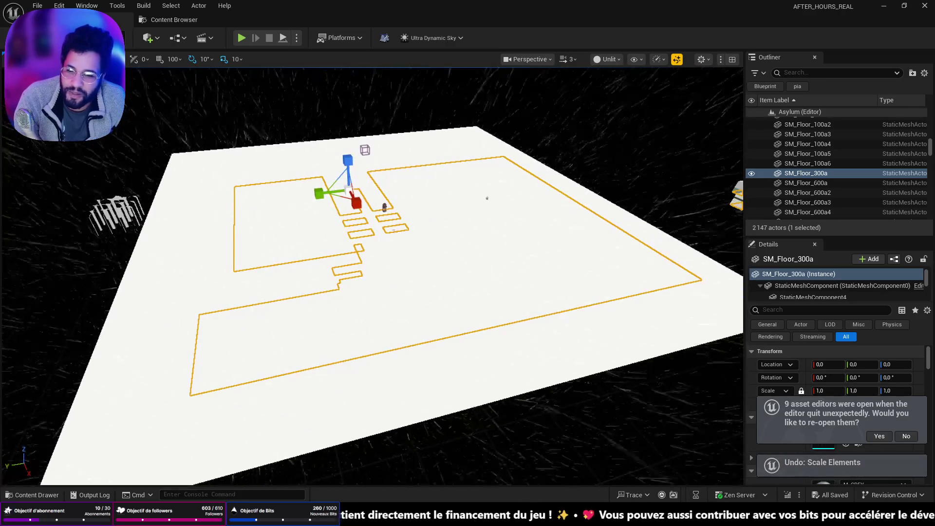
Shrink the white Cube35 plane from 109 down to 36.
click(384, 207)
key(f)
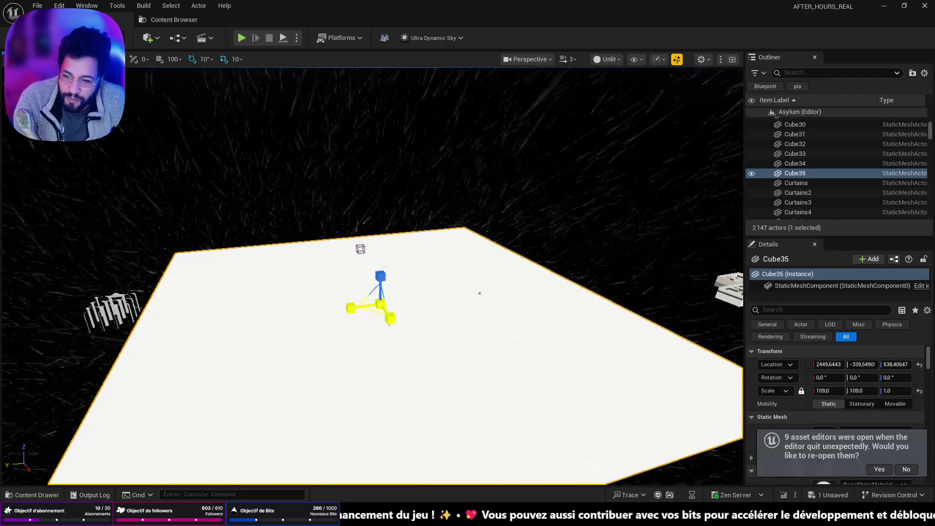
drag(370, 308, 349, 319)
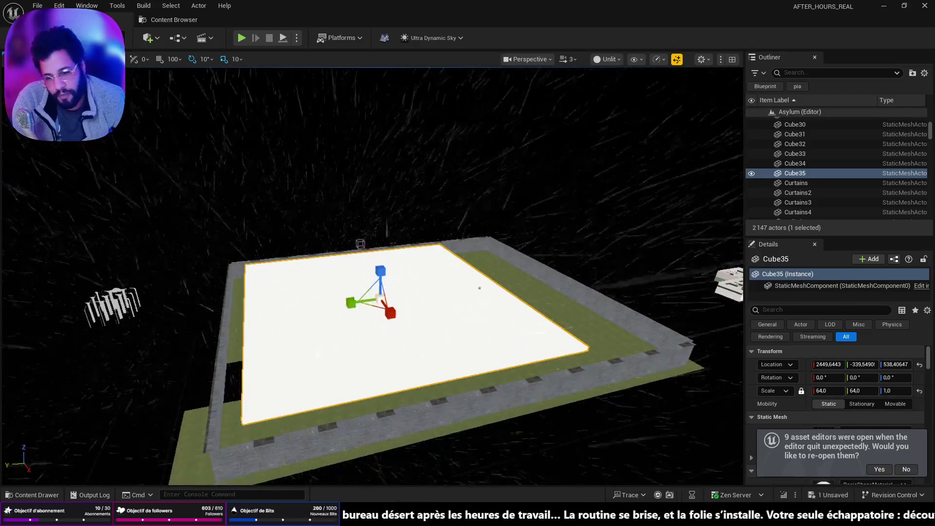
scroll(370, 341, up, 2)
scroll(513, 296, up, 3)
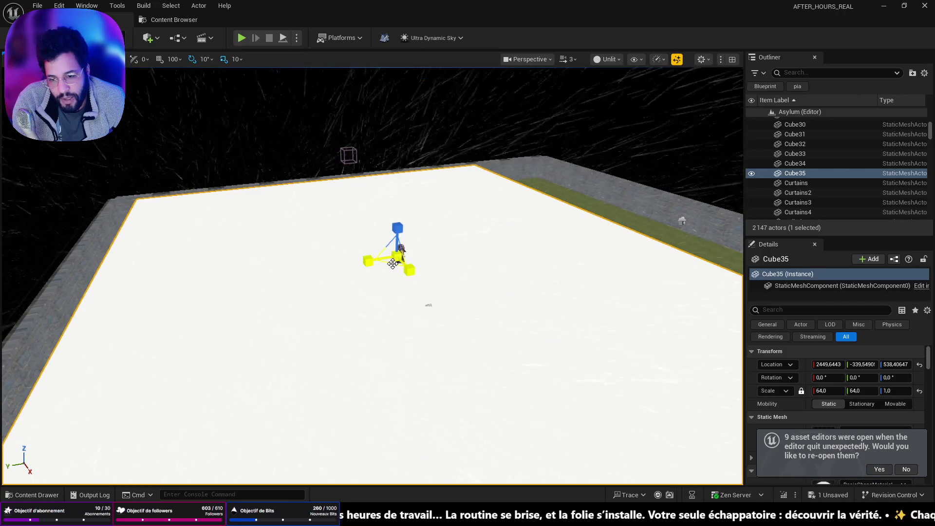
drag(392, 261, 388, 264)
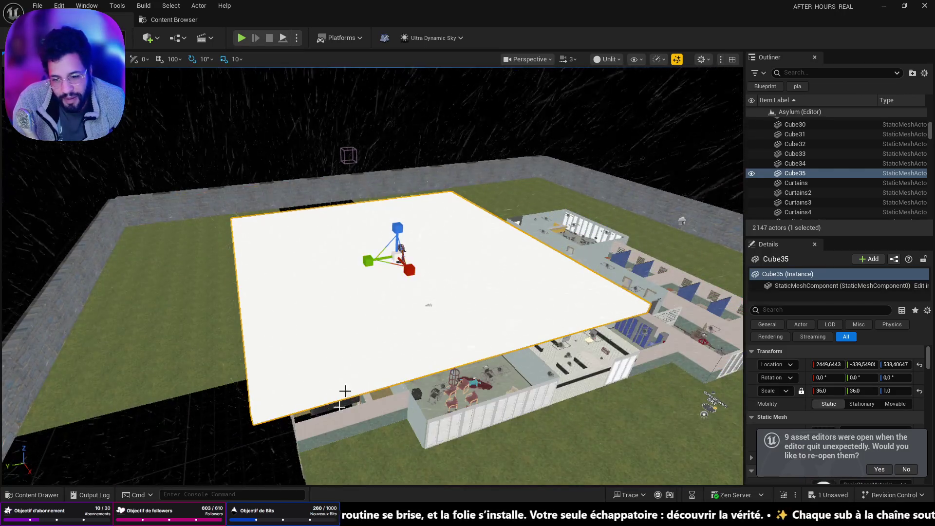
drag(345, 391, 345, 375)
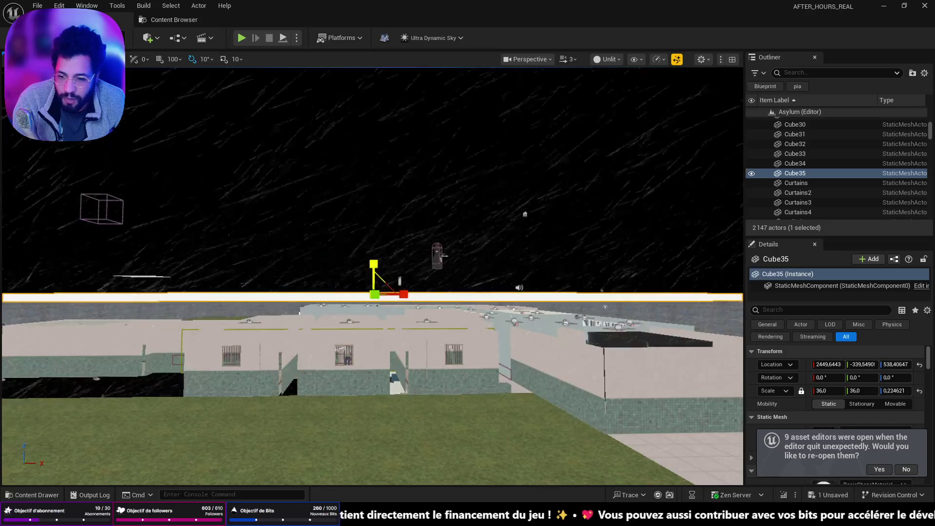
Lower the flattened Cube35 slab onto the asylum building like a roof.
key(q)
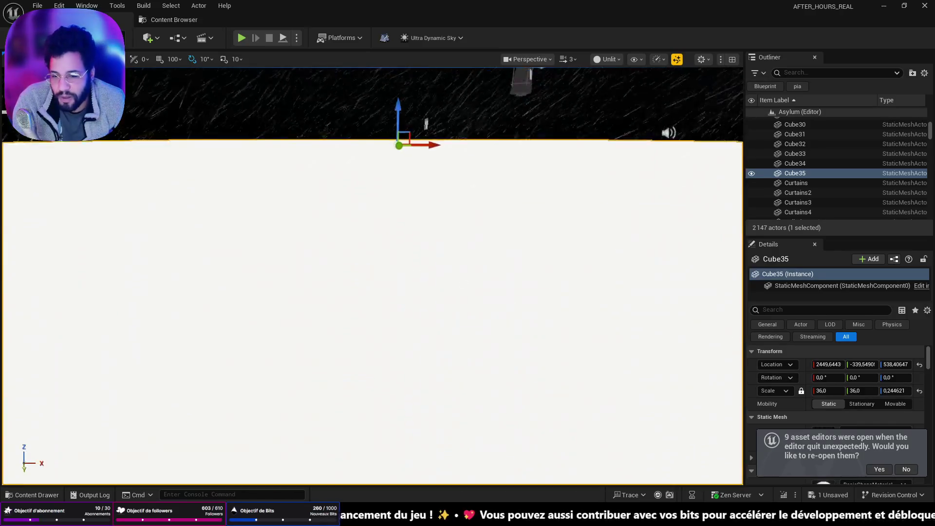
key(e)
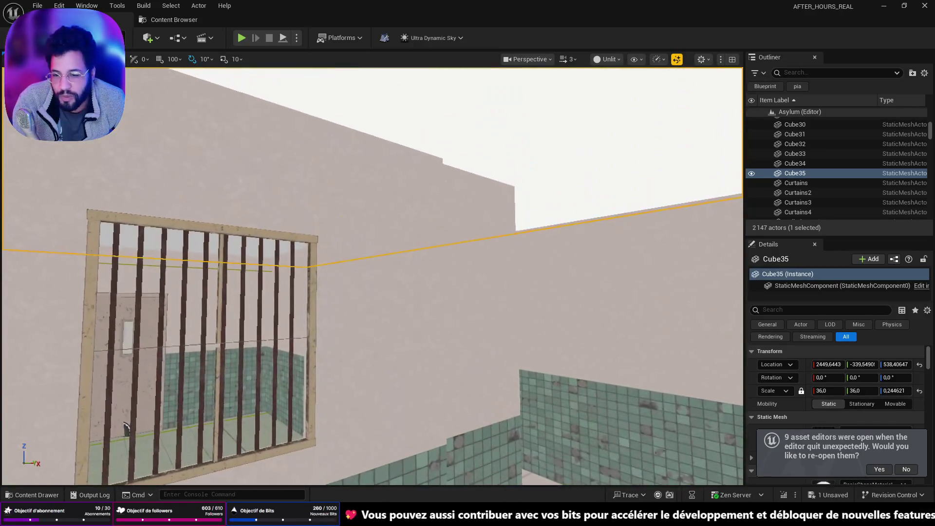
key(e)
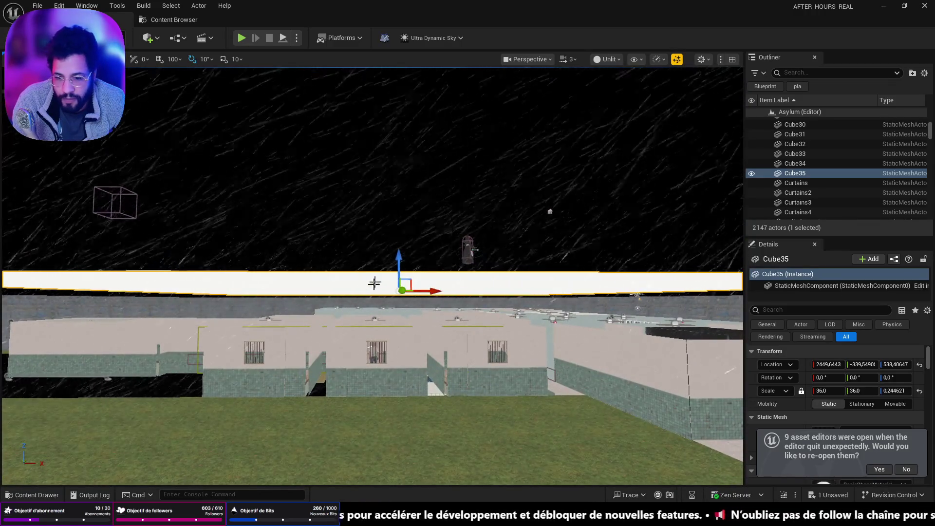
drag(399, 269, 406, 285)
mouse_move(408, 326)
mouse_down()
mouse_move(414, 273)
mouse_move(392, 343)
mouse_up()
Rescale Cube35 to about 41.7 × 18.2 with the scale gizmo.
key(s)
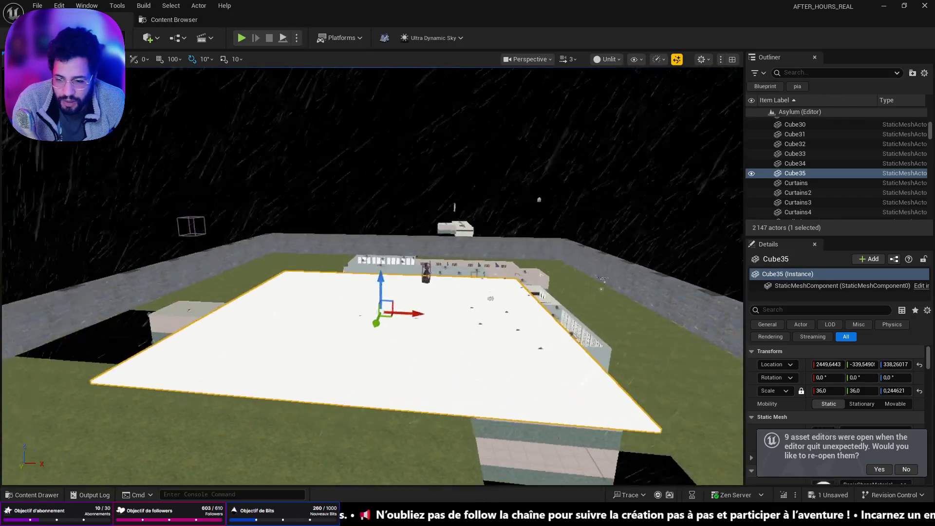
key(w)
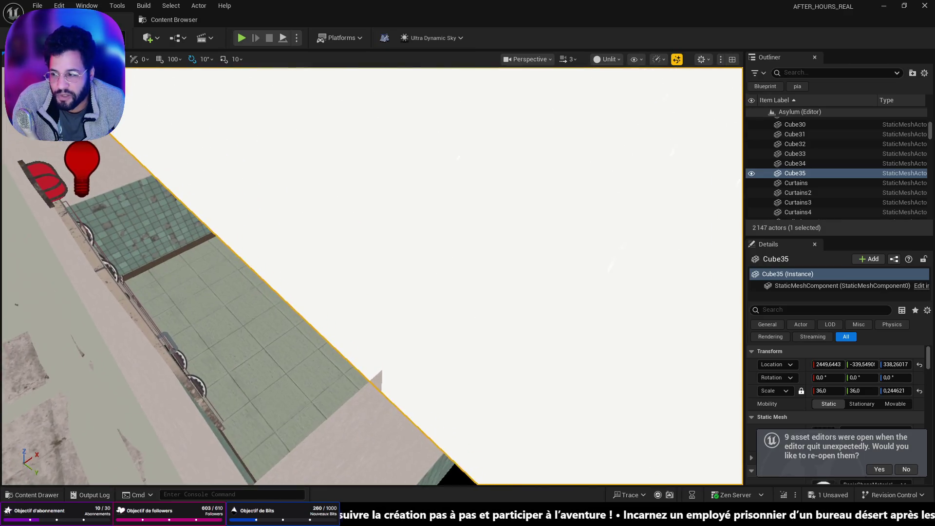
scroll(408, 416, down, 3)
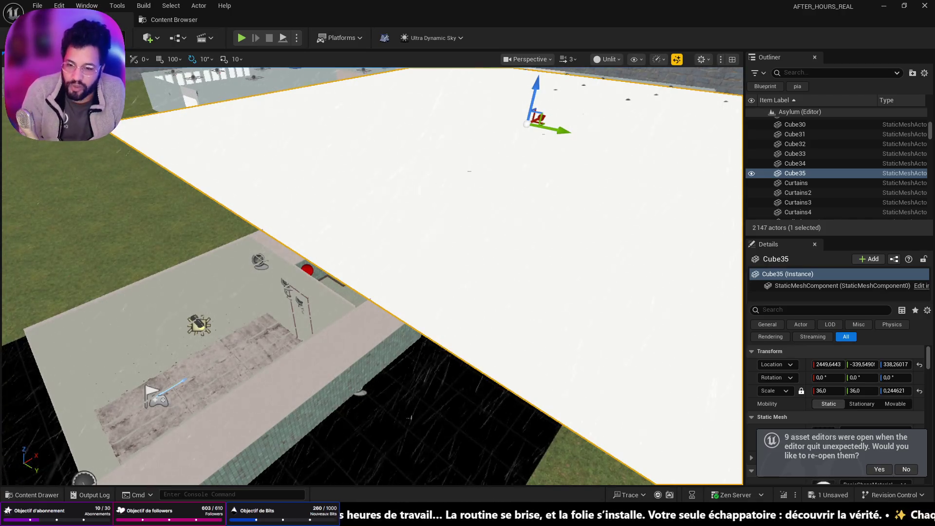
key(f)
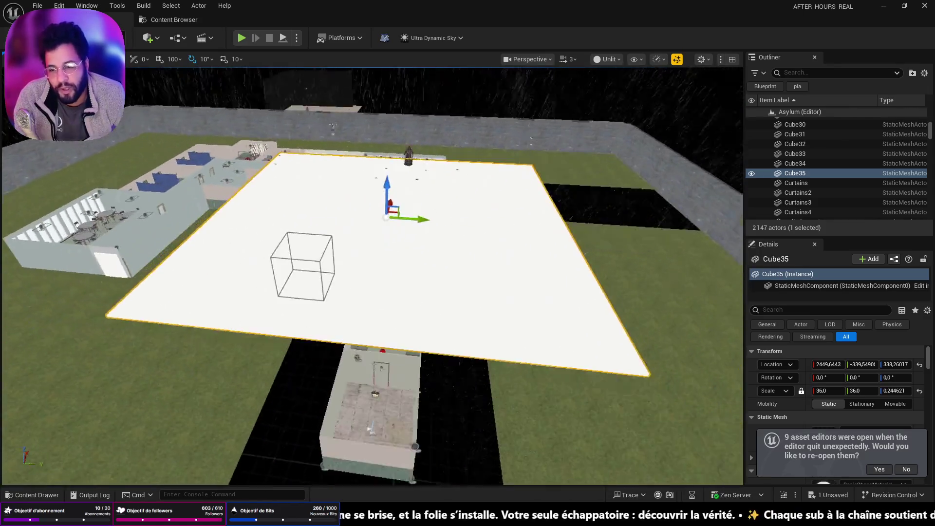
key(e)
key(r)
drag(412, 220, 292, 225)
mouse_move(440, 254)
mouse_down()
mouse_move(453, 254)
mouse_move(359, 259)
mouse_move(370, 257)
mouse_move(390, 219)
mouse_move(417, 302)
mouse_move(382, 265)
mouse_move(195, 244)
mouse_move(292, 212)
mouse_up()
Check the plane against the door wall and the nun's room, then start a playtest.
drag(370, 273, 370, 234)
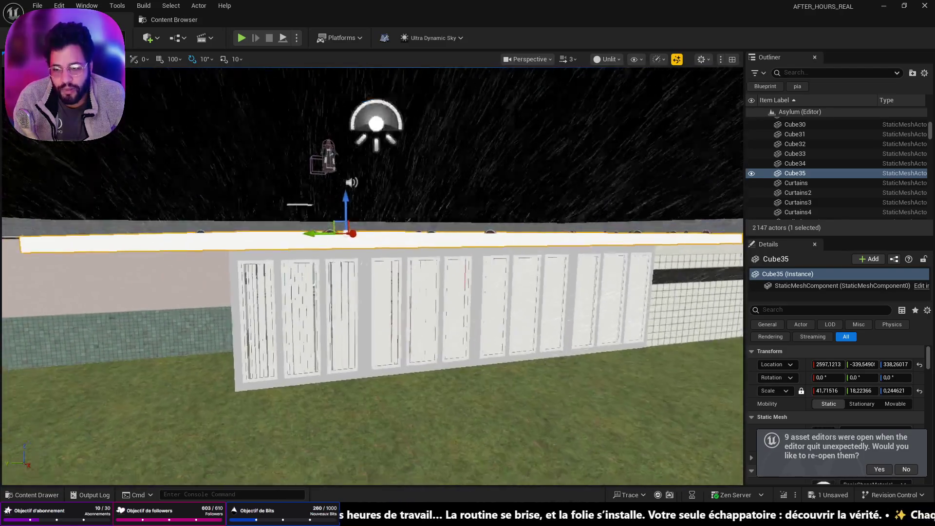
drag(526, 317, 533, 312)
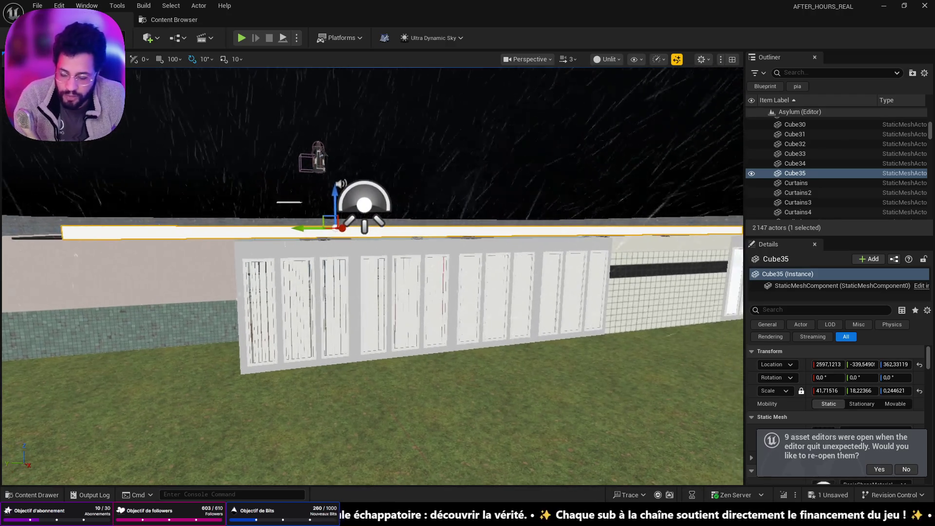
scroll(374, 273, up, 5)
drag(371, 273, 375, 249)
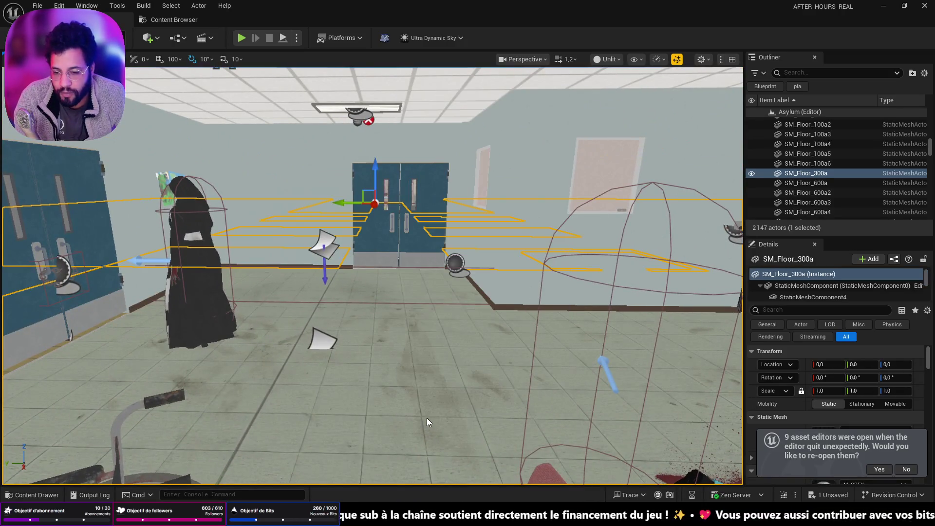
key(alt+p)
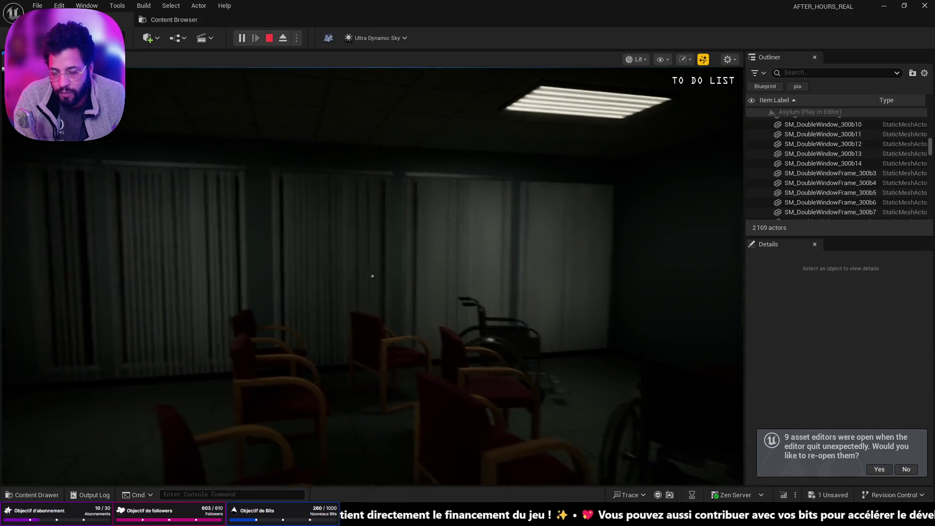
key(w)
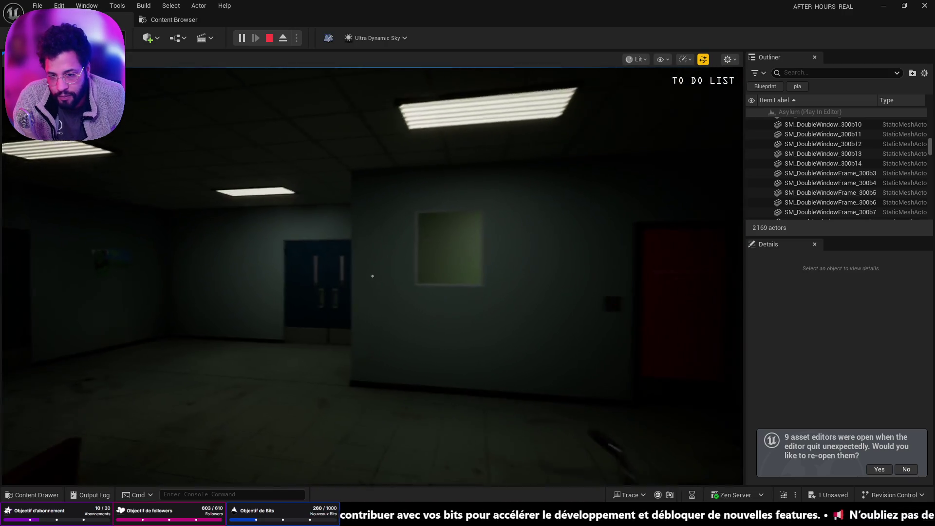
key(s)
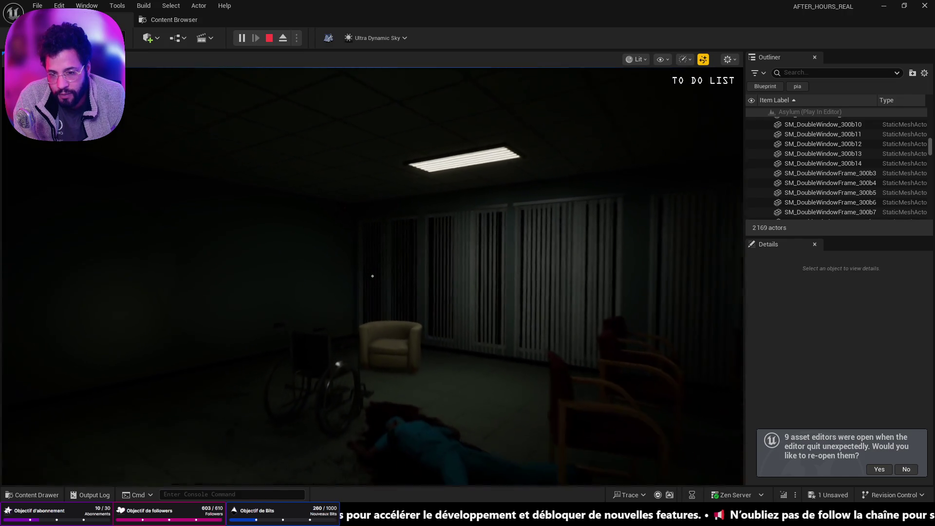
key(d)
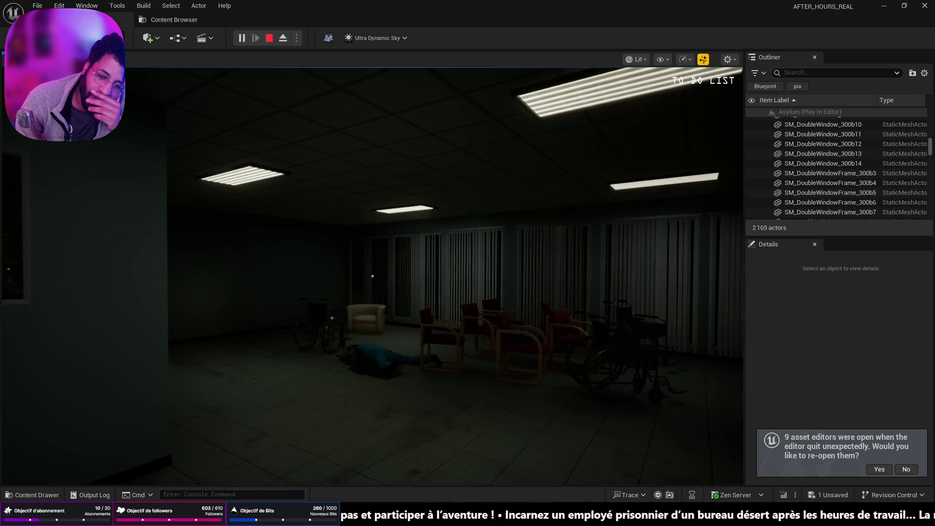
mouse_move(373, 276)
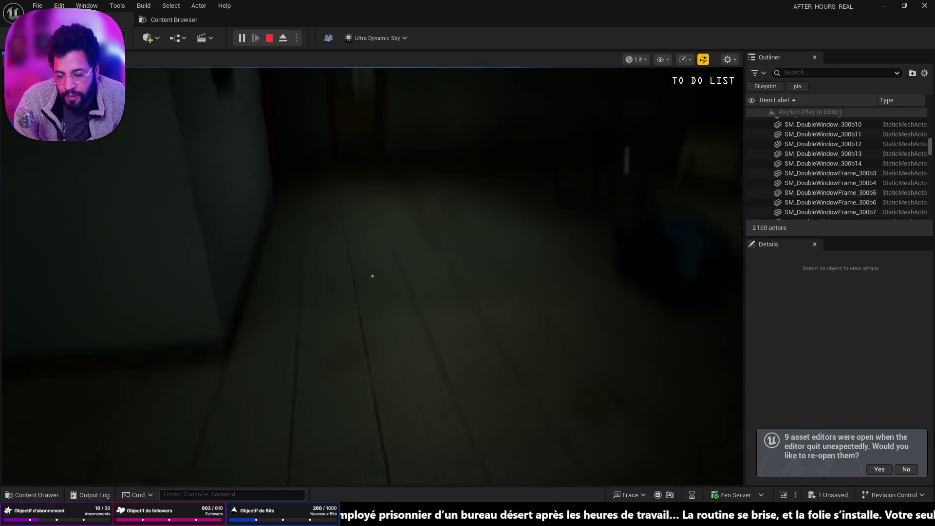
key(Escape)
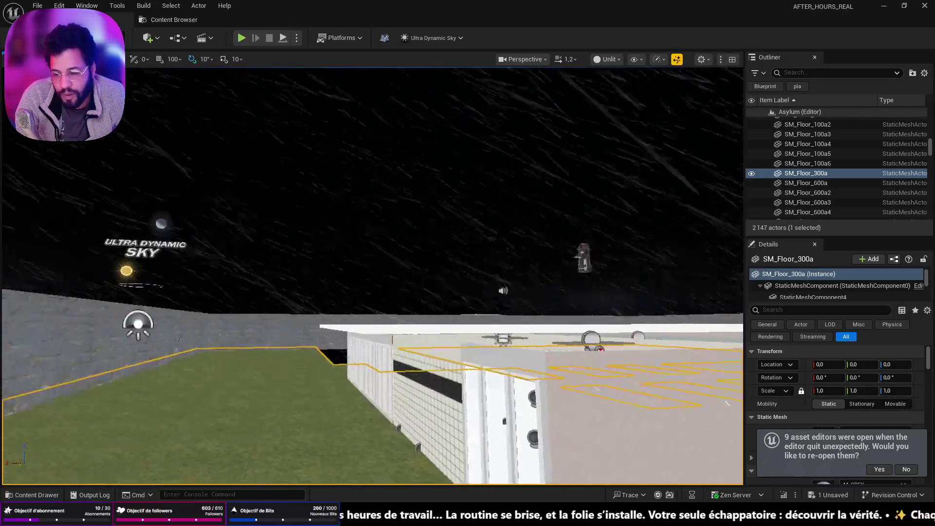
Fly the editor camera through the rooms to the nun by the blue door.
key(w)
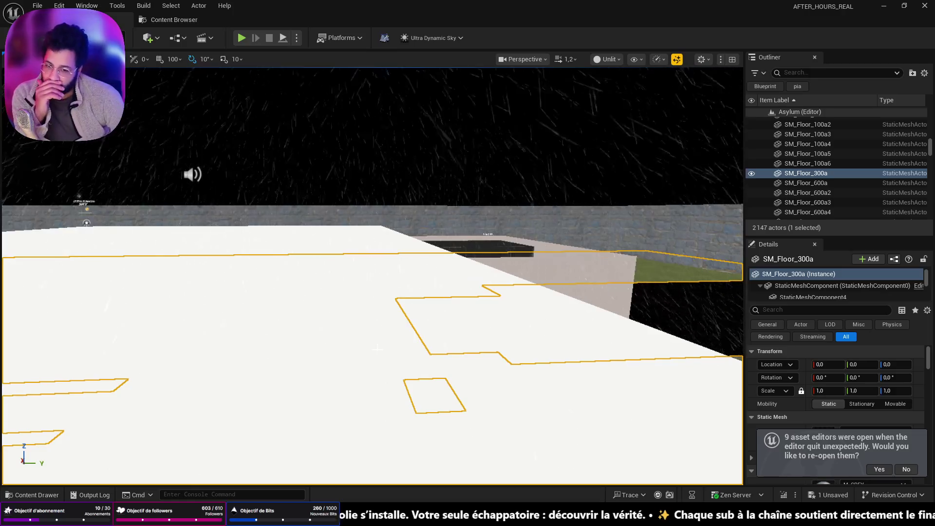
key(w)
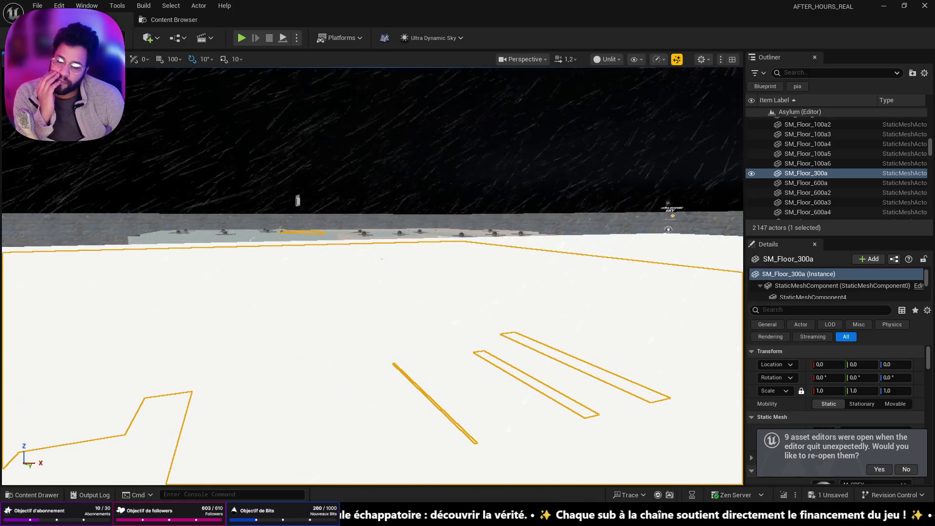
drag(372, 276, 373, 292)
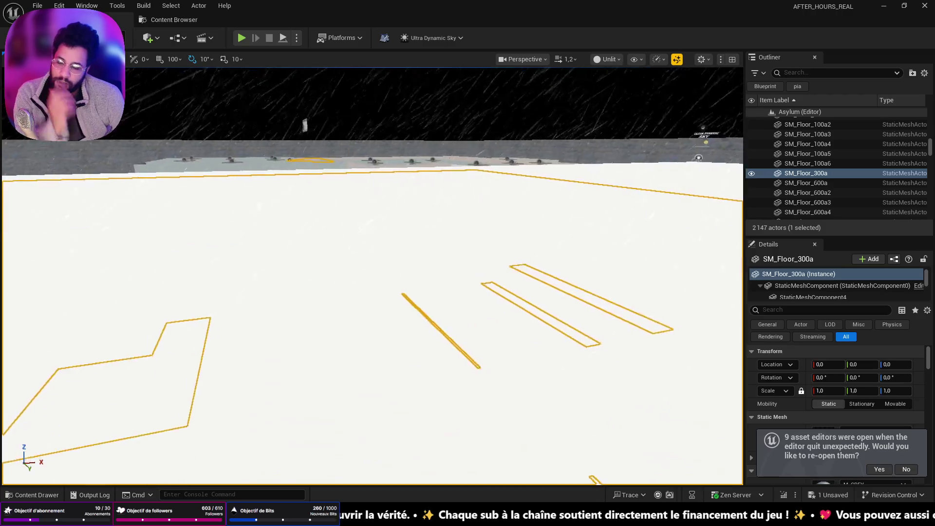
key(w)
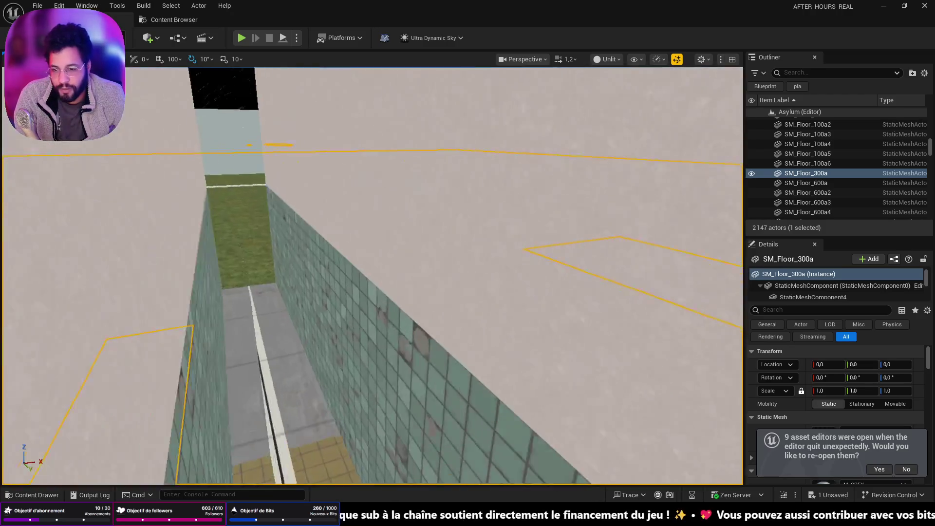
key(w)
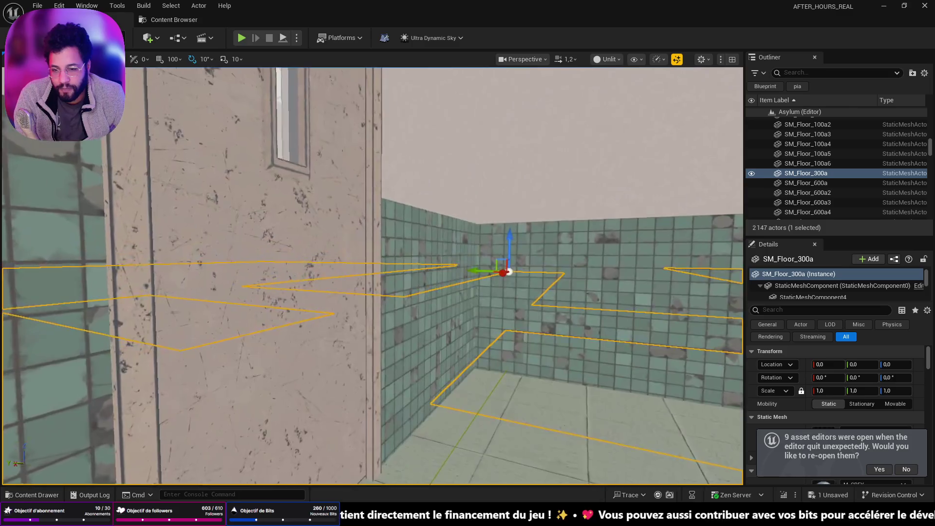
key(s)
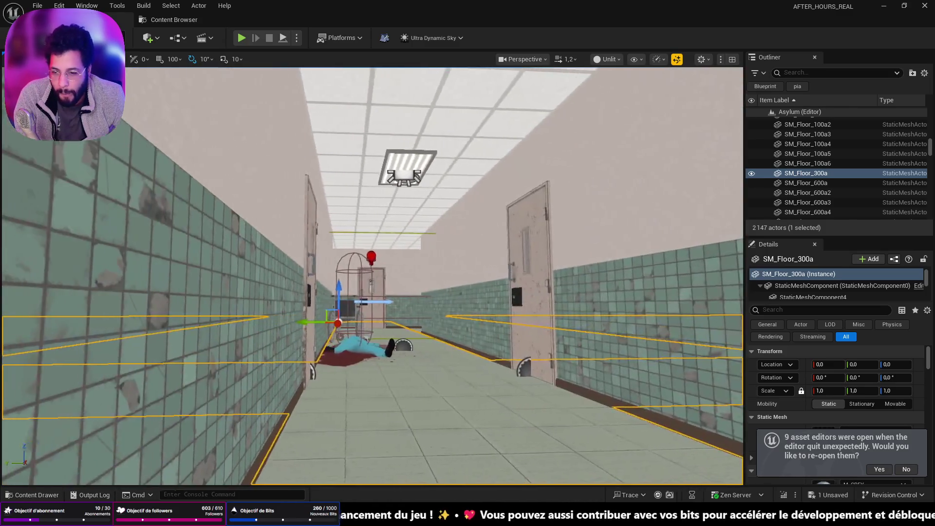
key(w)
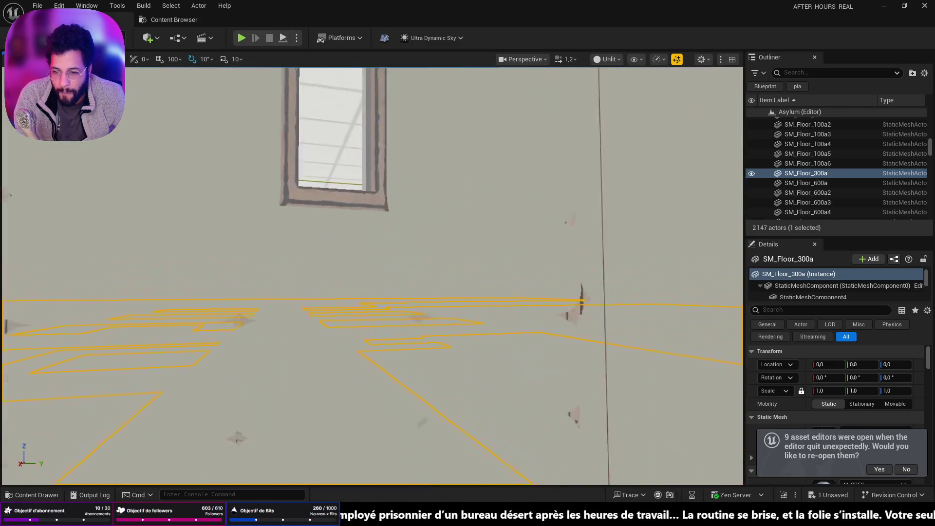
key(w)
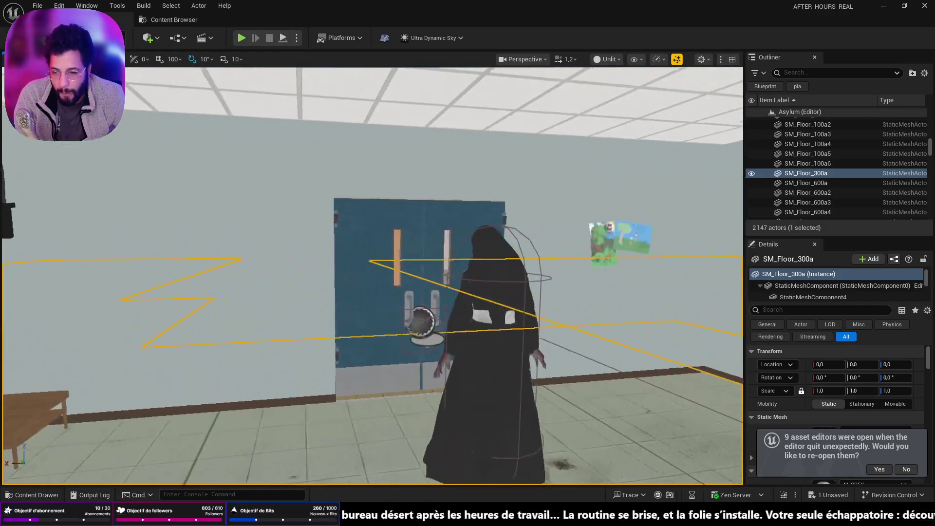
key(a)
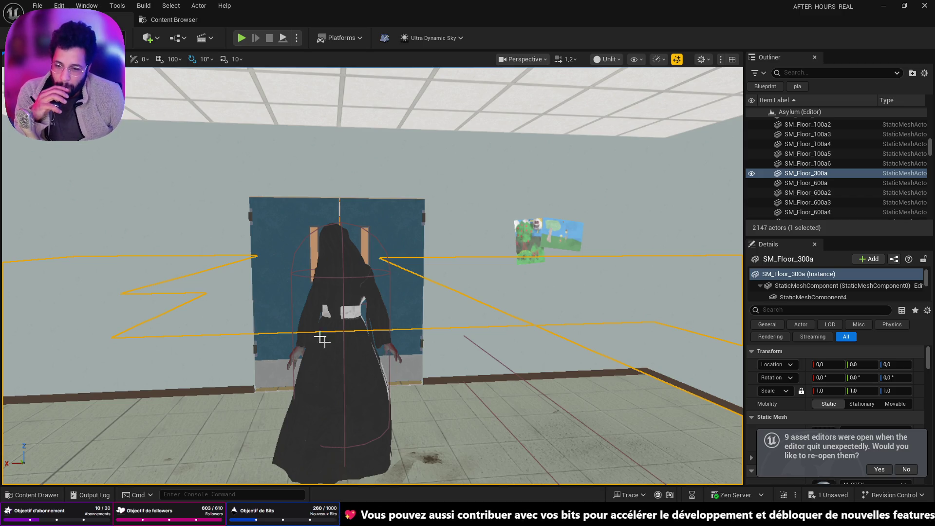
Frame the floor, fly into the tiled corridor, and select BPC_NunSousSol.
key(f)
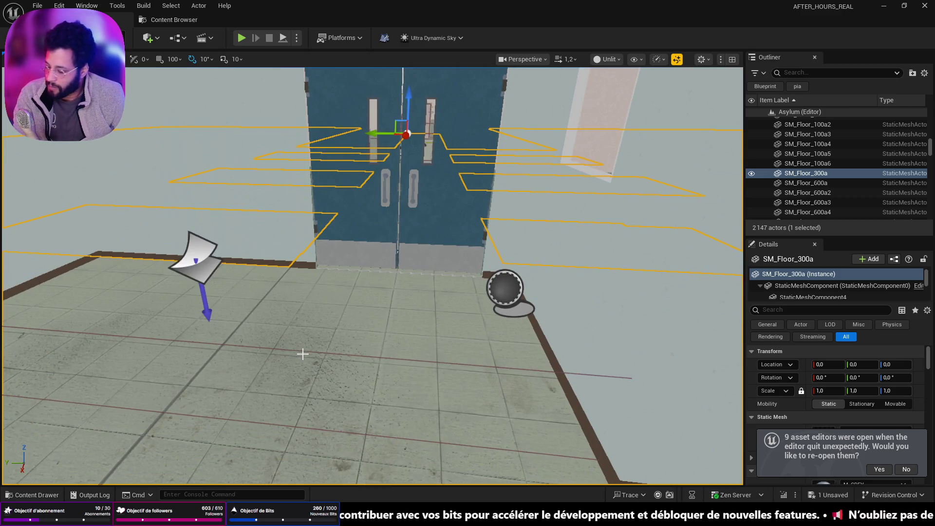
mouse_move(586, 379)
mouse_down()
mouse_move(580, 341)
mouse_move(546, 312)
mouse_move(430, 317)
mouse_up()
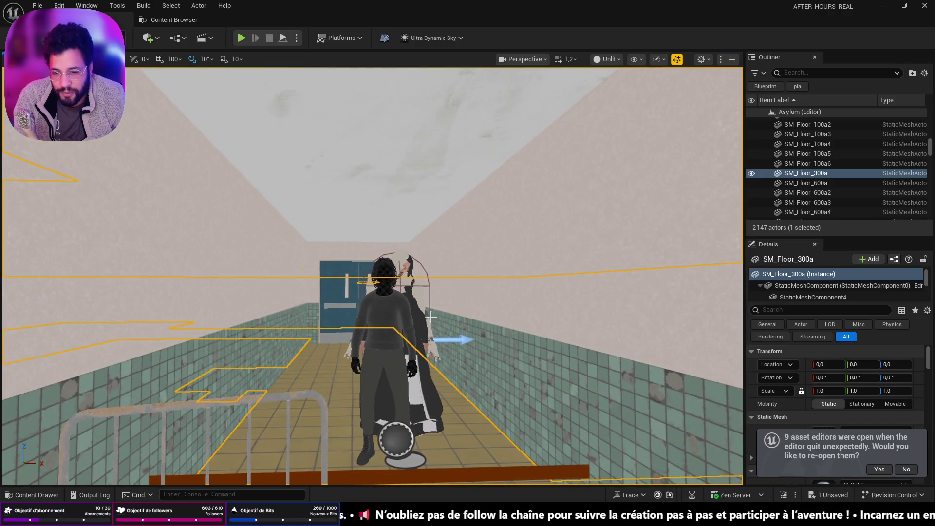
click(422, 301)
Delete BPC_NunSousSol despite its references, nudge BPC_NunSousSolTEST2 along Y, and save.
key(Delete)
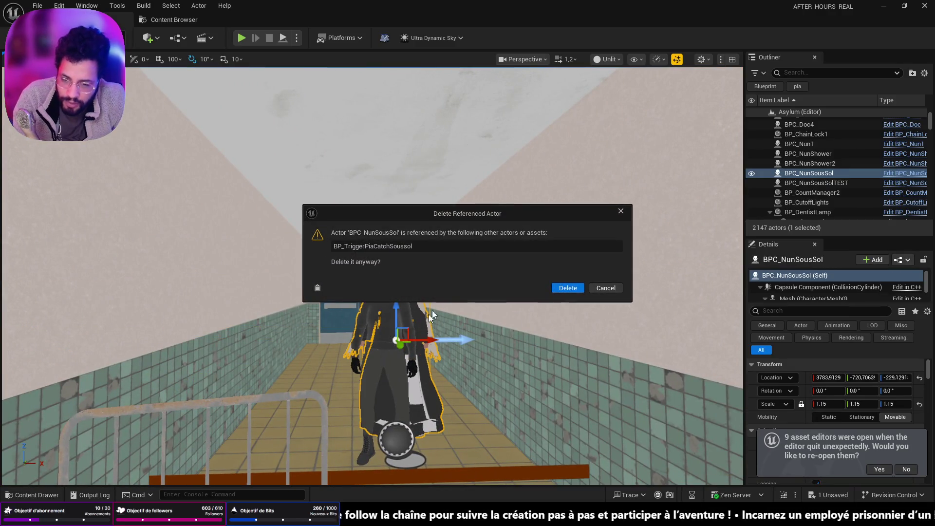
click(570, 287)
click(377, 317)
key(f)
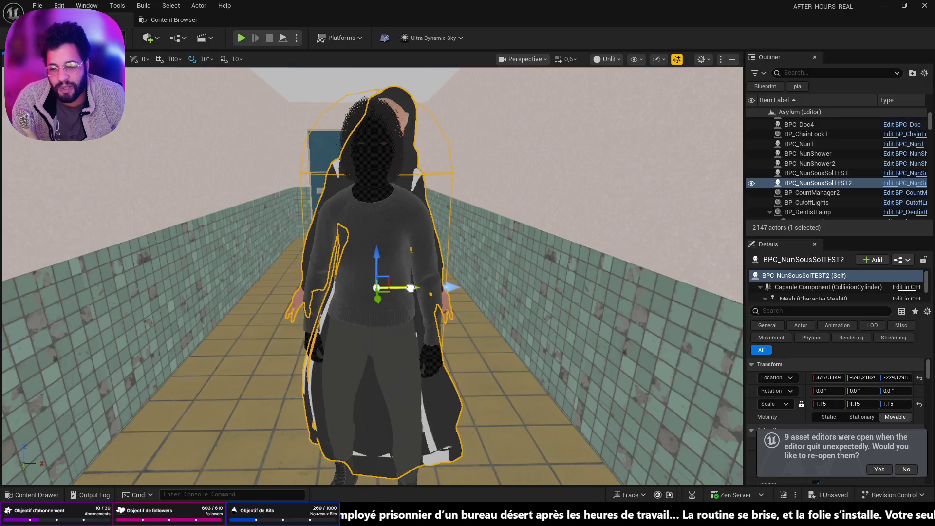
drag(379, 303, 383, 296)
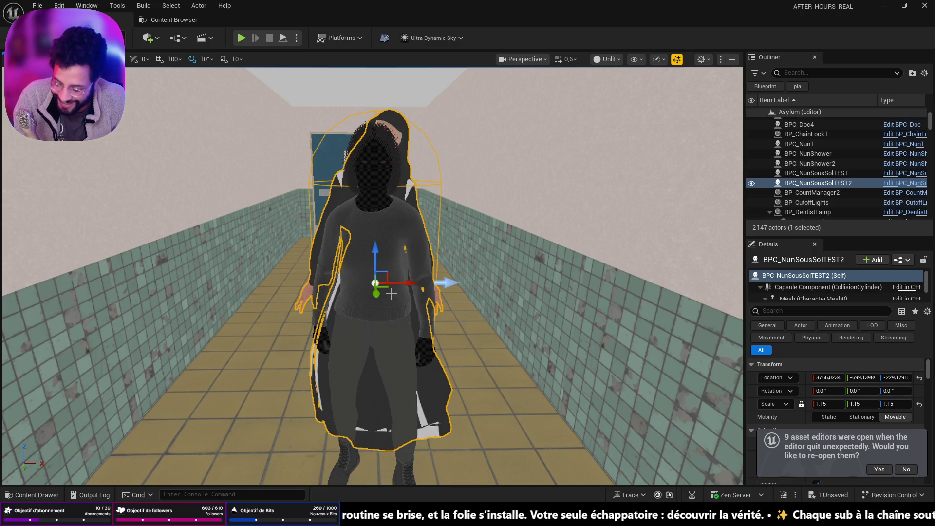
key(ctrl+s)
Select the BP_TriggerPiaCatchSoussol trigger rails in the corridor.
mouse_move(363, 323)
mouse_down()
mouse_move(363, 312)
mouse_move(363, 341)
mouse_move(342, 341)
mouse_move(363, 341)
mouse_move(369, 304)
mouse_up()
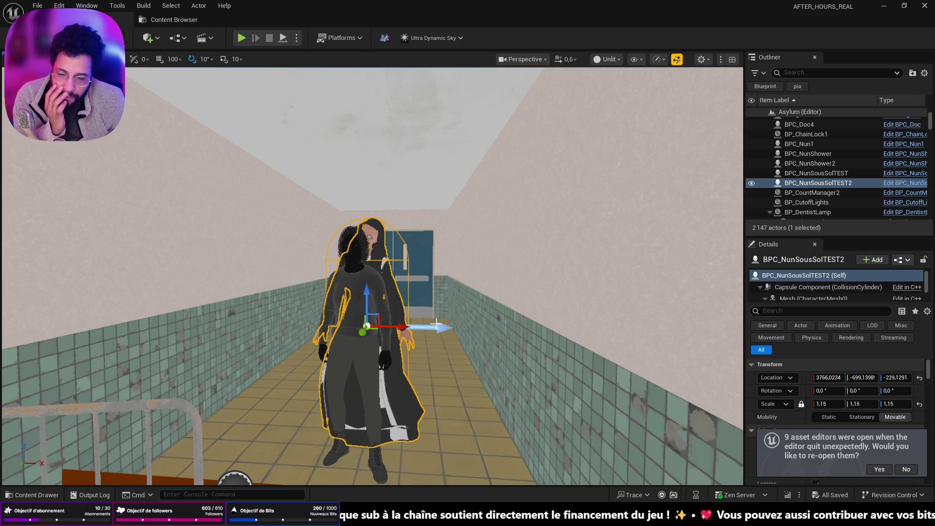
drag(580, 286, 512, 298)
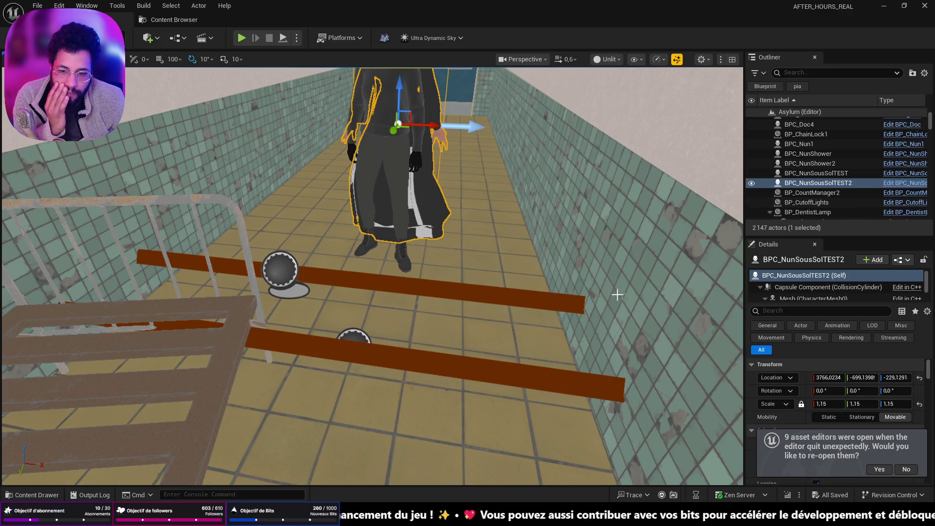
click(371, 355)
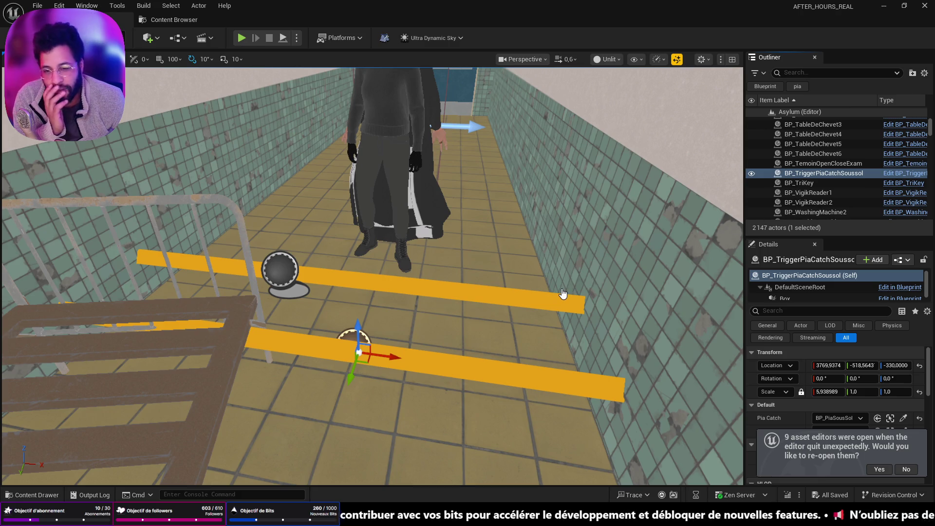
Change NunCatch's type to BPC Nun Sous Sol TEST Object Reference in the trigger Blueprint.
key(ctrl+e)
click(192, 441)
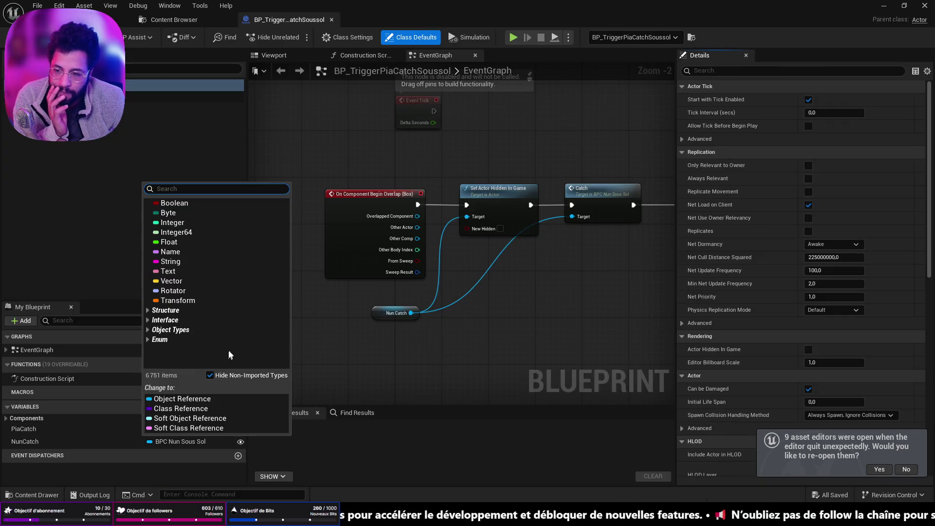
text(nuntest)
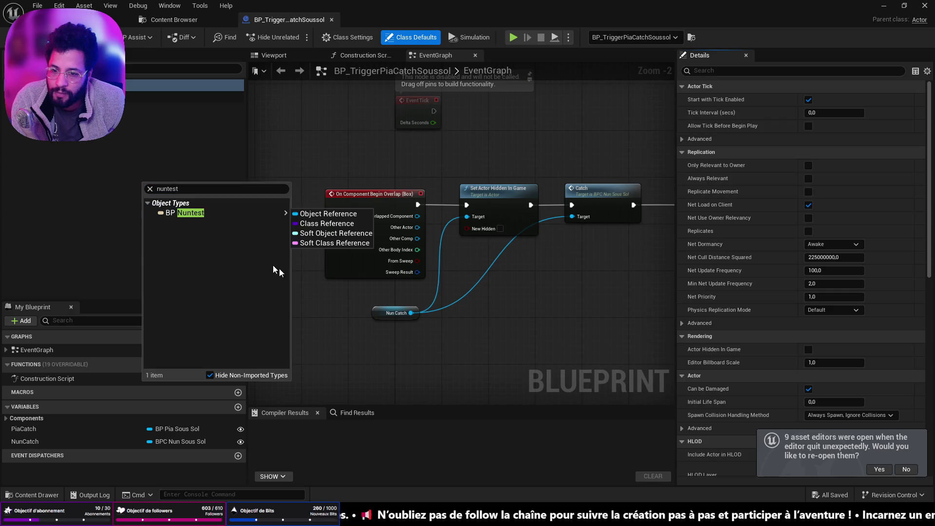
click(68, 20)
click(429, 200)
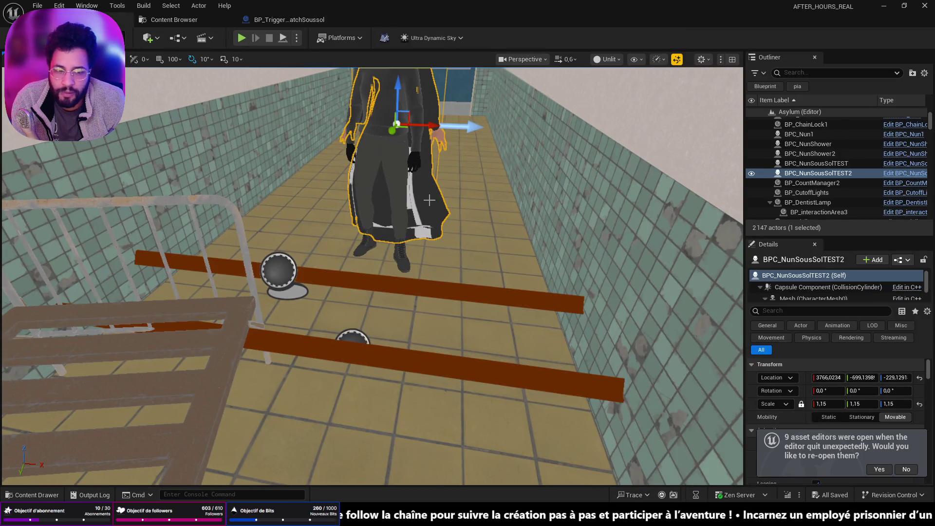
click(287, 20)
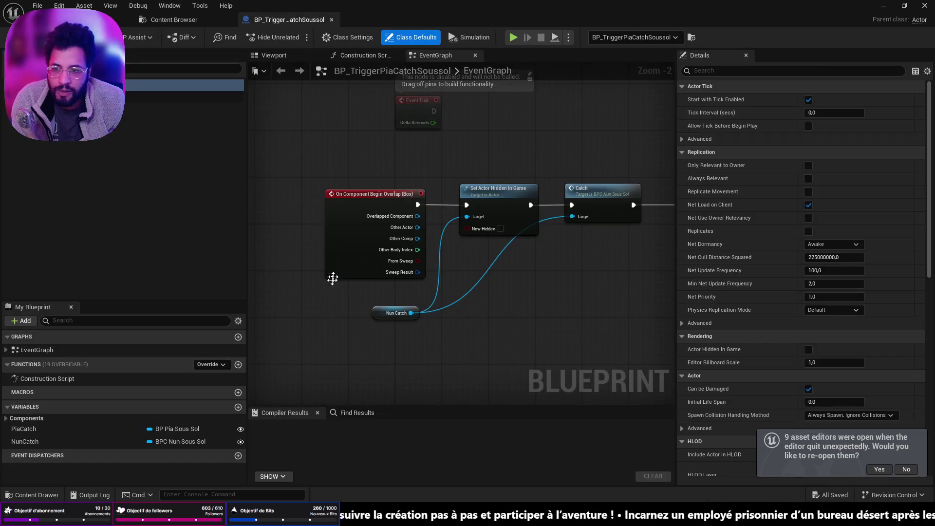
click(173, 442)
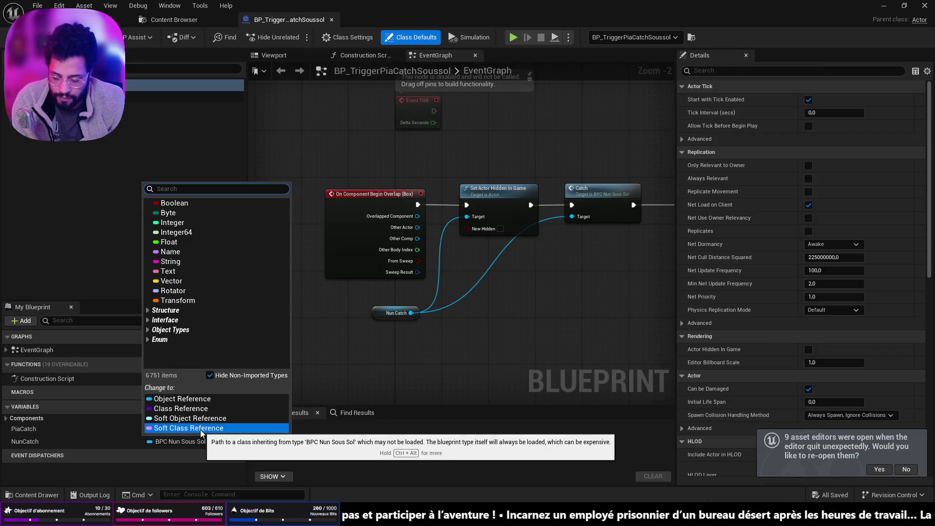
text(nunsous)
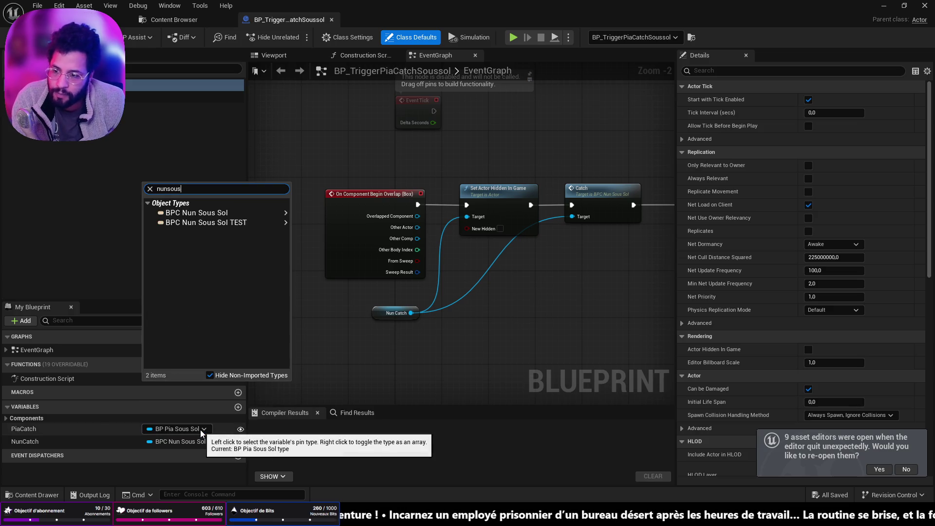
mouse_move(283, 223)
click(322, 224)
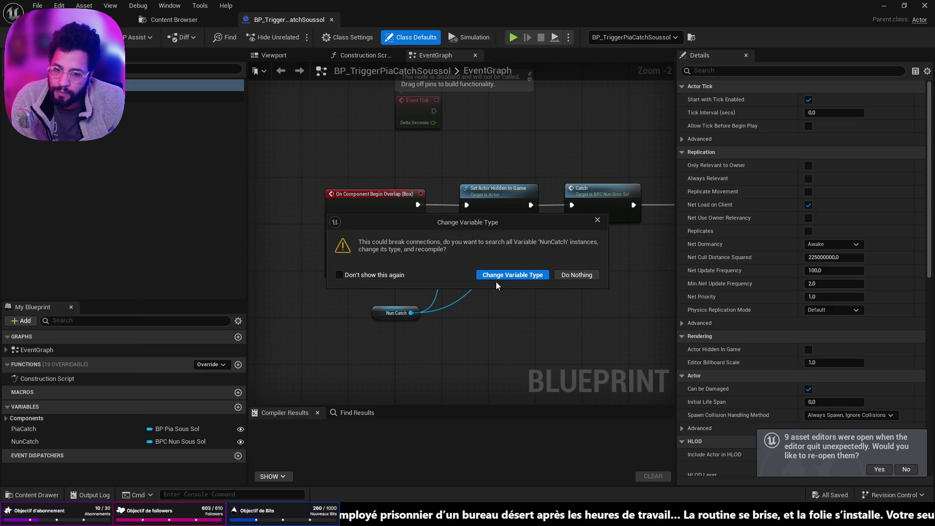
click(497, 276)
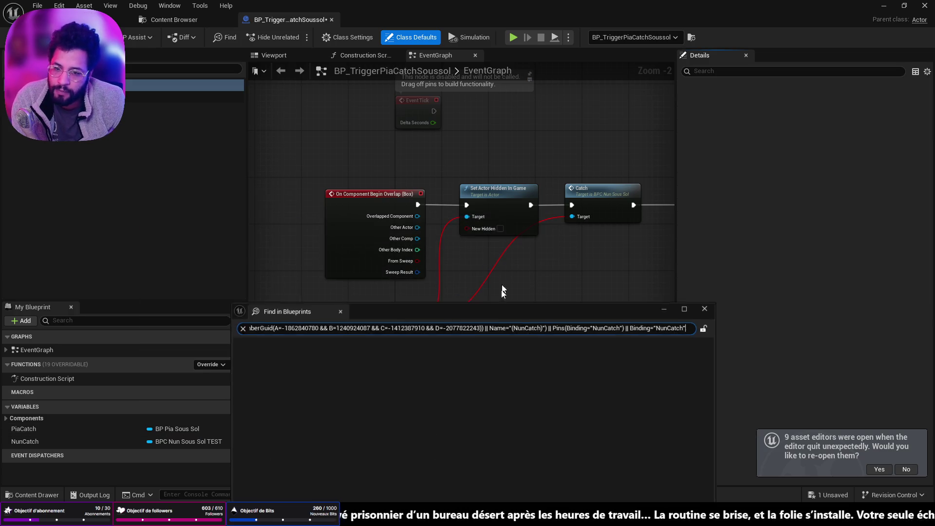
click(707, 307)
Delete the Set Actor Hidden In Game and Catch nodes and save the Blueprint.
mouse_move(598, 273)
mouse_down()
mouse_move(535, 324)
mouse_move(479, 273)
mouse_up()
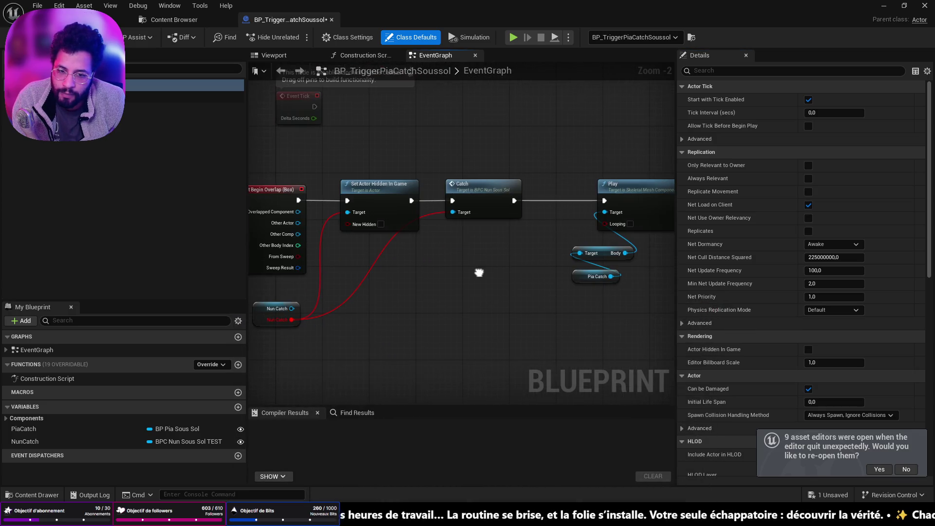
mouse_move(390, 165)
mouse_down()
mouse_move(487, 222)
mouse_move(475, 221)
mouse_up()
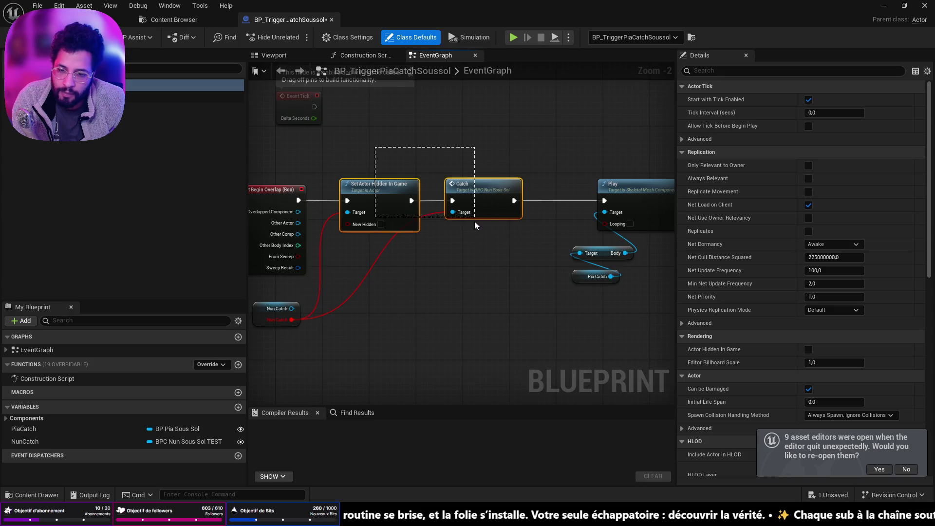
key(Delete)
key(ctrl+s)
drag(347, 331, 414, 332)
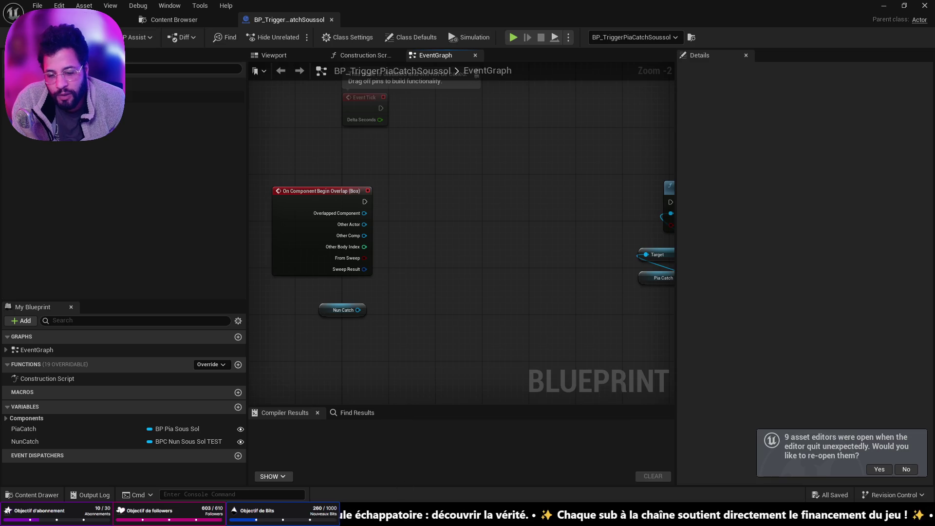
key(alt+Tab)
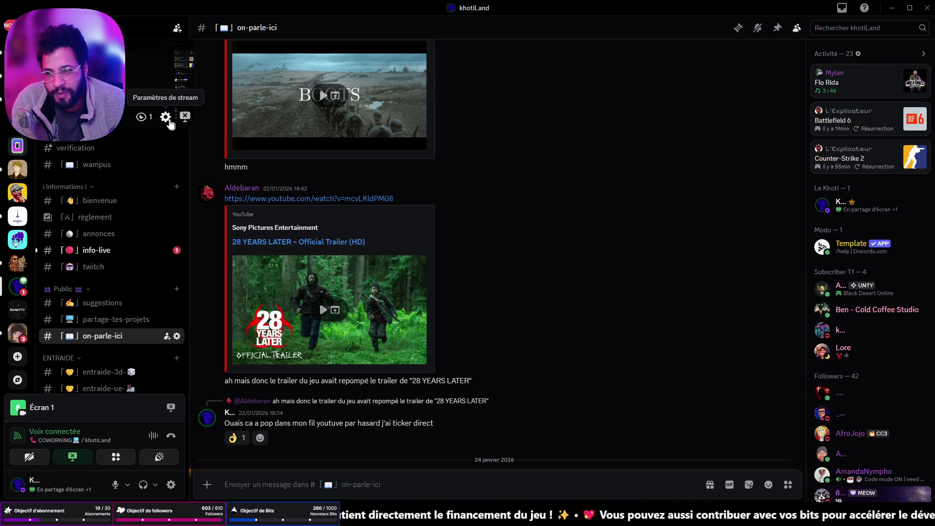
Check Discord's stream quality (30 FPS, 720p), then return to Unreal's level editor.
click(166, 116)
mouse_move(207, 56)
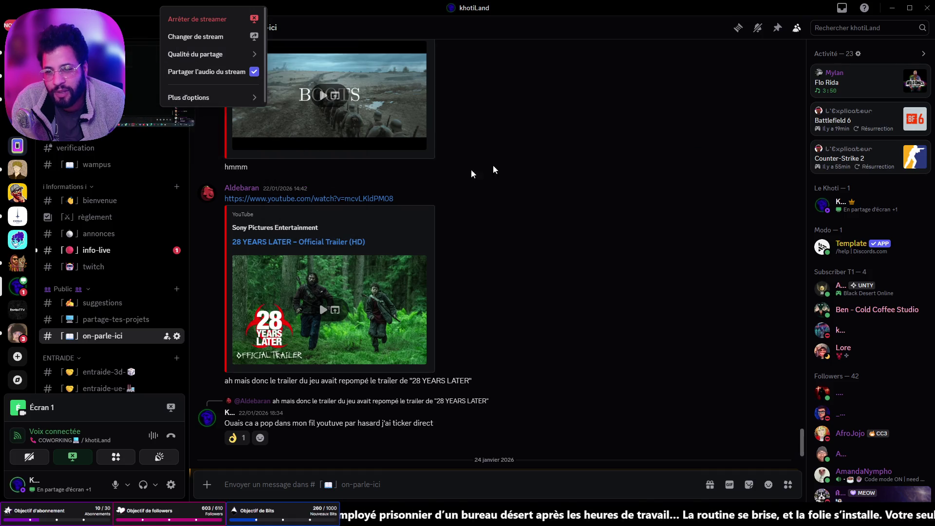
key(alt+Tab)
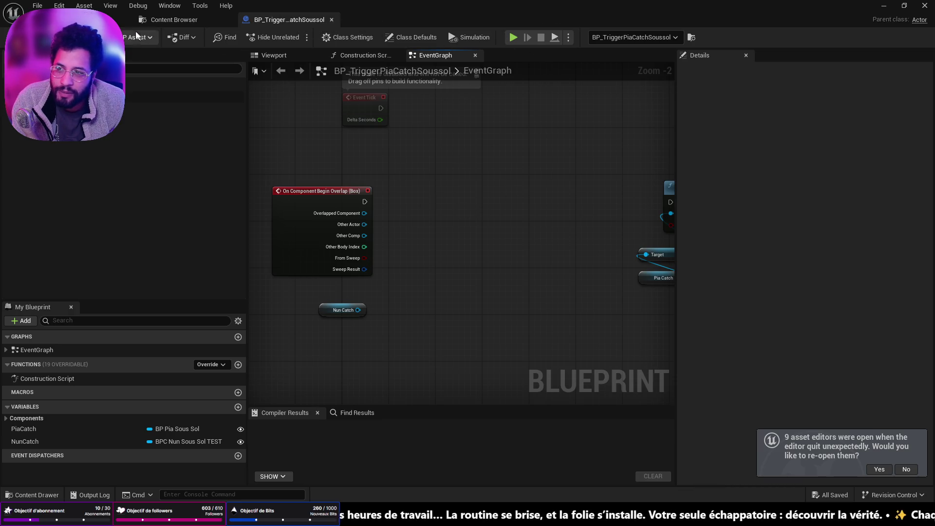
click(98, 20)
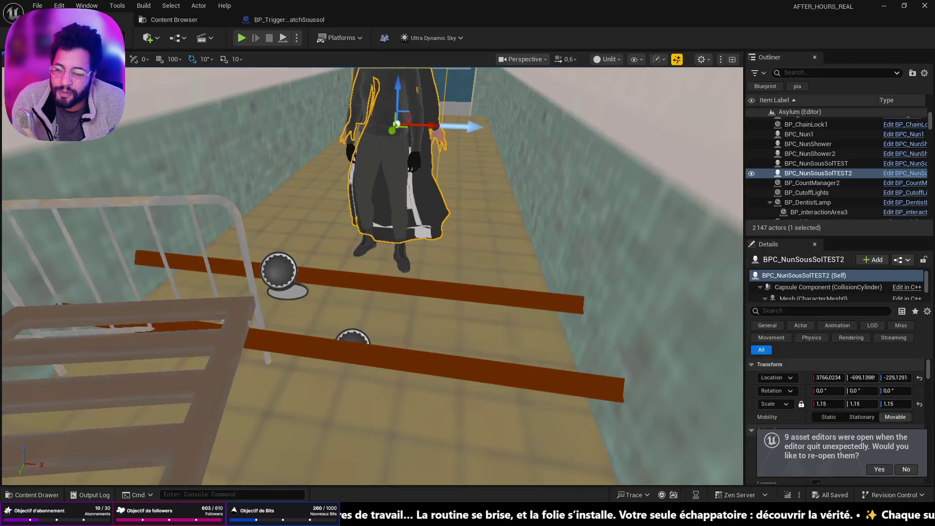
Open BPC_NunSousSolTEST for editing via its Edit link in the Outliner's Type column.
click(908, 174)
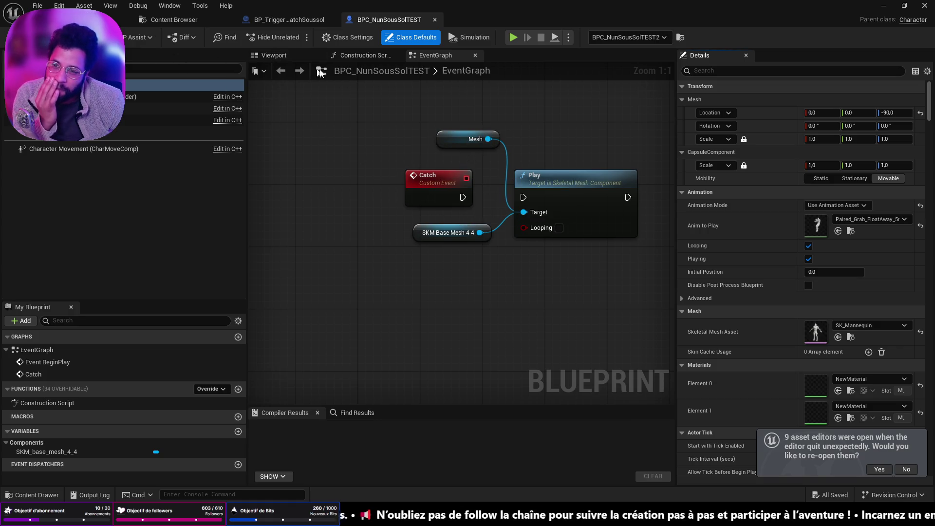
Wire Catch into the Play node and delete the Event BeginPlay and Set Actor Hidden nodes.
mouse_move(416, 181)
mouse_down()
mouse_move(347, 174)
mouse_move(524, 197)
mouse_up()
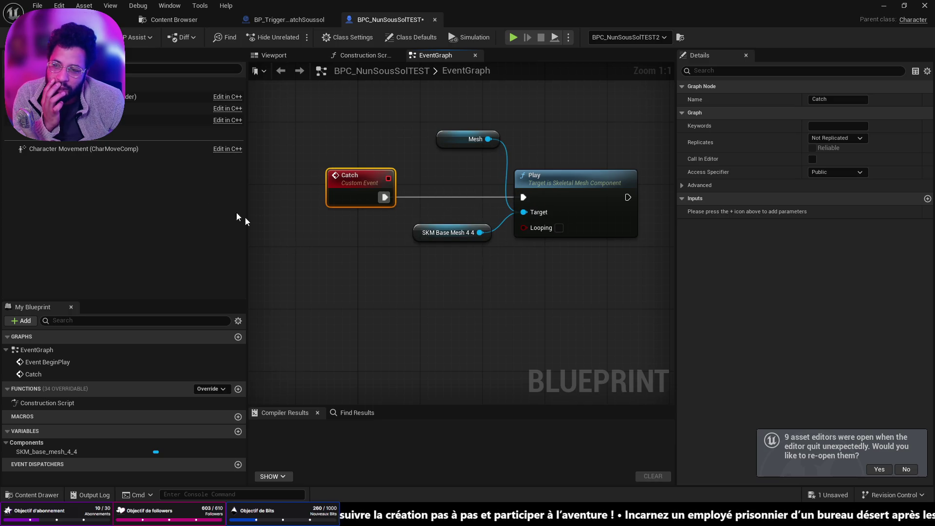
click(97, 119)
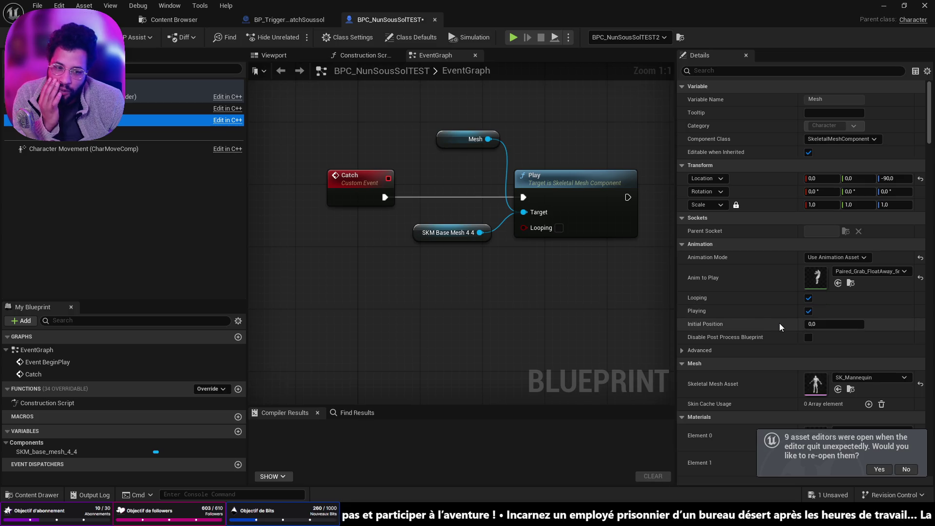
scroll(511, 166, down, 5)
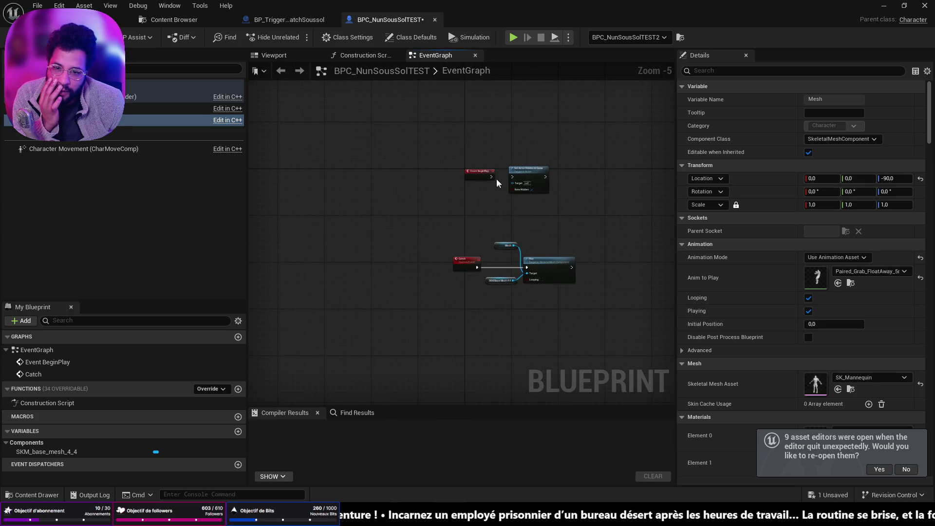
drag(449, 153, 554, 197)
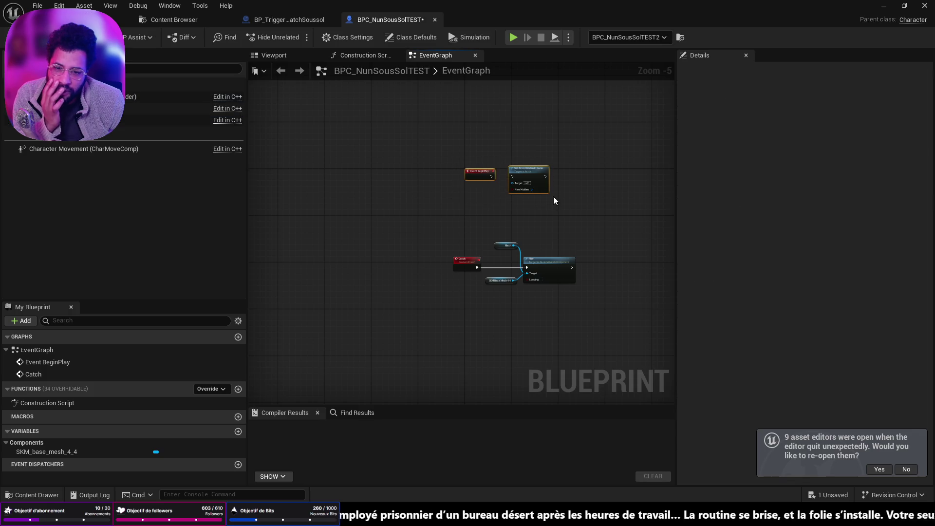
key(Delete)
scroll(558, 264, up, 3)
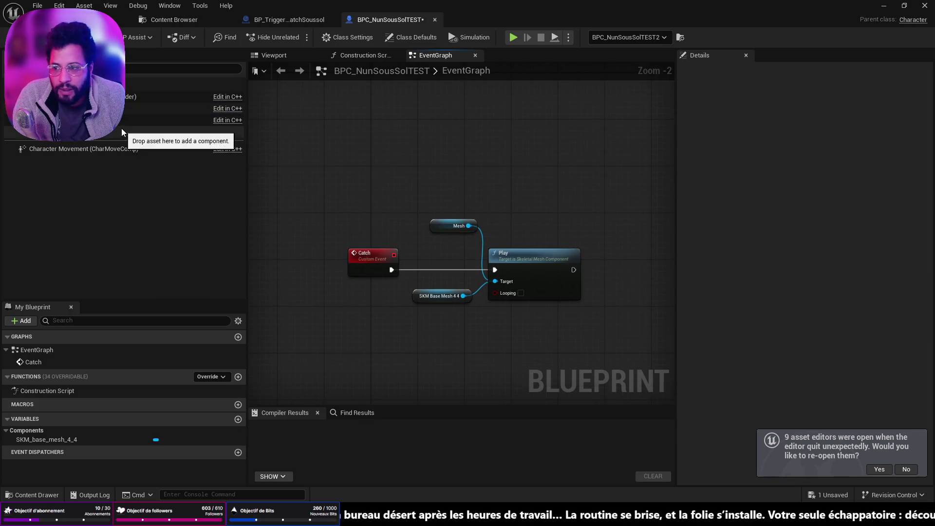
Turn off Looping and Playing on the Mesh component and compile the nun blueprint.
click(121, 122)
click(808, 311)
click(809, 298)
key(F7)
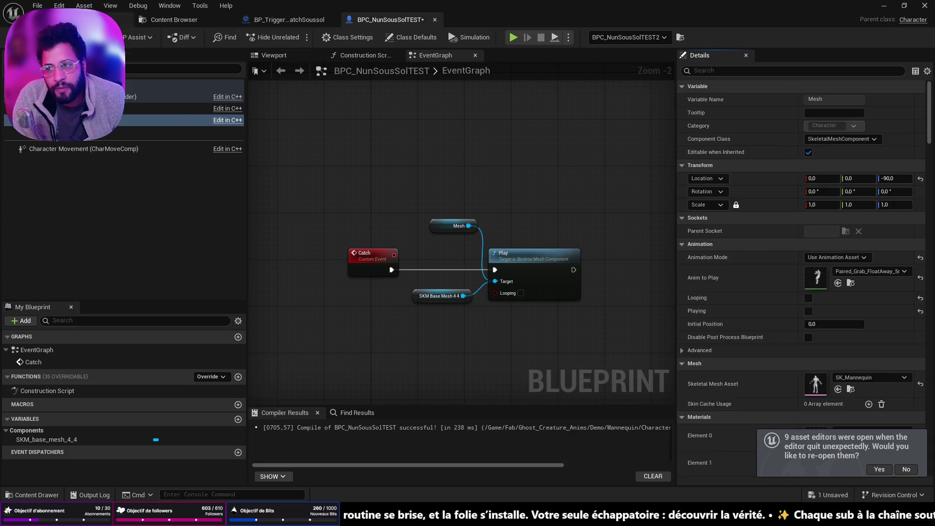
key(ctrl+Tab)
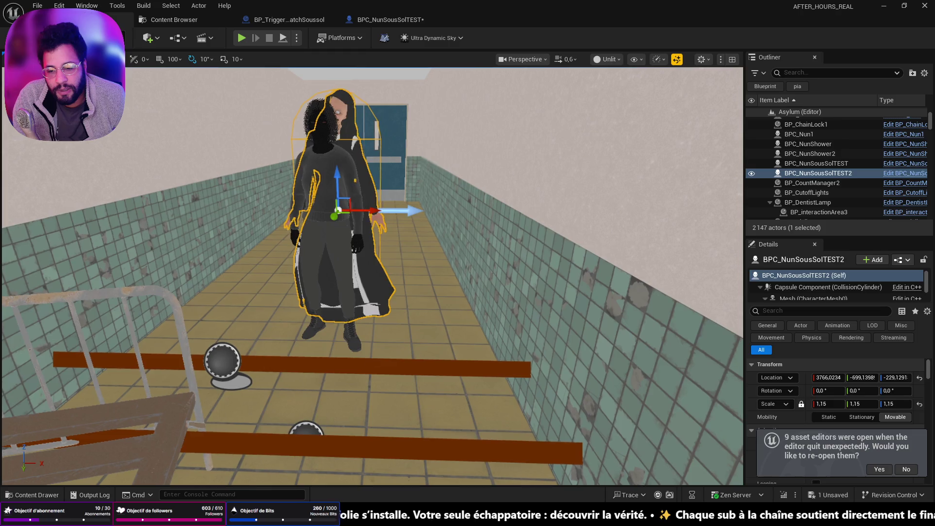
Set the BP_TriggerPiaCatchSoussol trigger's Nun Catch property to BPC_NunSousSolTEST in Details.
click(371, 448)
scroll(838, 384, down, 3)
click(855, 388)
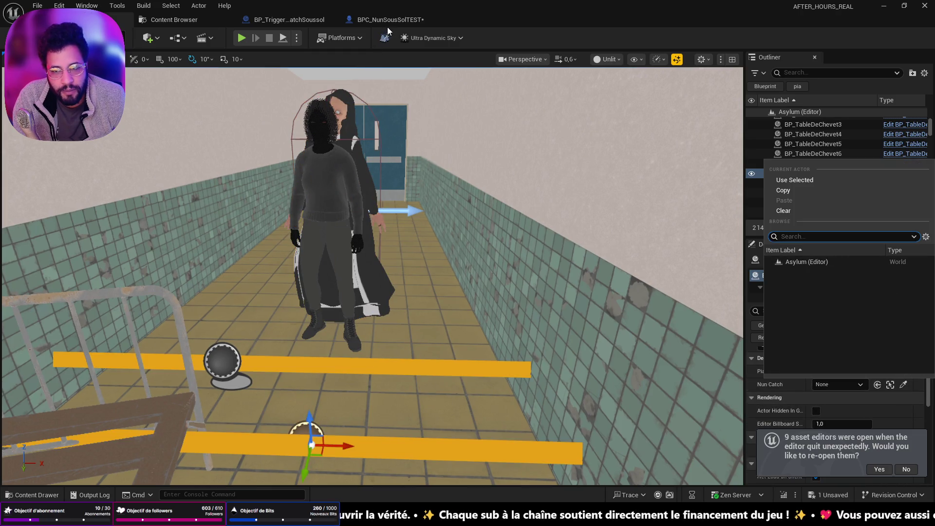
click(288, 20)
click(115, 20)
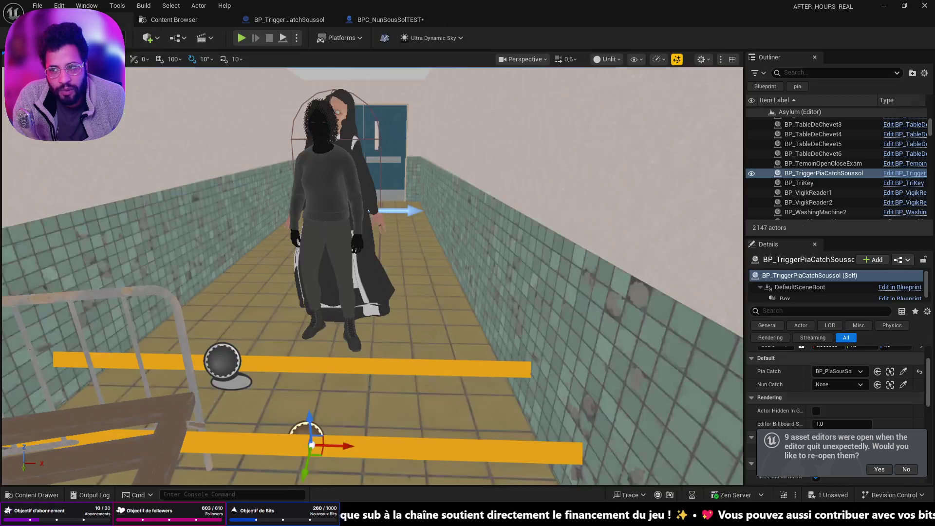
click(850, 385)
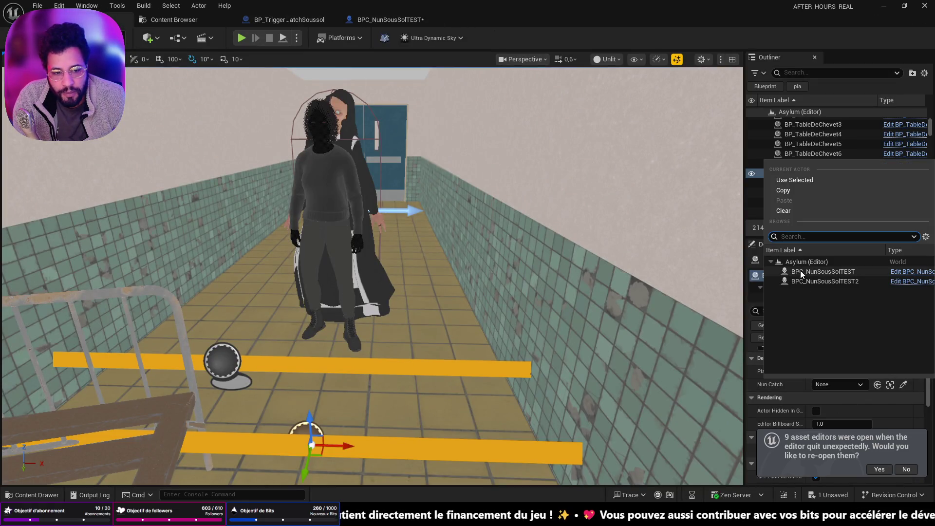
click(903, 385)
click(347, 128)
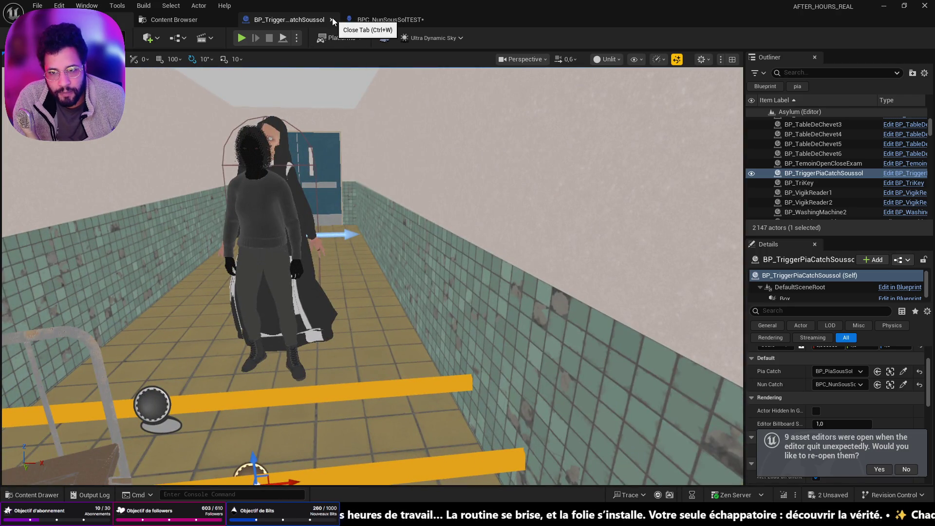
click(361, 19)
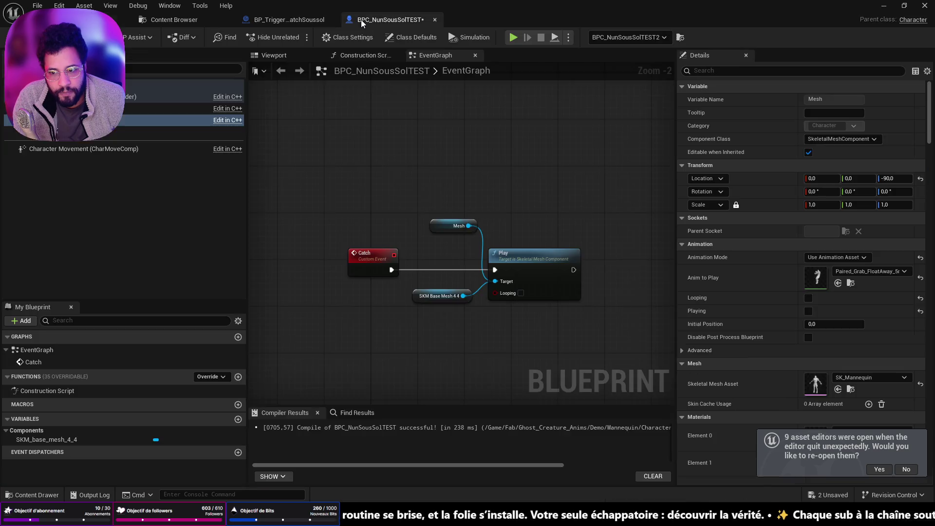
Add an Event BeginPlay that runs Set Actor Hidden In Game with New Hidden checked.
scroll(372, 177, down, 2)
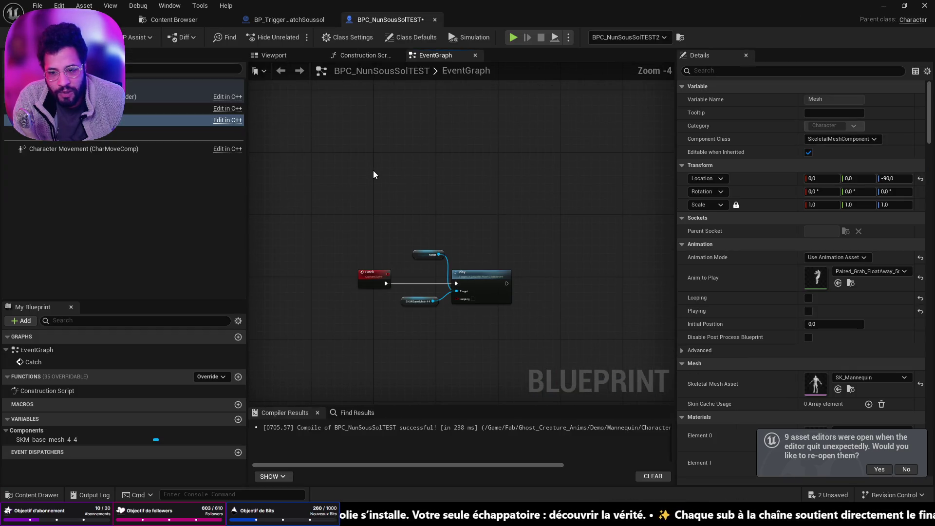
right_click(374, 175)
text(beu)
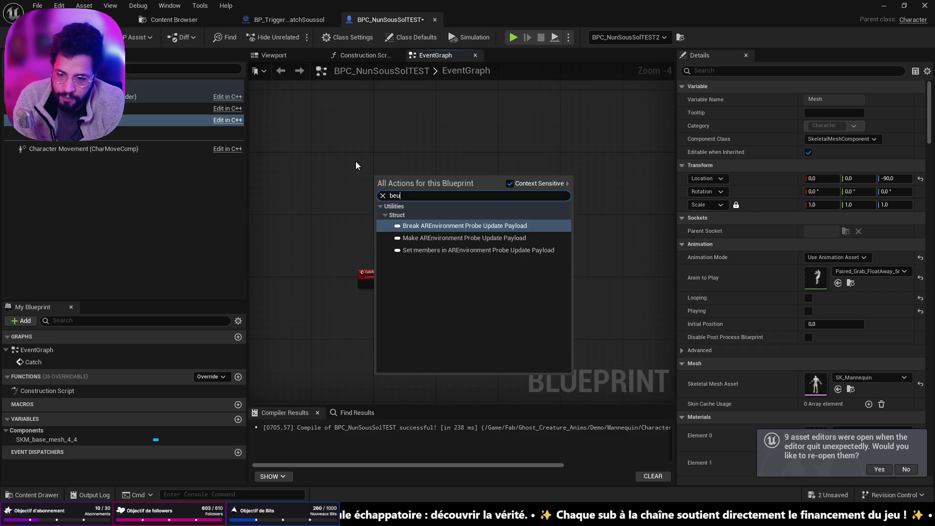
key(BackSpace)
text(g)
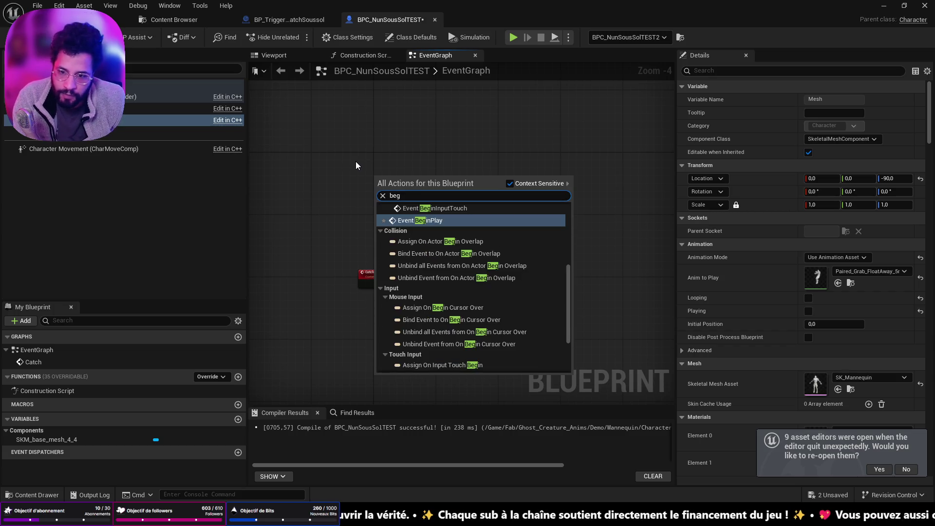
key(Return)
drag(413, 184, 482, 182)
text(set sc)
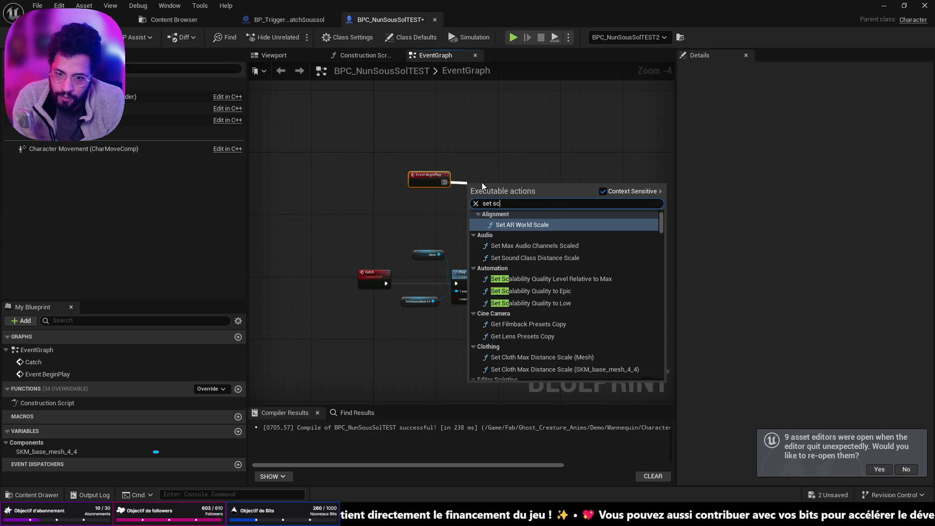
key(BackSpace)
key(BackSpace)
text(actor)
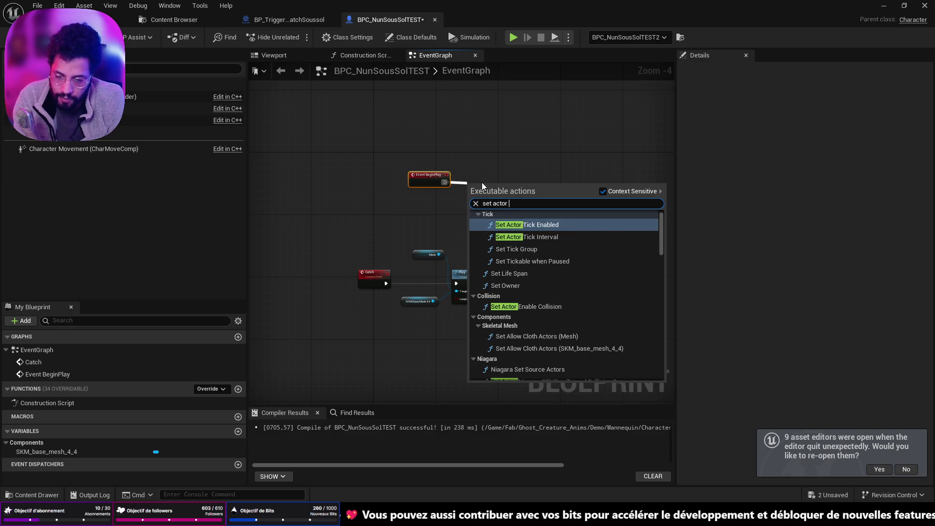
text( hidden)
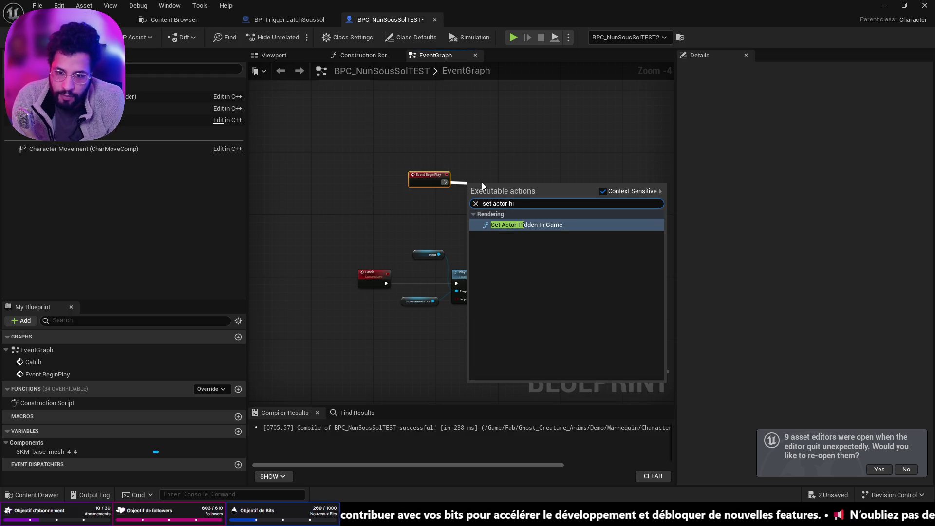
key(Return)
Save all changes across the project with Ctrl+Shift+S.
scroll(483, 200, up, 4)
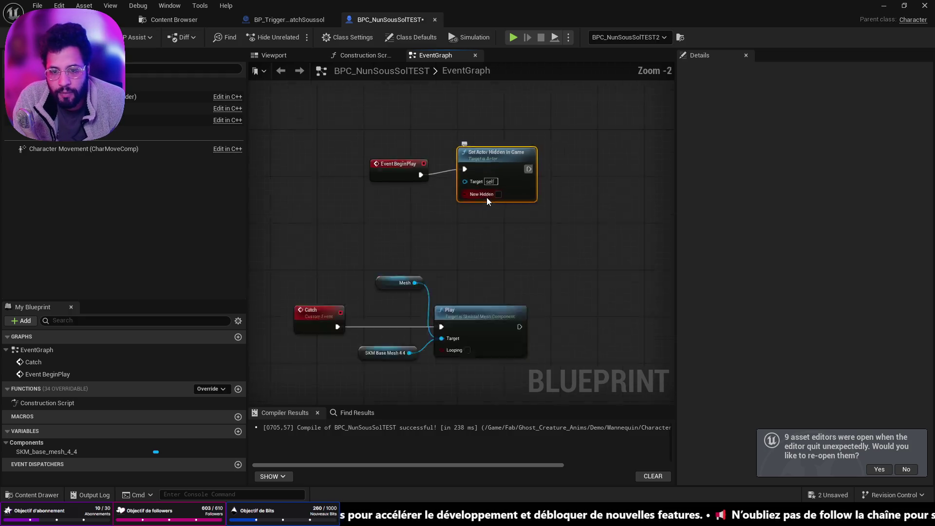
key(ctrl+shift+s)
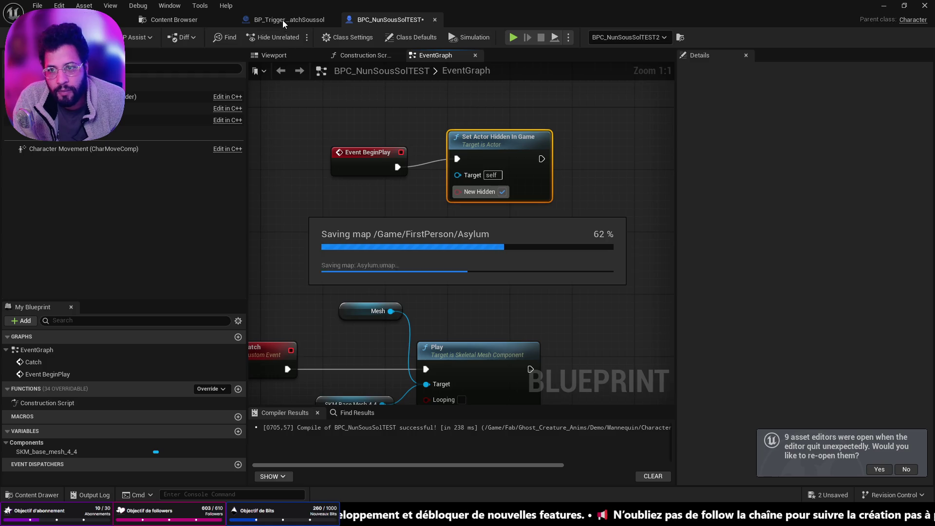
click(282, 19)
drag(436, 284, 353, 289)
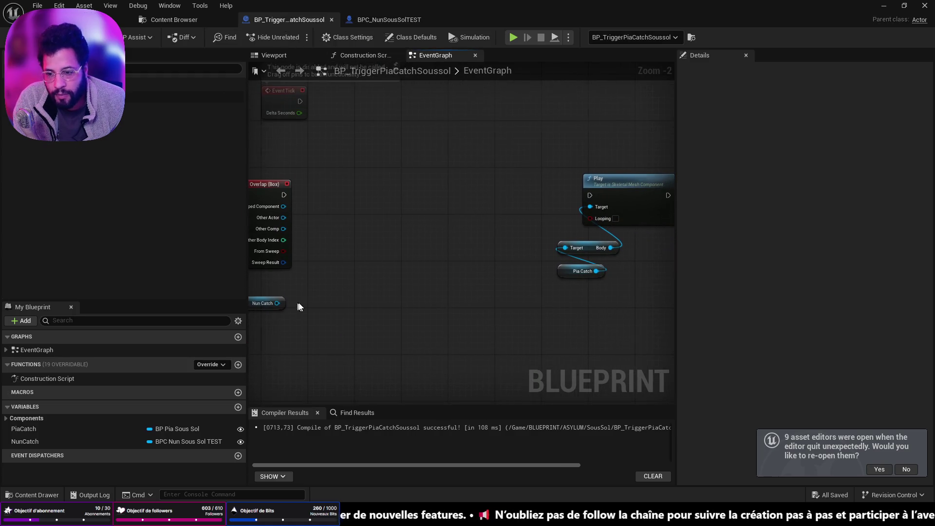
Replace the old Nun Catch reference and have the overlap event run Set Actor Hidden In Game on it.
drag(299, 306, 405, 314)
click(368, 310)
key(Delete)
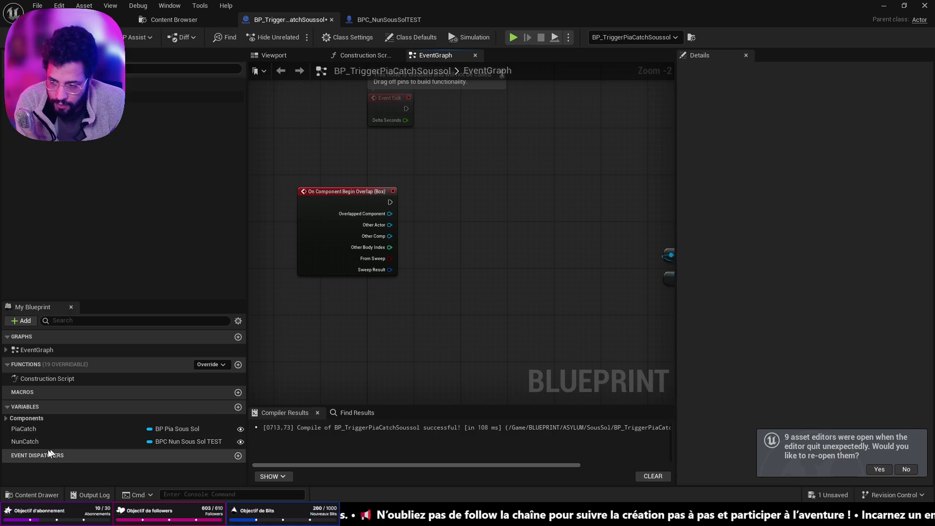
drag(29, 441, 328, 282)
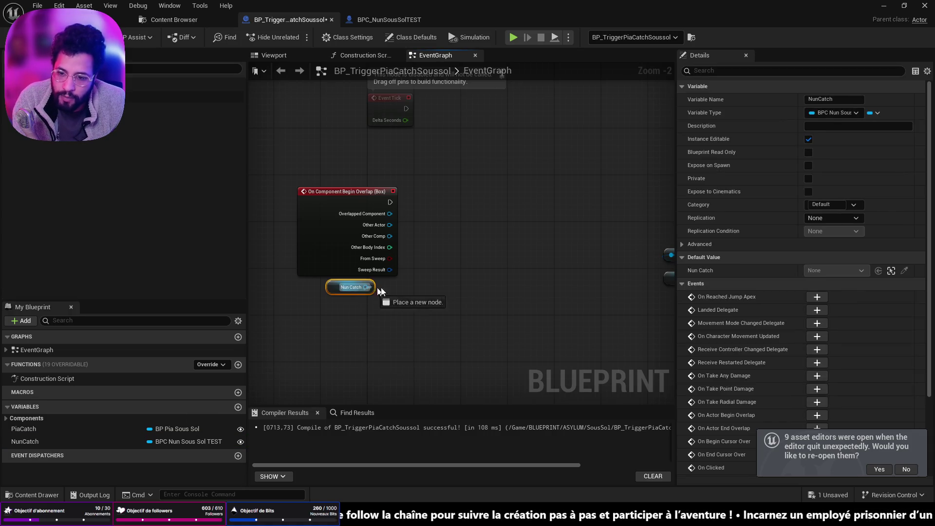
drag(381, 292, 428, 284)
text(set actor)
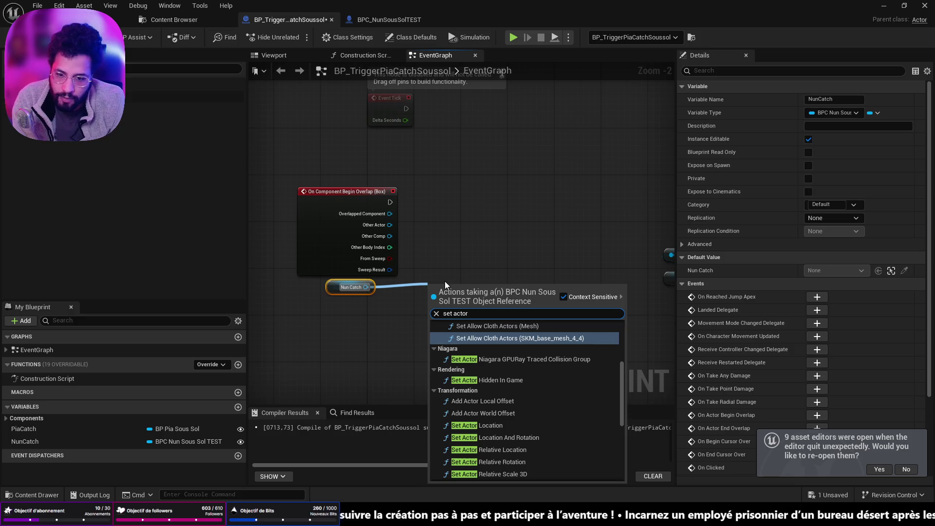
text( h)
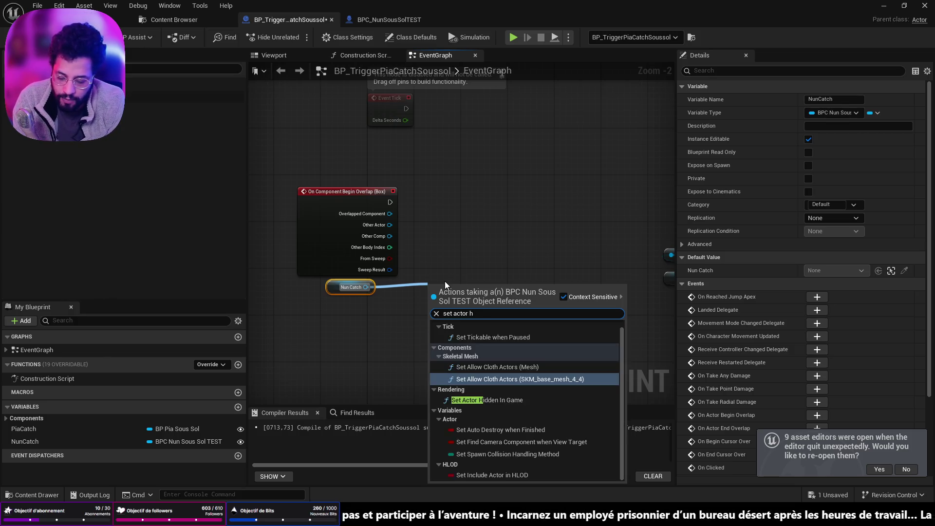
text(i)
key(Return)
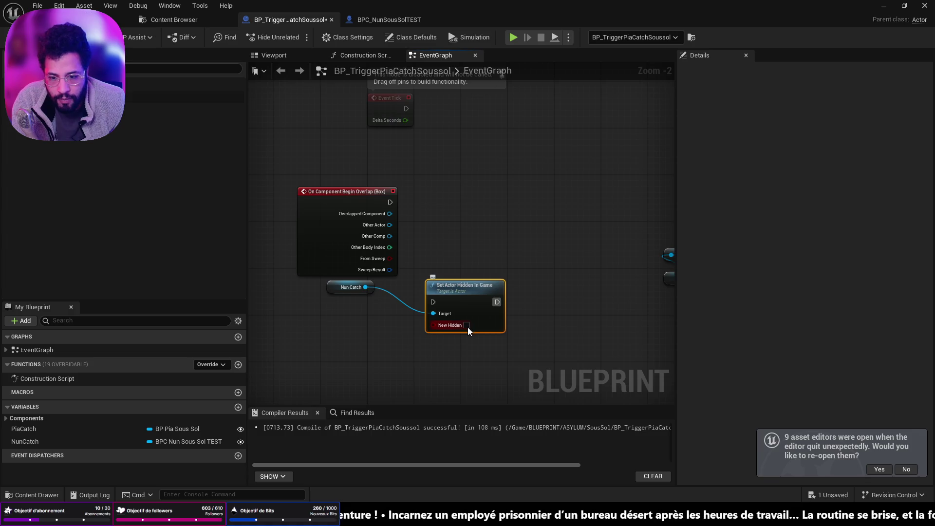
drag(454, 291, 478, 192)
drag(383, 203, 456, 203)
Add Play on Nun Catch's Mesh, chained between Set Actor Hidden In Game and Pia's Play.
drag(295, 303, 399, 305)
text(get)
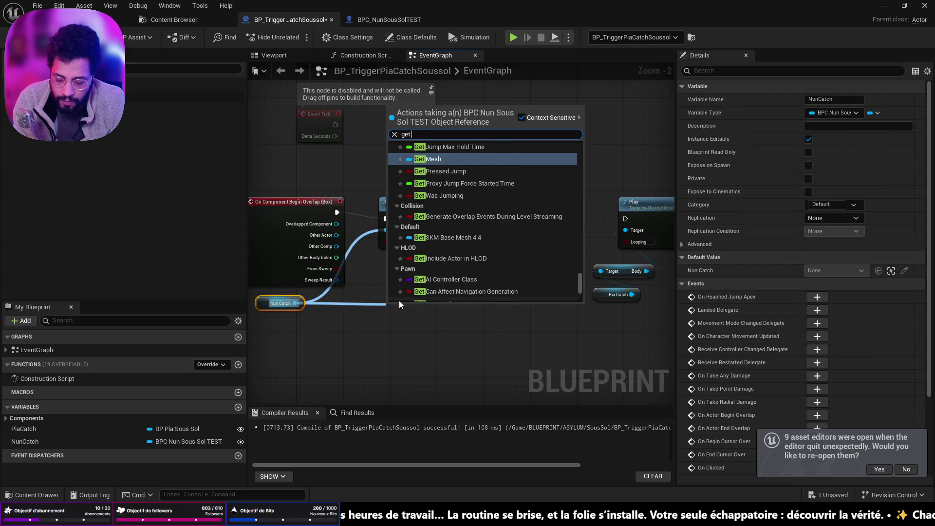
text( mesh)
click(399, 300)
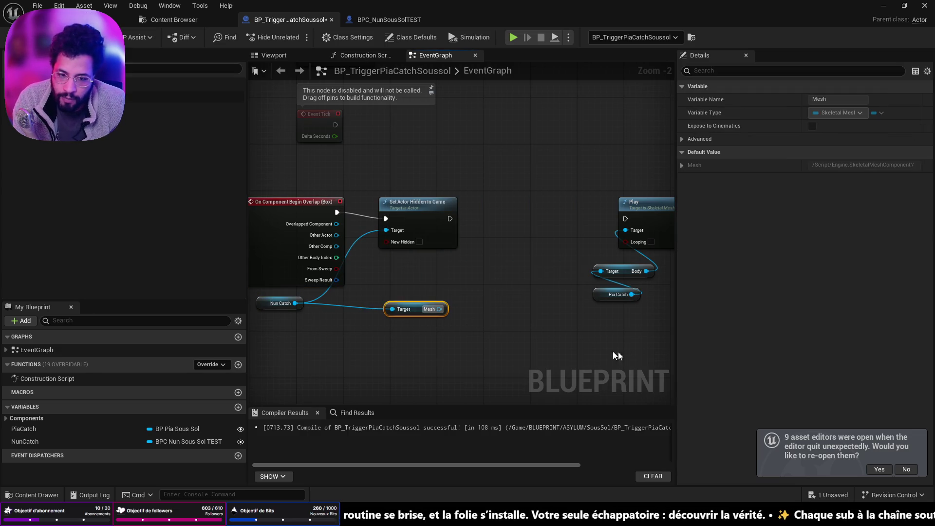
mouse_move(447, 312)
mouse_down()
mouse_move(468, 307)
mouse_move(496, 262)
mouse_up()
text(play)
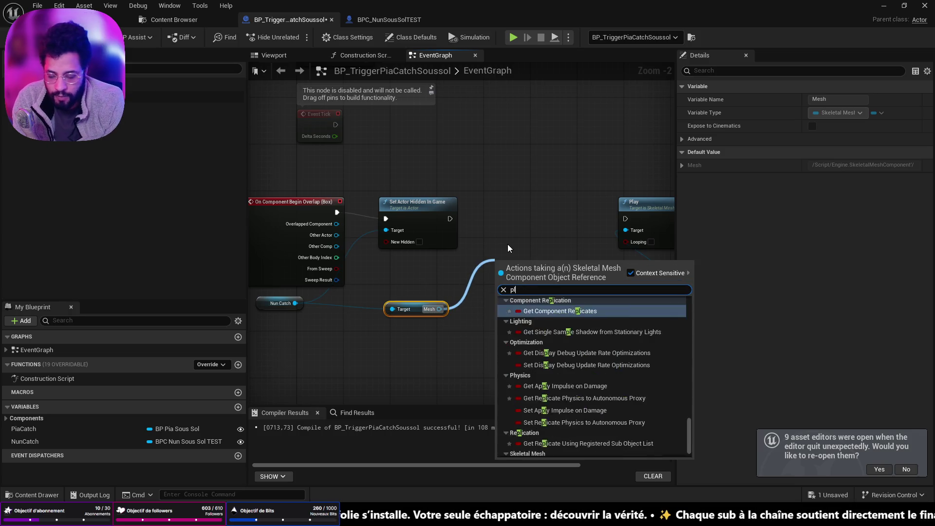
scroll(624, 370, up, 5)
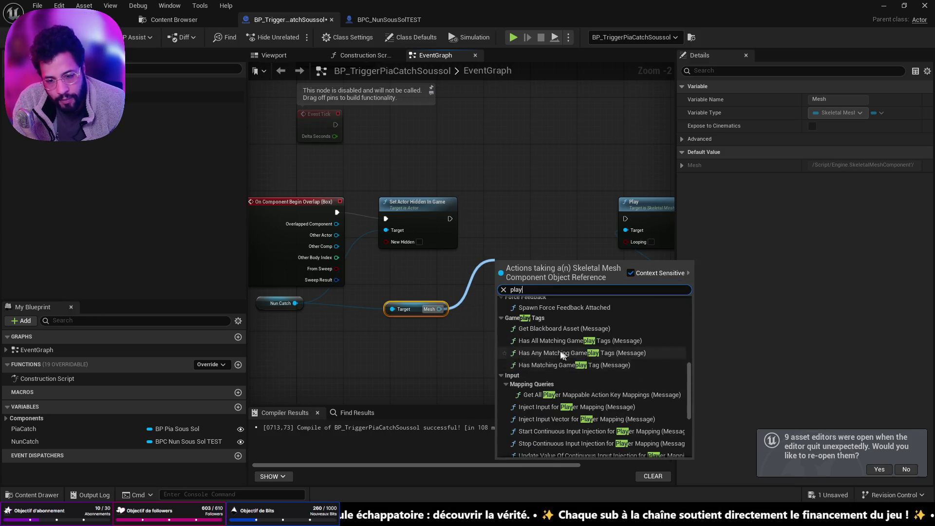
click(557, 376)
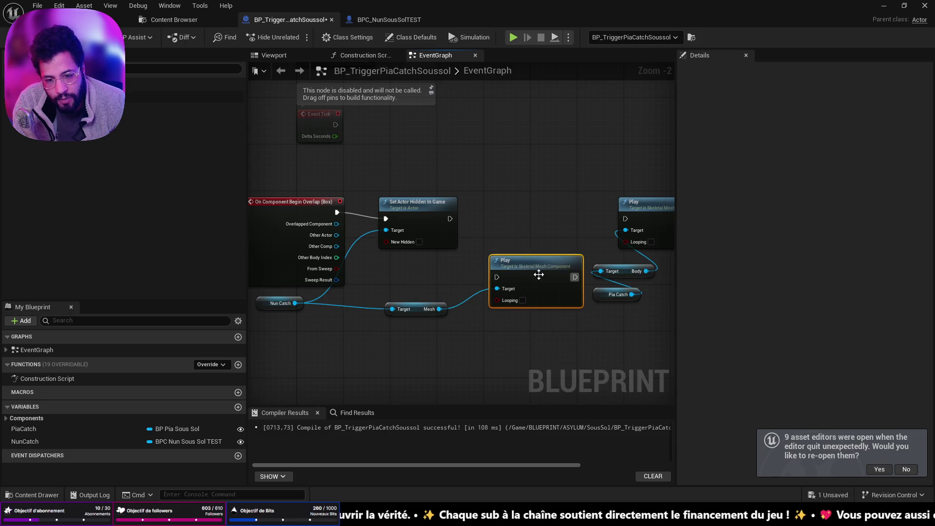
drag(538, 274, 524, 212)
drag(449, 218, 486, 219)
drag(564, 220, 626, 218)
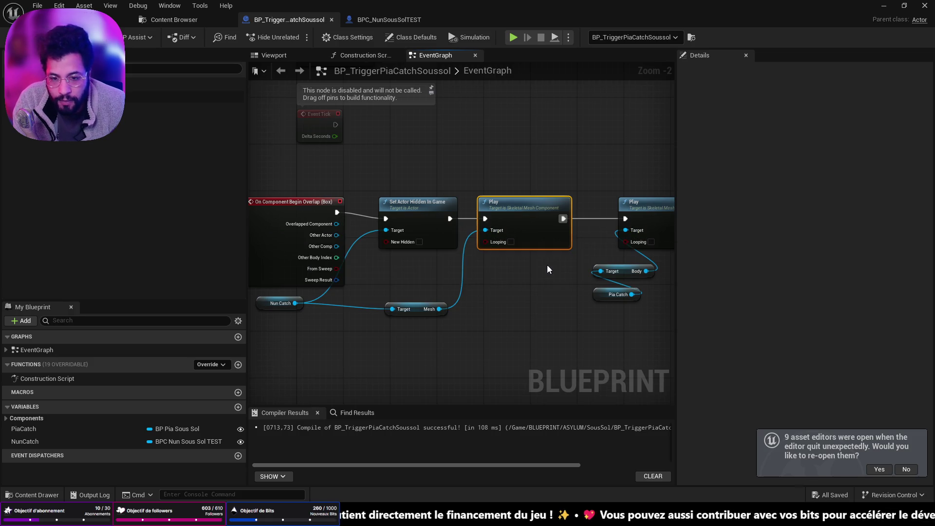
click(68, 19)
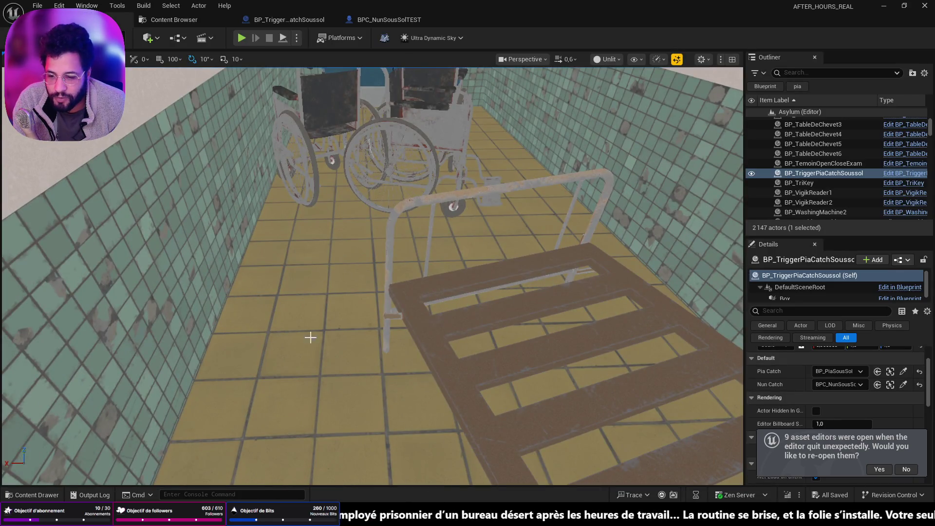
right_click(310, 337)
click(350, 327)
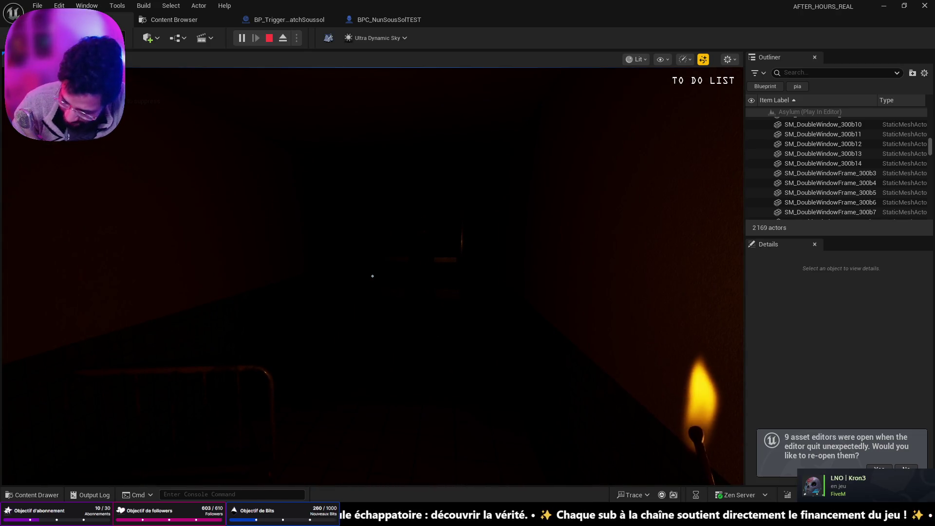
key(Escape)
key(f)
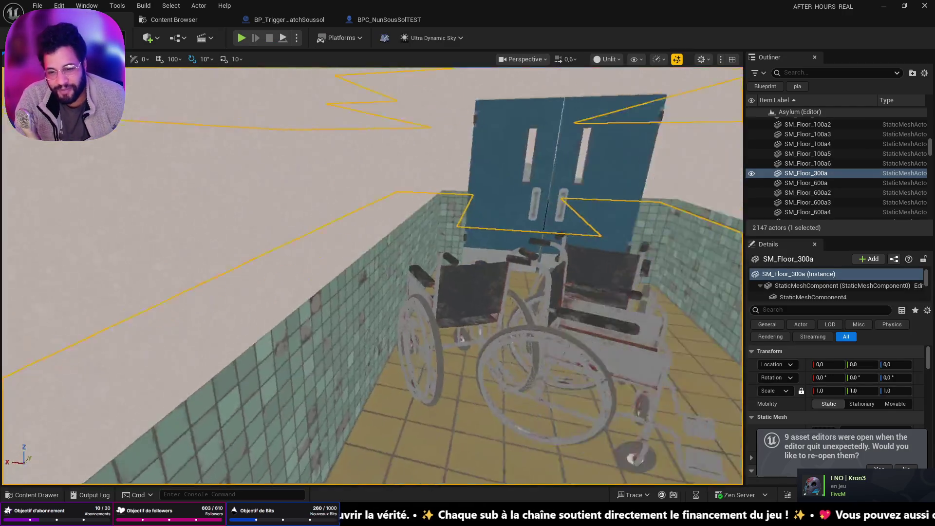
right_click(338, 383)
click(377, 373)
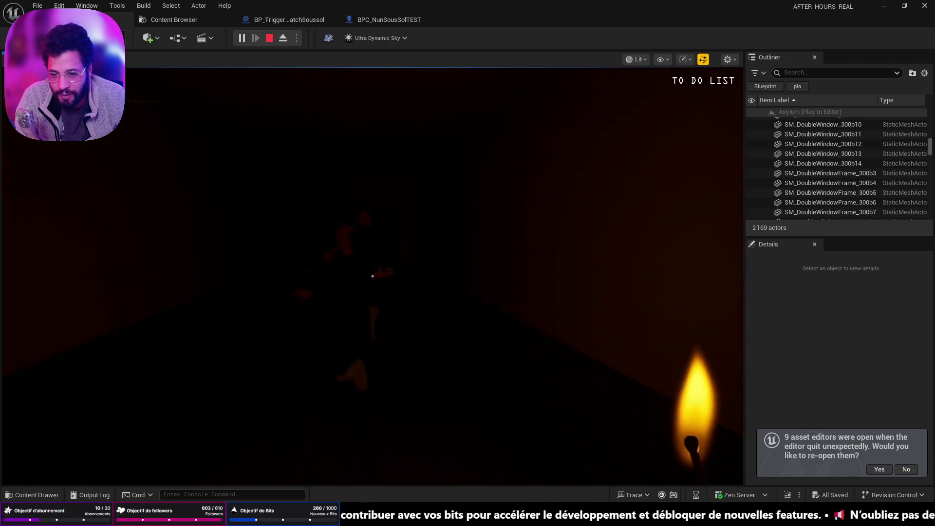
key(Escape)
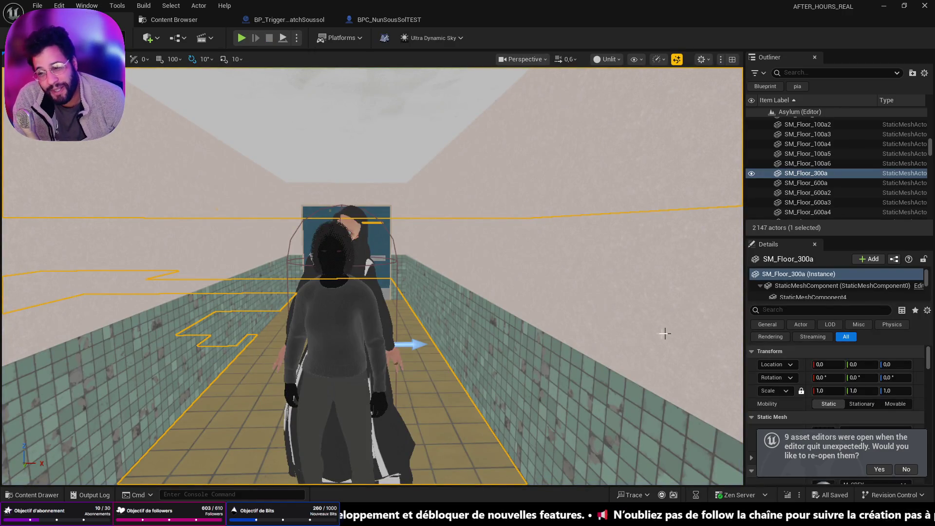
Select the nun and Pia together and shift both sideways along X.
drag(471, 282, 447, 279)
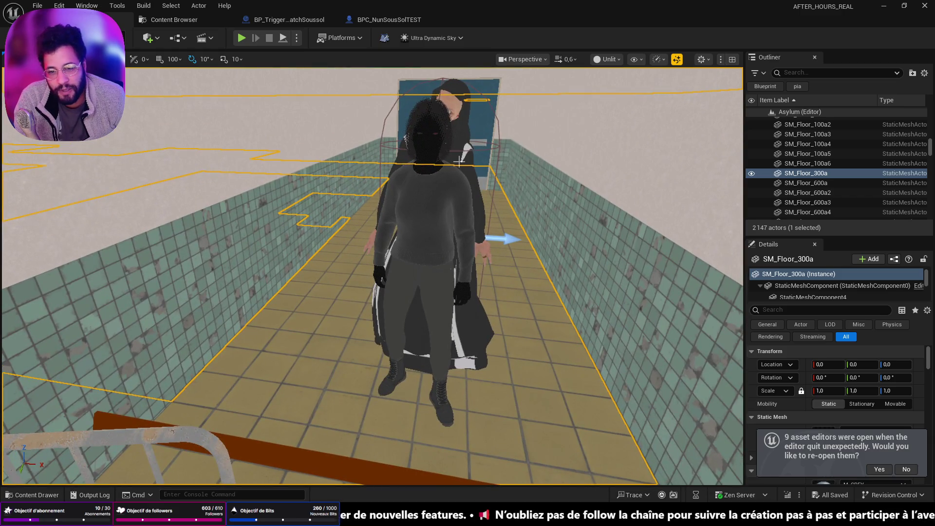
click(456, 223)
right_click(456, 223)
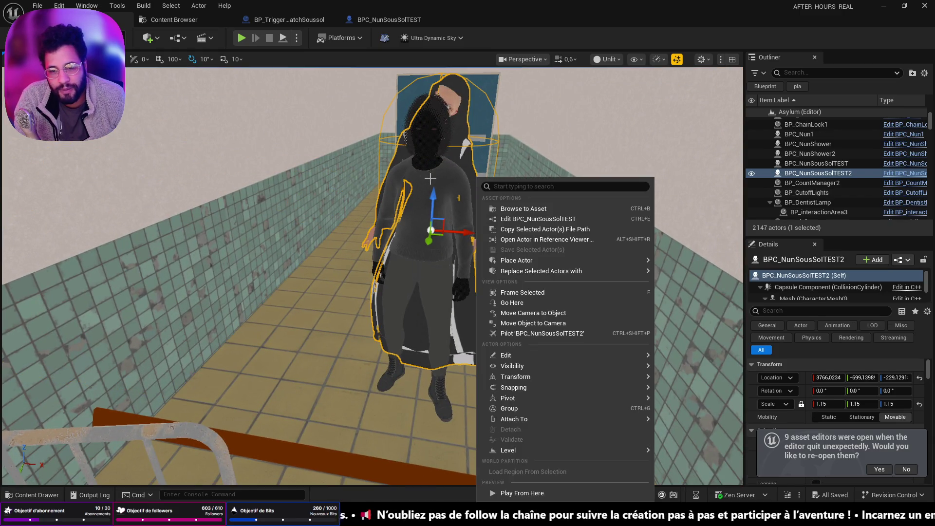
ctrl+click(444, 174)
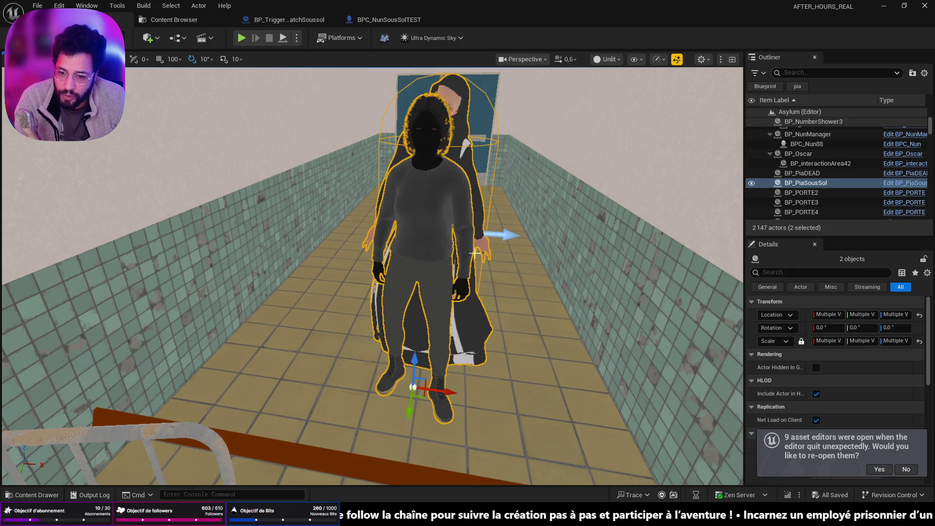
mouse_move(444, 403)
mouse_down()
mouse_move(482, 408)
mouse_move(427, 366)
mouse_up()
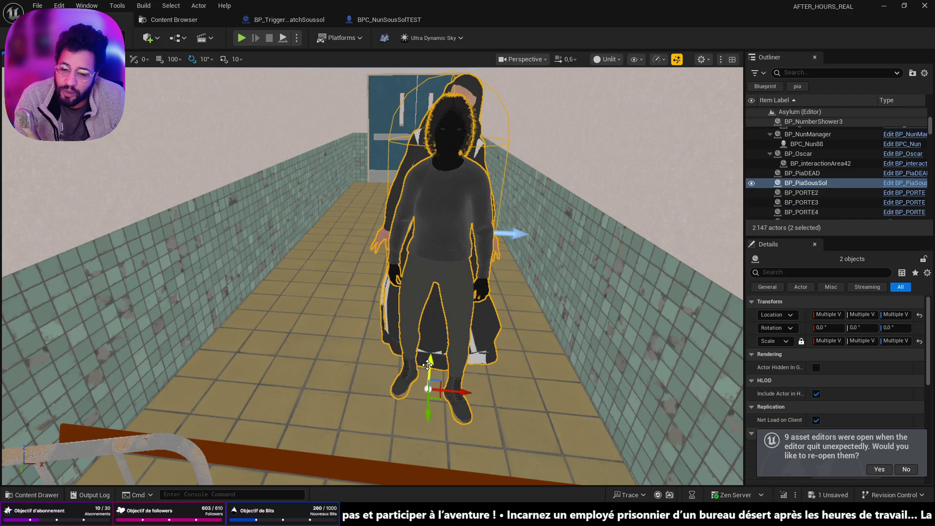
Adjust Pia's character alone on the Z axis, ending at Z -330.33.
click(458, 289)
mouse_move(430, 363)
mouse_down()
mouse_move(432, 342)
mouse_move(431, 364)
mouse_up()
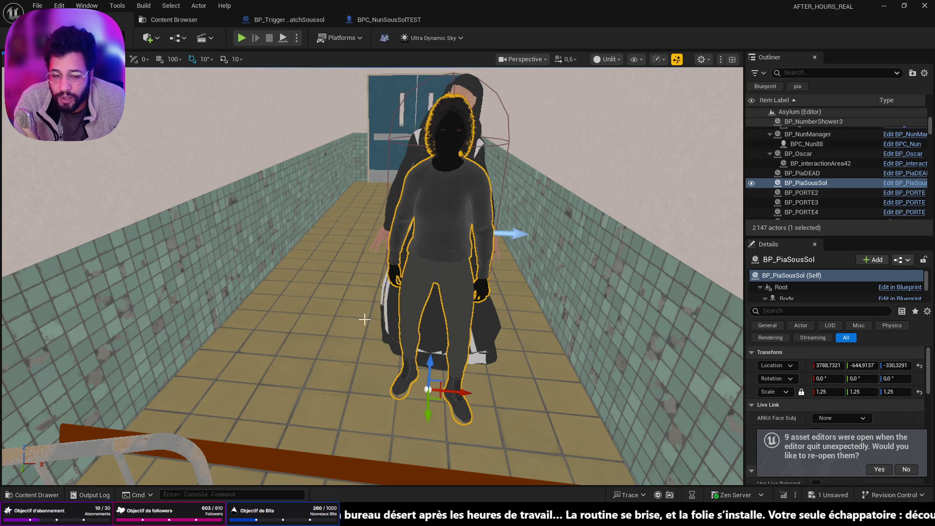
drag(391, 339, 428, 322)
drag(367, 313, 367, 313)
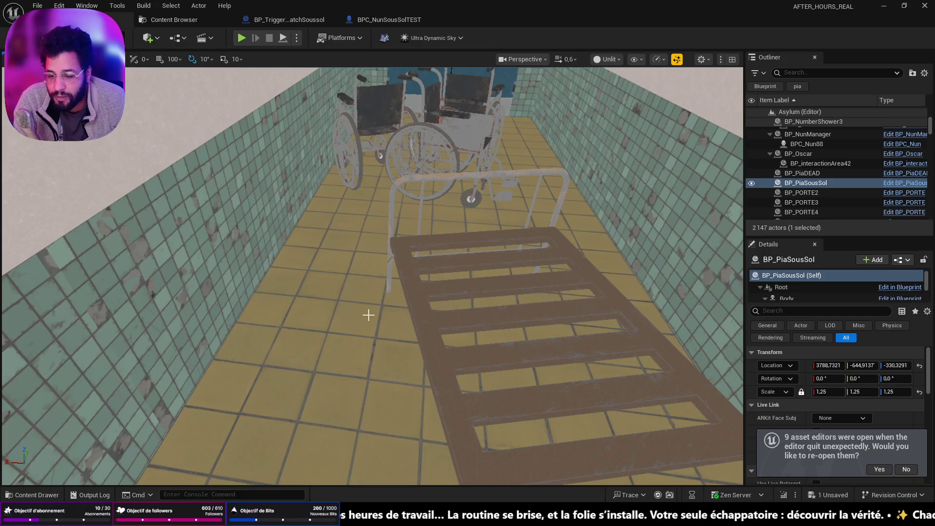
key(alt+Tab)
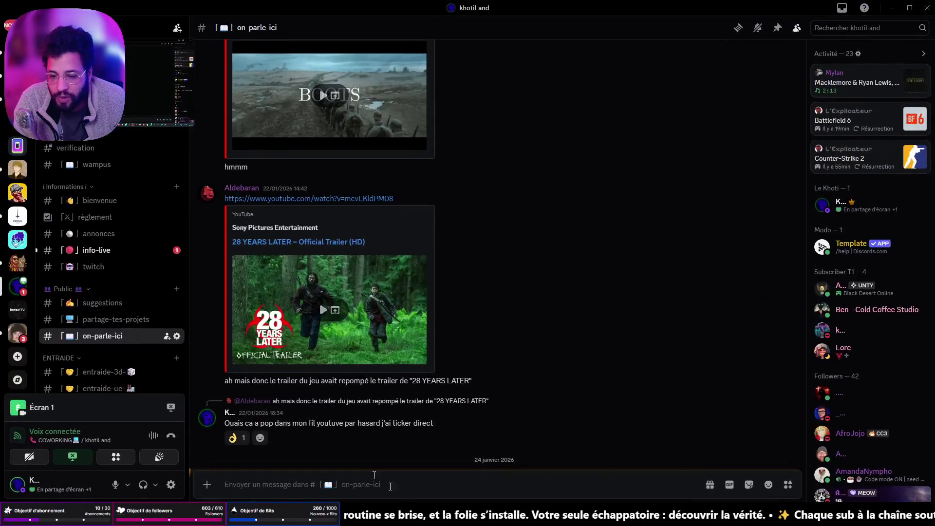
scroll(17, 244, up, 5)
click(15, 26)
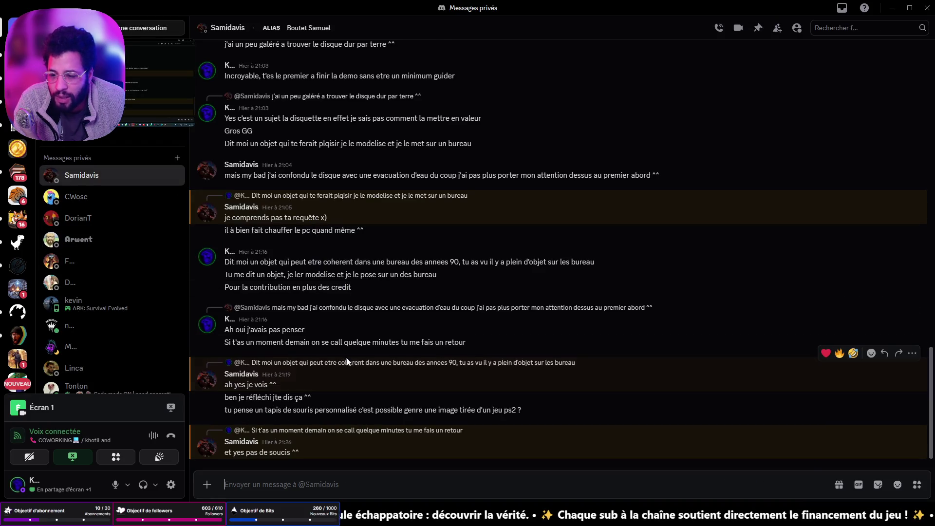
scroll(359, 369, up, 3)
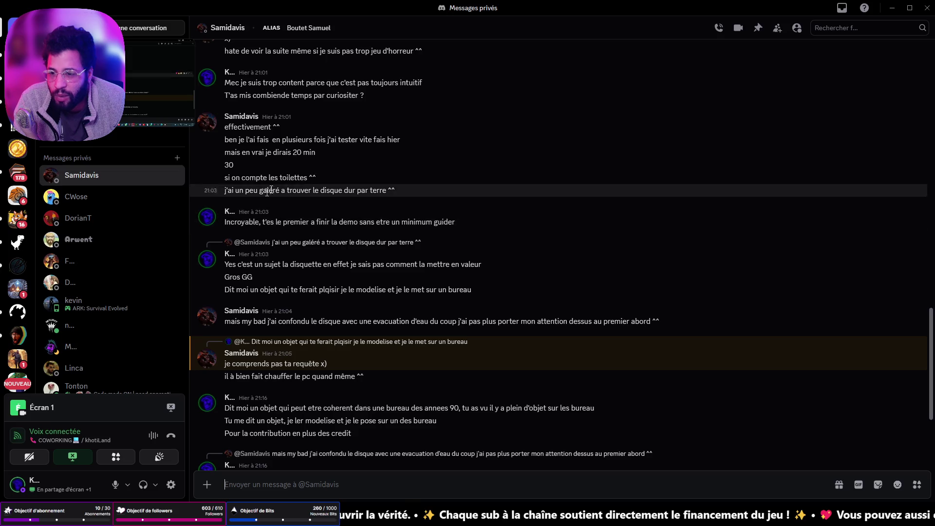
scroll(422, 210, down, 2)
scroll(422, 212, down, 2)
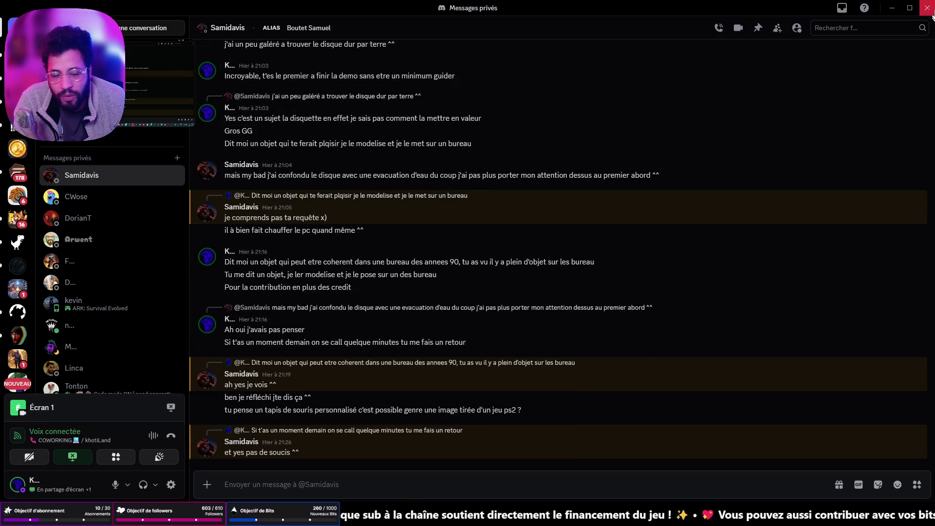
click(893, 8)
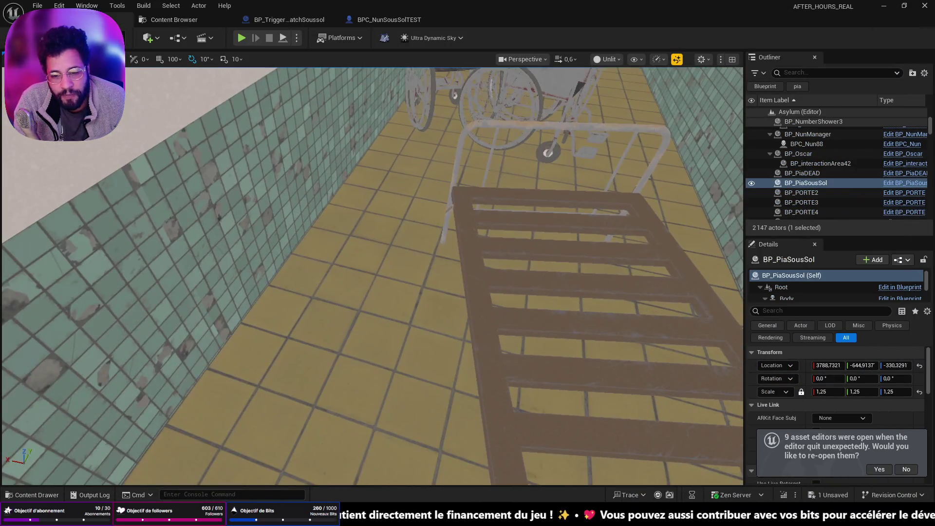
Run a Play From Here test from the corridor floor, then stop it with Esc.
right_click(370, 294)
click(431, 493)
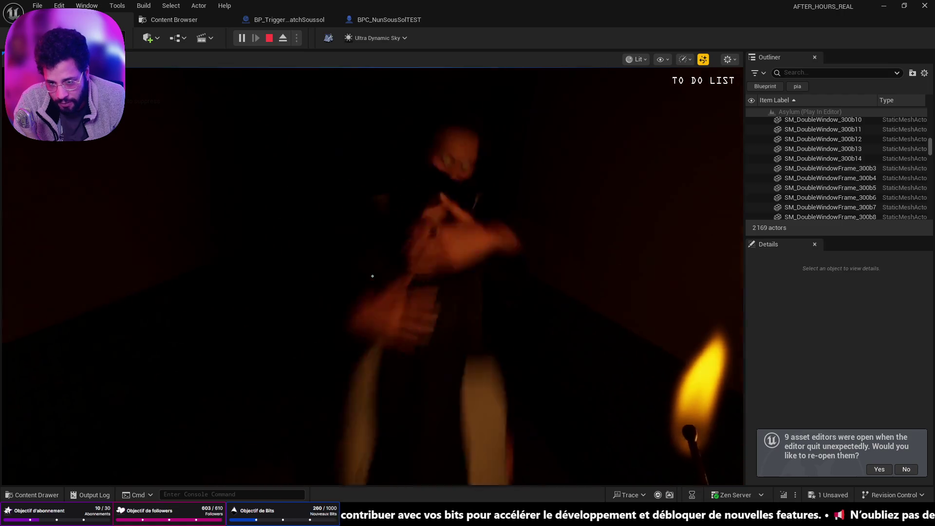
key(Escape)
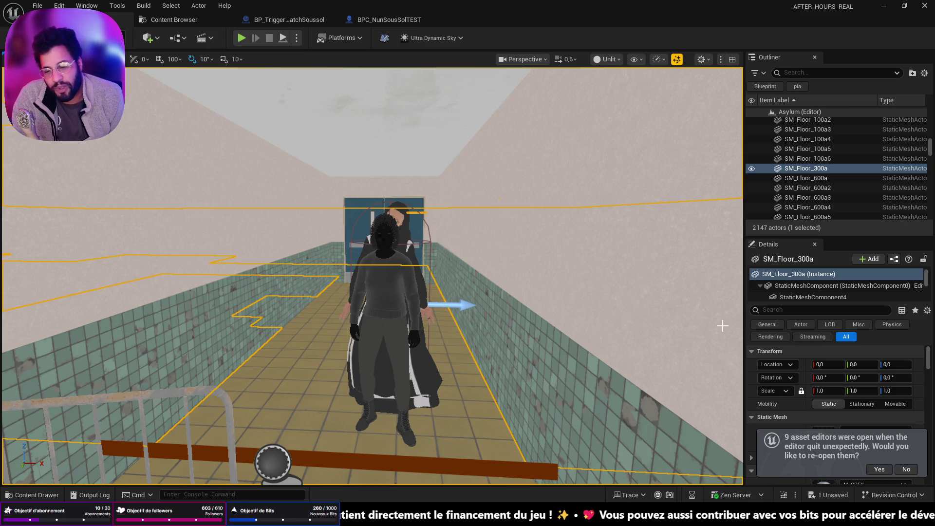
Fly the viewport camera toward the nun and Pia on the corridor floor.
mouse_move(559, 194)
mouse_down()
mouse_move(559, 122)
mouse_move(584, 219)
mouse_move(277, 336)
mouse_up()
right_click(308, 368)
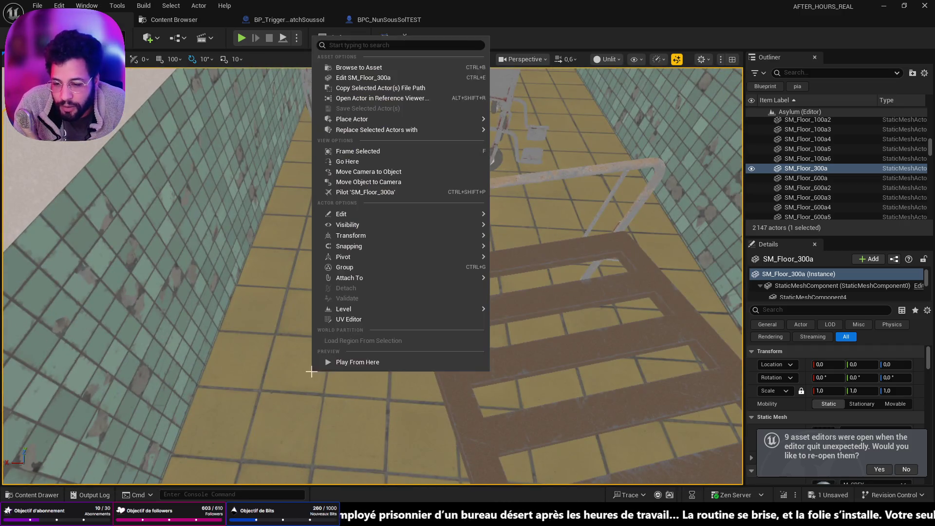
click(322, 396)
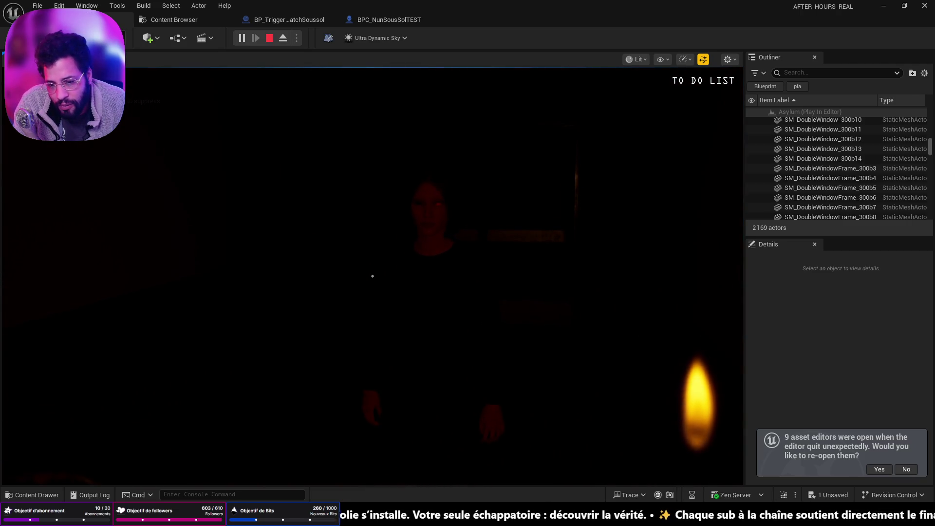
key(Escape)
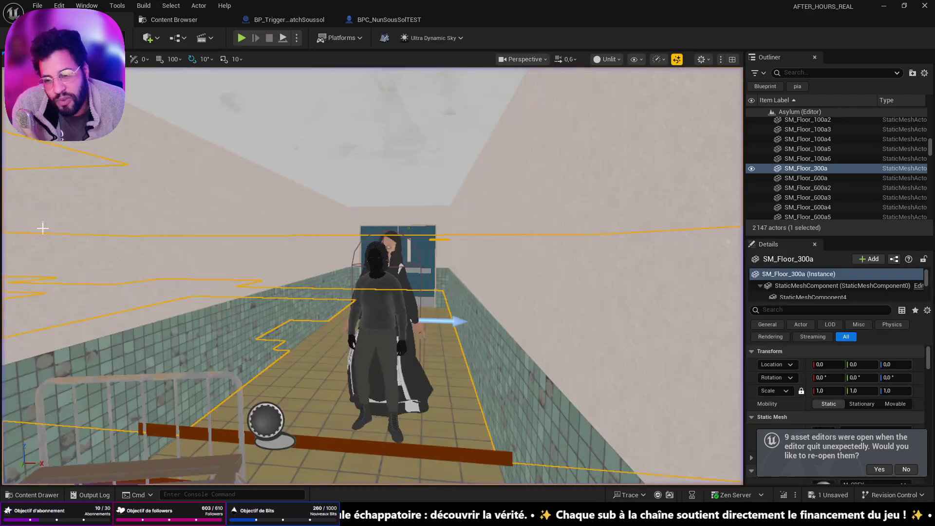
click(378, 328)
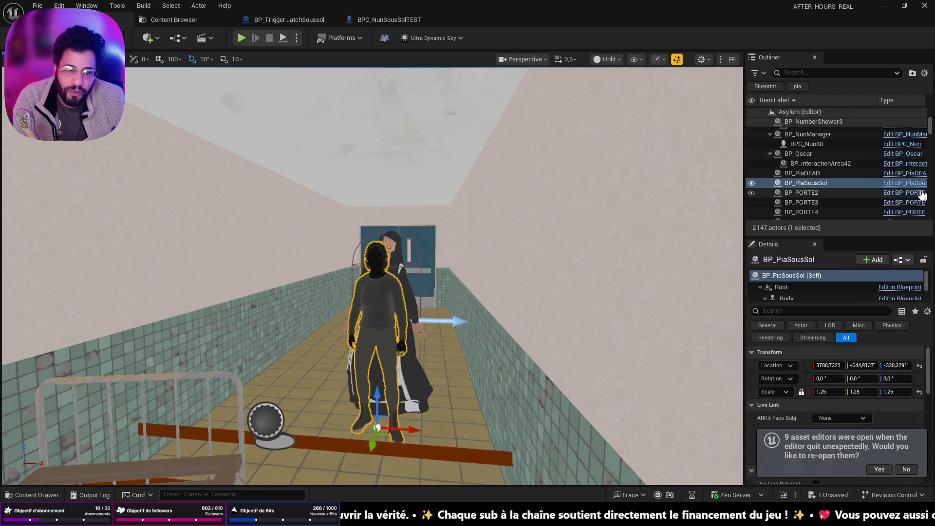
click(905, 183)
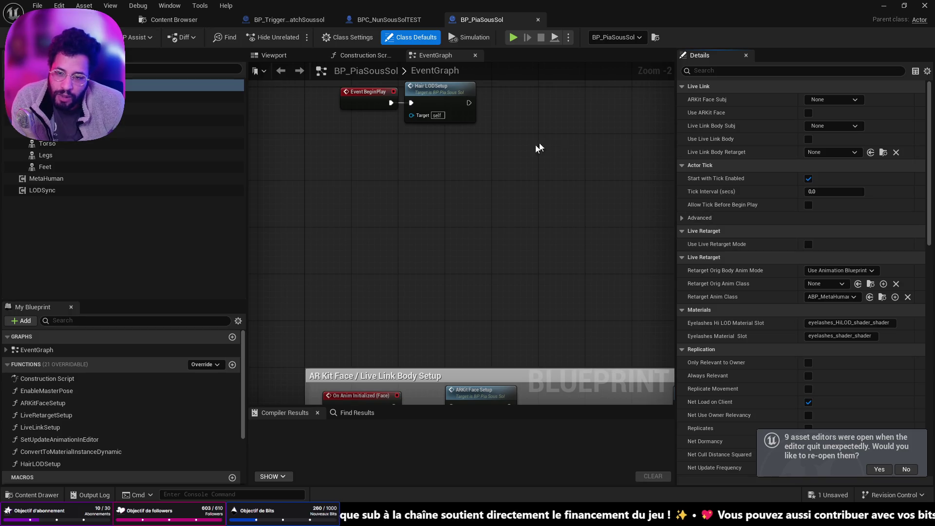
Bring up the Content Drawer and locate BP_PiaSousSol in the MetaHumans/Pia folder.
scroll(472, 232, down, 1)
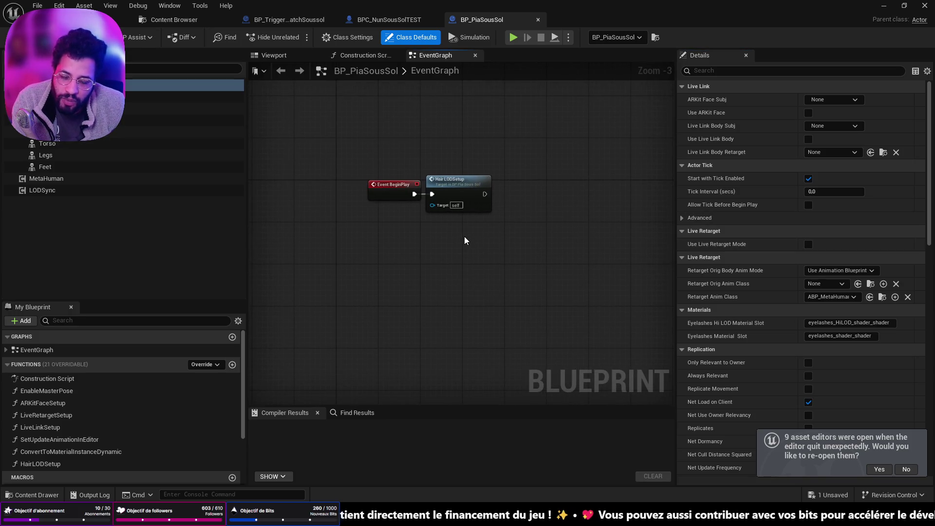
key(ctrl+space)
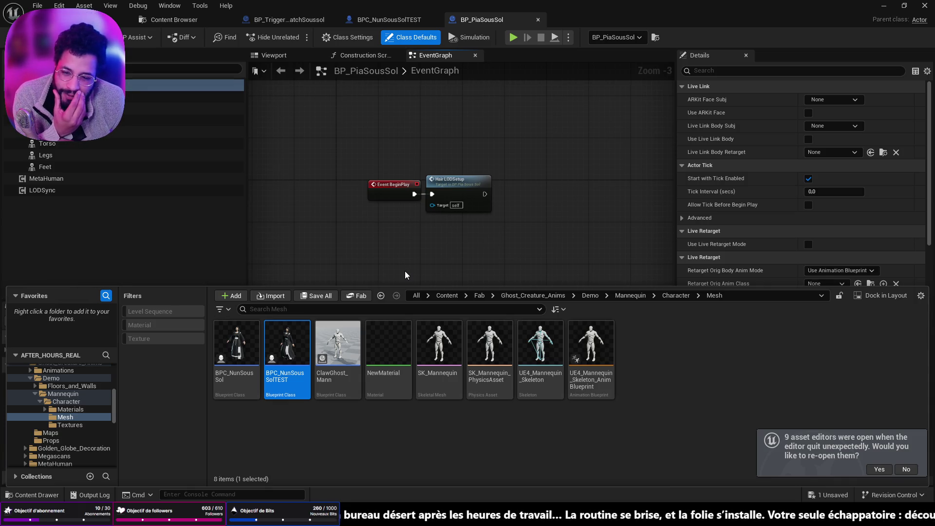
drag(421, 186, 432, 186)
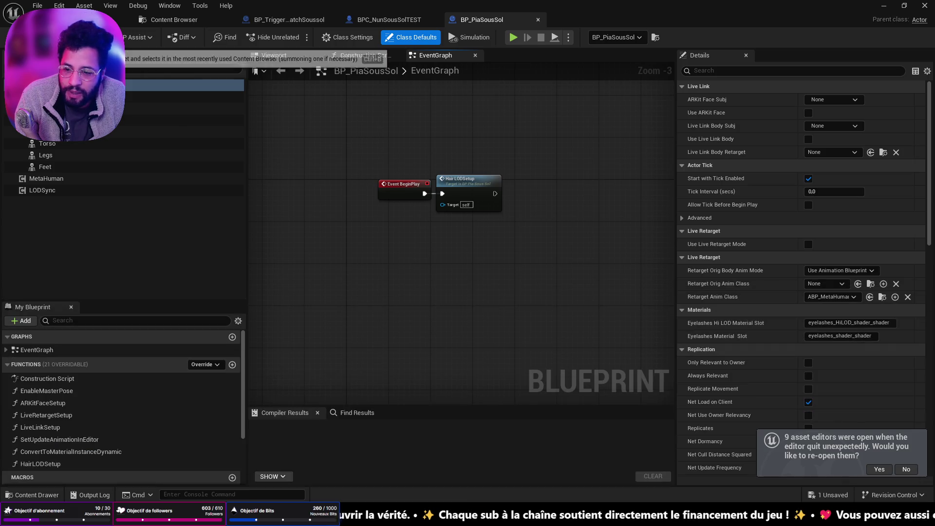
click(78, 37)
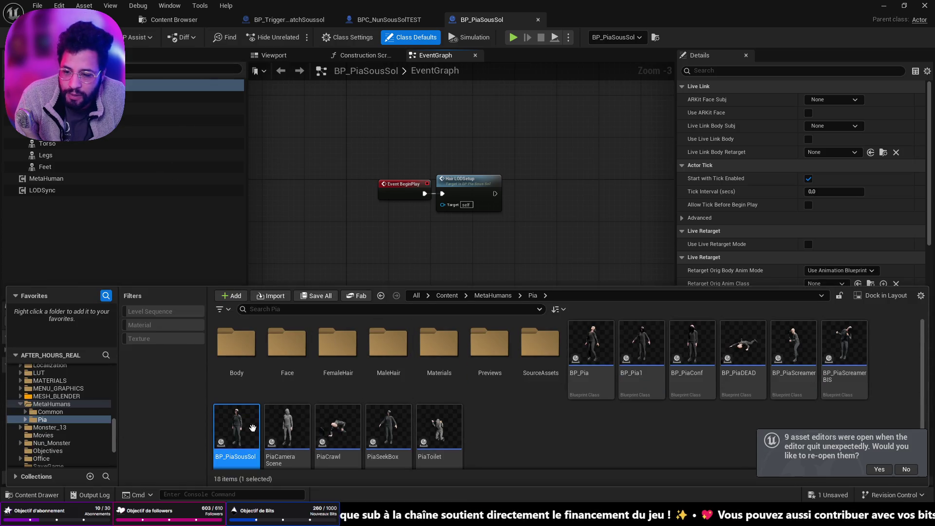
Start creating a new Animation Blueprint from the Pia folder's context menu.
right_click(237, 428)
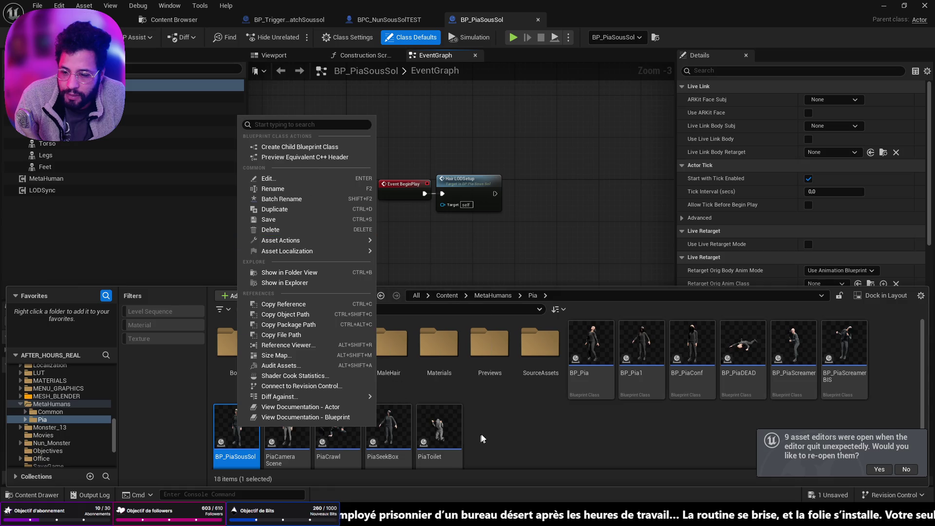
mouse_move(326, 241)
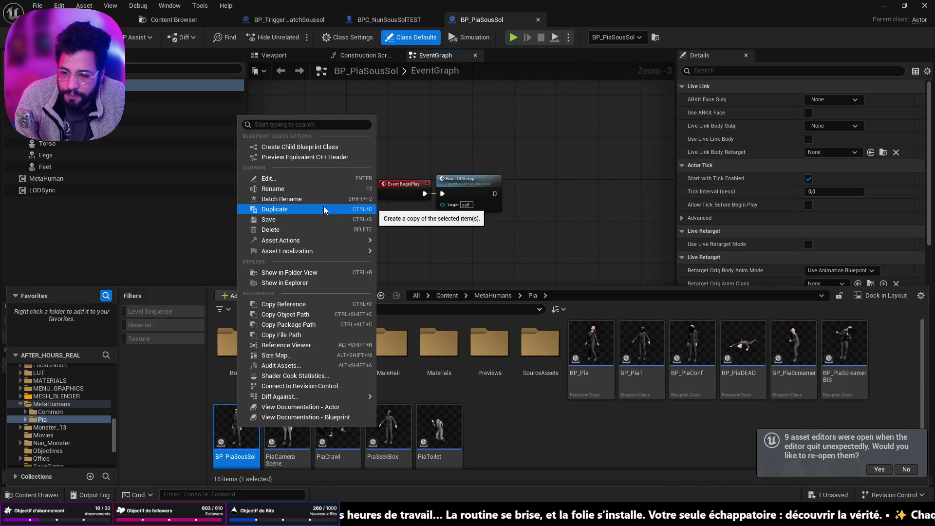
click(513, 413)
right_click(513, 414)
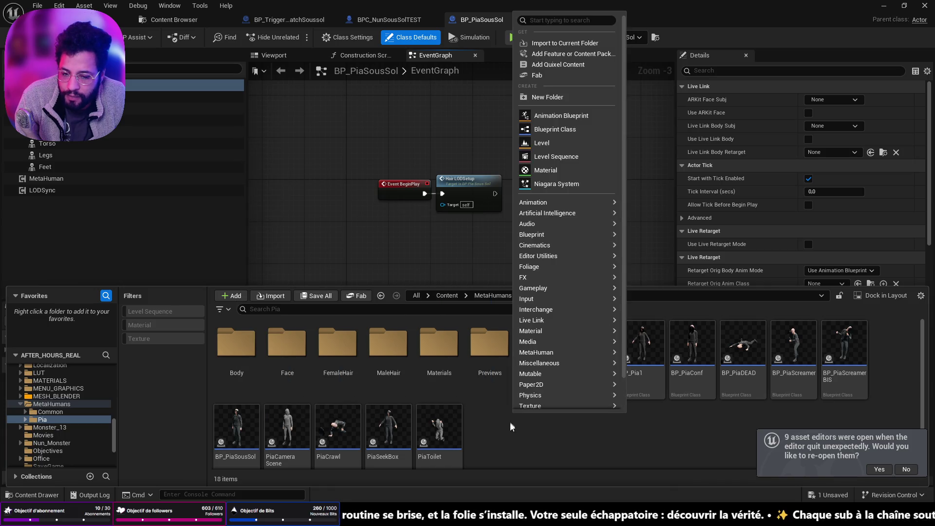
click(556, 116)
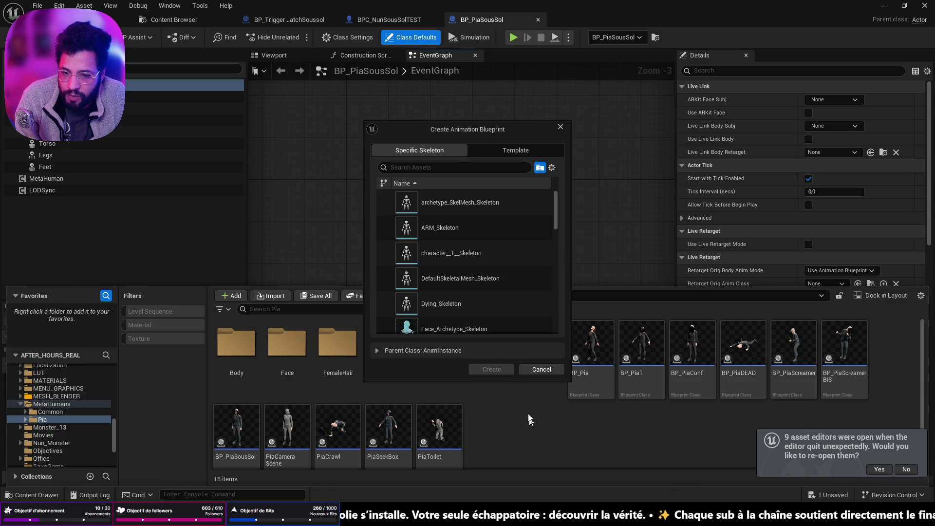
Choose metahuman_base_skel as the skeleton, create it, and keep the default NewAnimBlueprint name.
scroll(478, 244, down, 4)
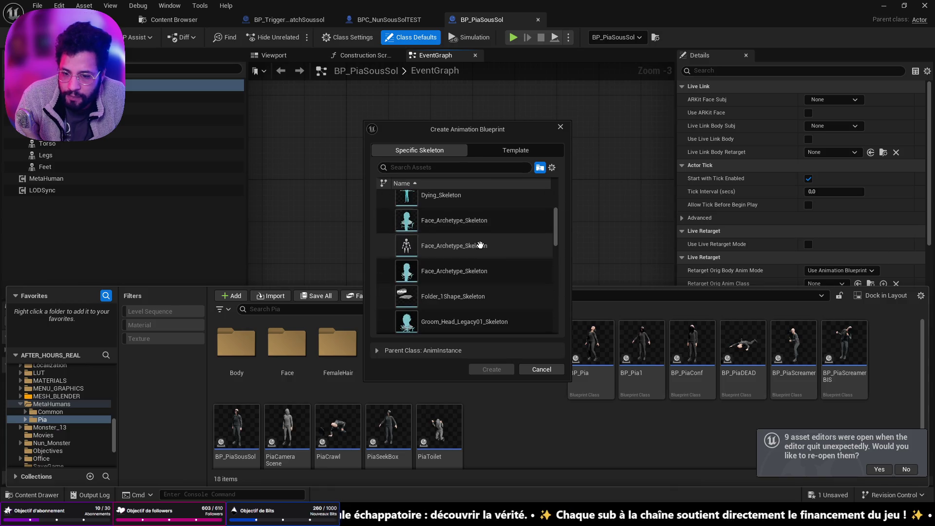
scroll(491, 279, down, 5)
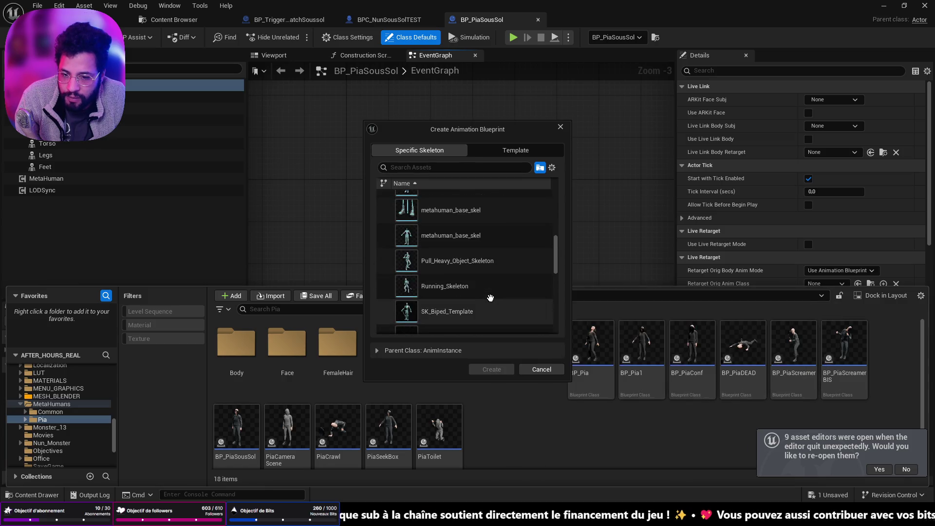
scroll(490, 299, down, 5)
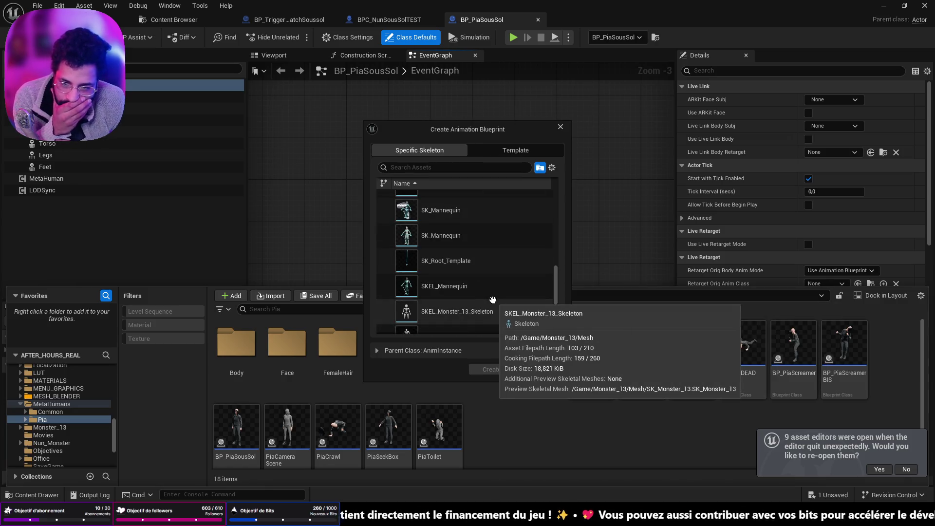
scroll(492, 300, up, 5)
scroll(493, 300, up, 8)
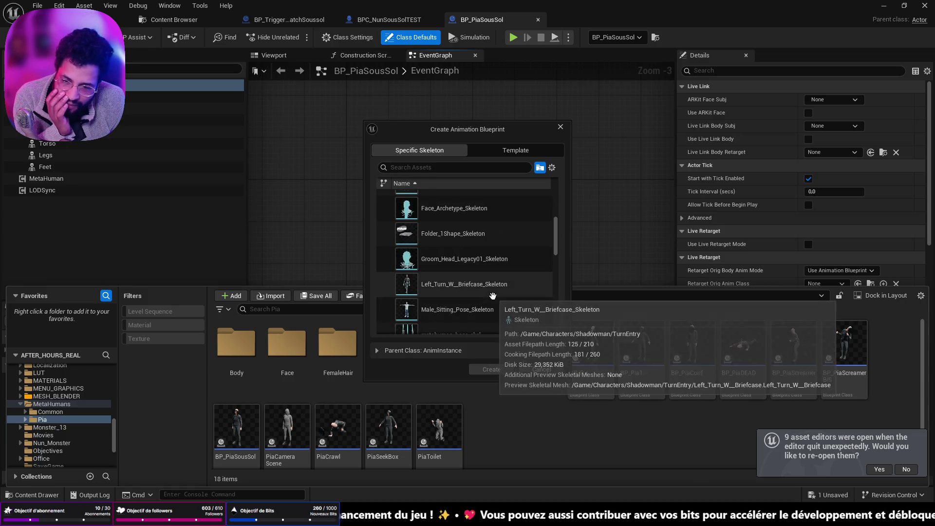
scroll(499, 275, down, 1)
scroll(500, 278, down, 1)
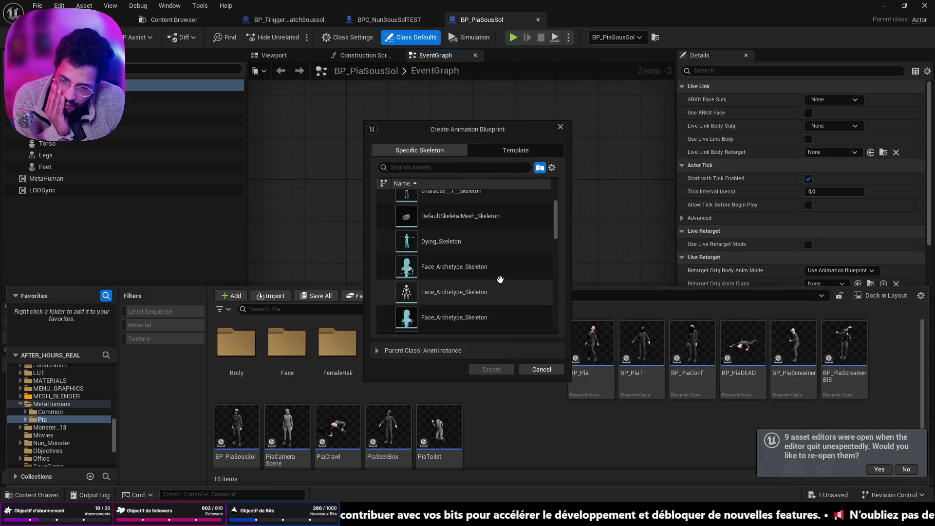
scroll(500, 279, down, 1)
scroll(500, 280, down, 1)
scroll(500, 280, down, 5)
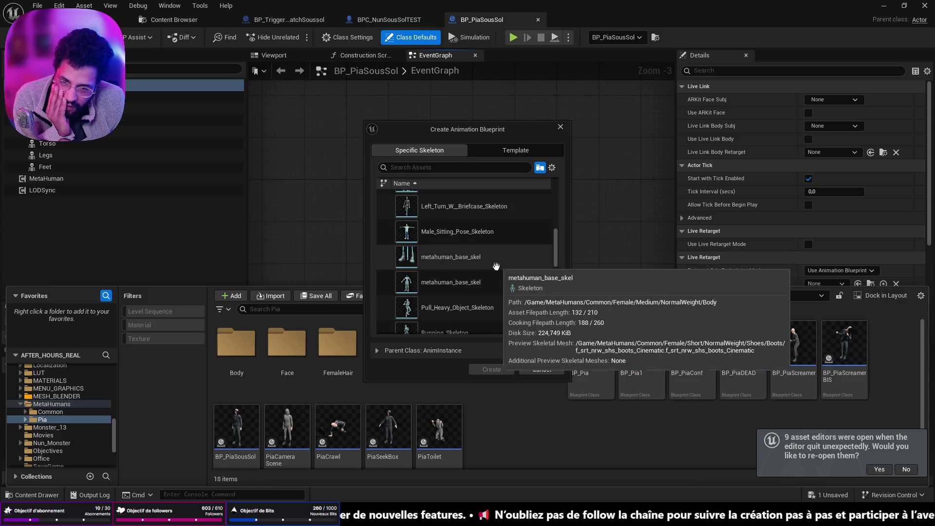
click(494, 279)
click(511, 370)
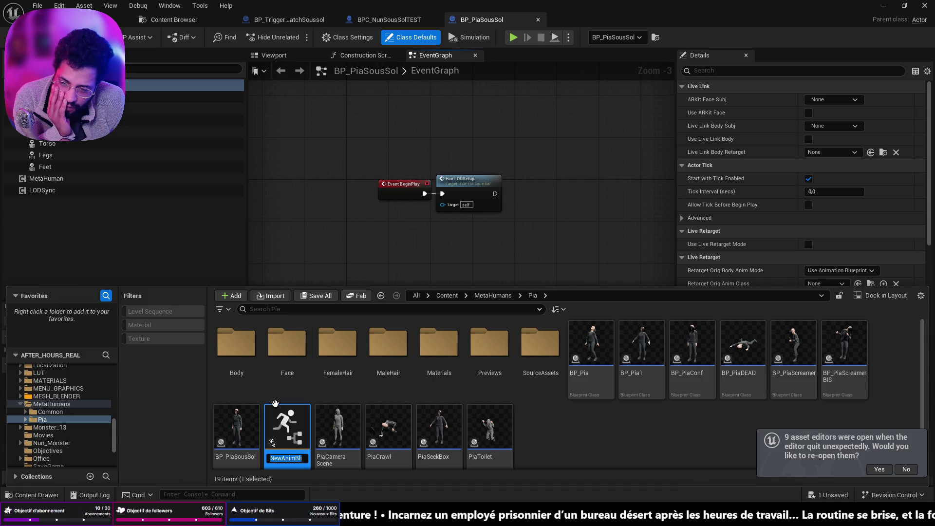
key(Return)
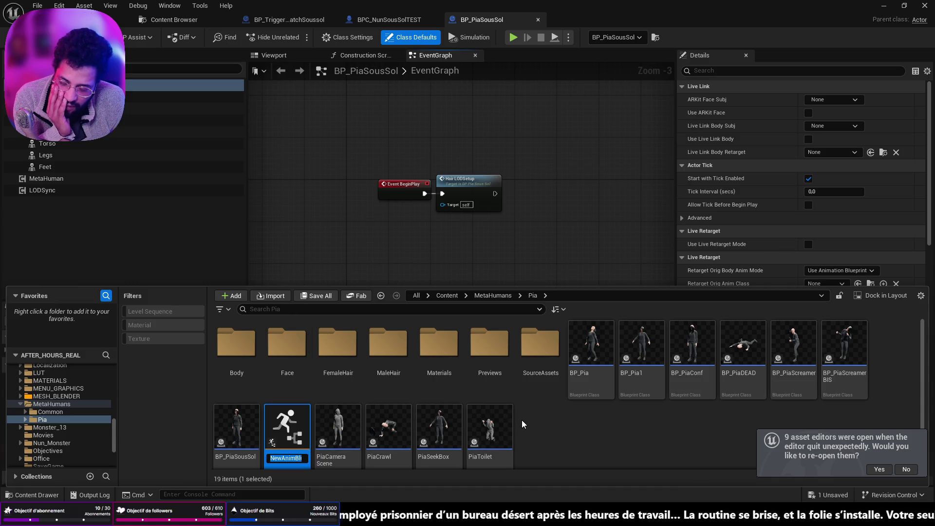
Close the missing-bones Message Log and return to the project's Content folder.
click(691, 104)
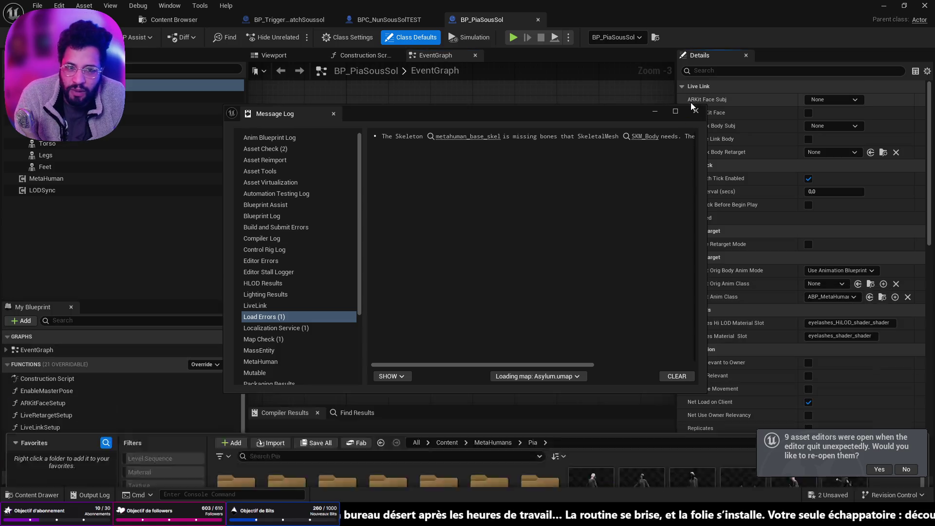
click(695, 111)
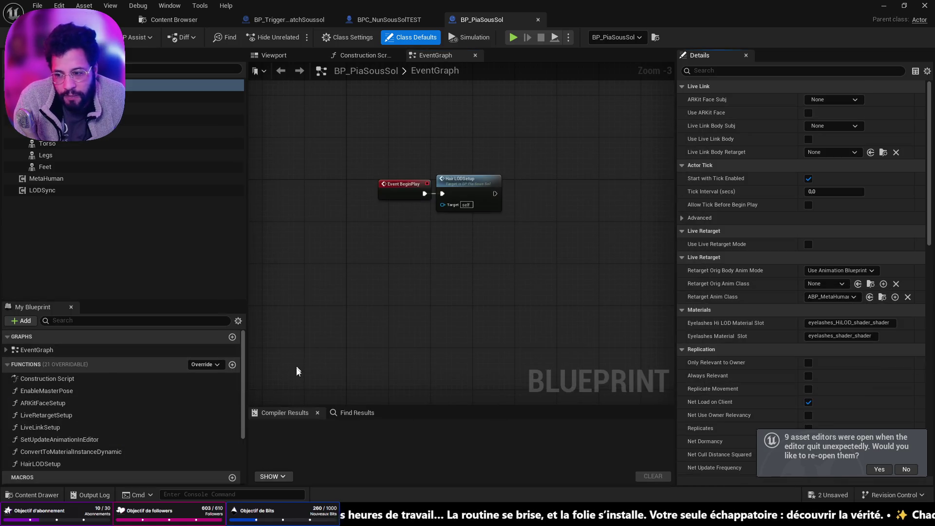
click(32, 495)
scroll(77, 423, up, 10)
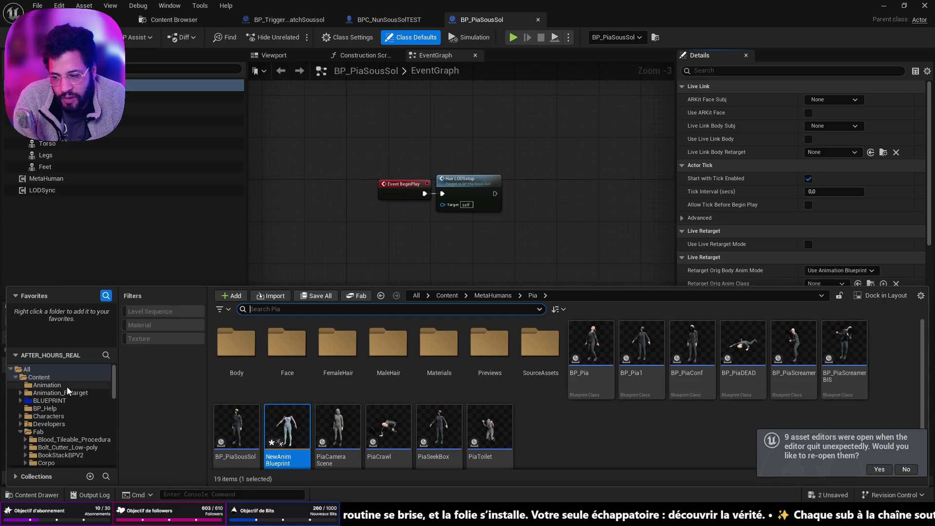
click(57, 368)
double_click(236, 344)
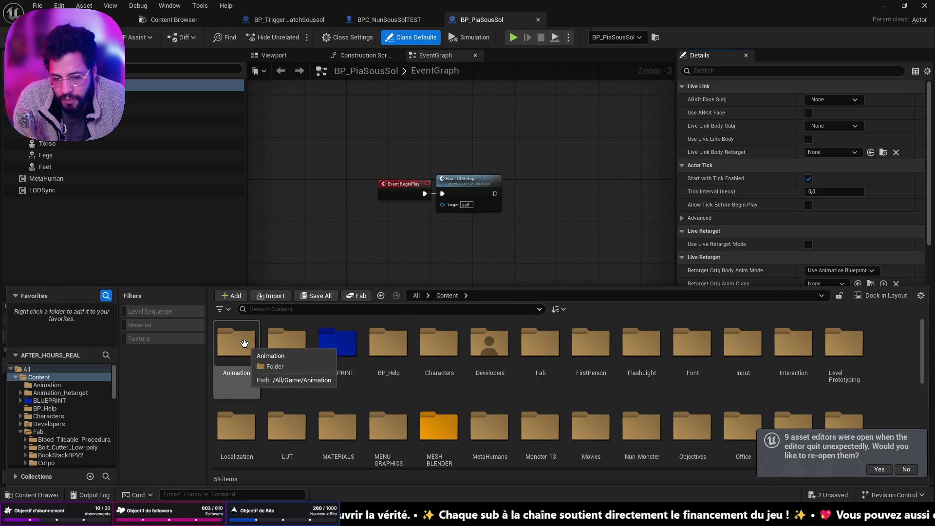
Browse the Characters folders: FPC, NewCharacter and its BP subfolder.
double_click(439, 348)
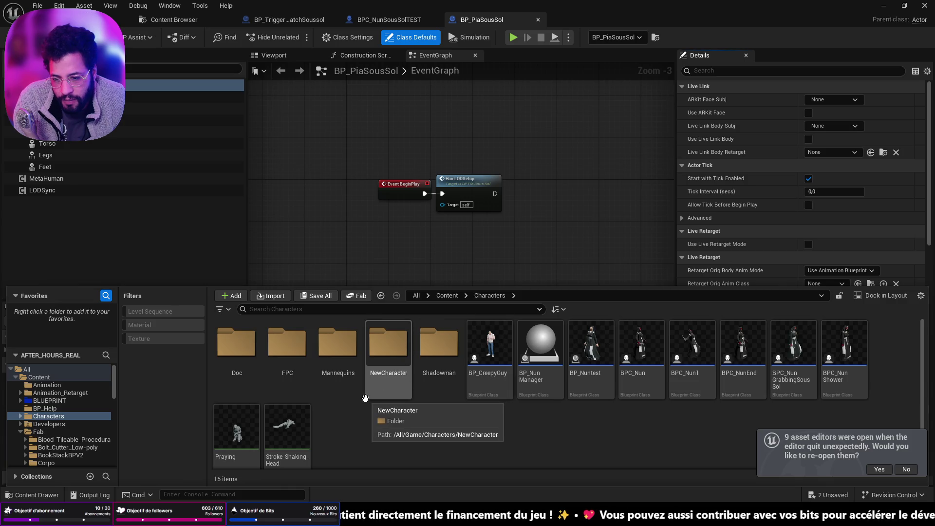
double_click(288, 344)
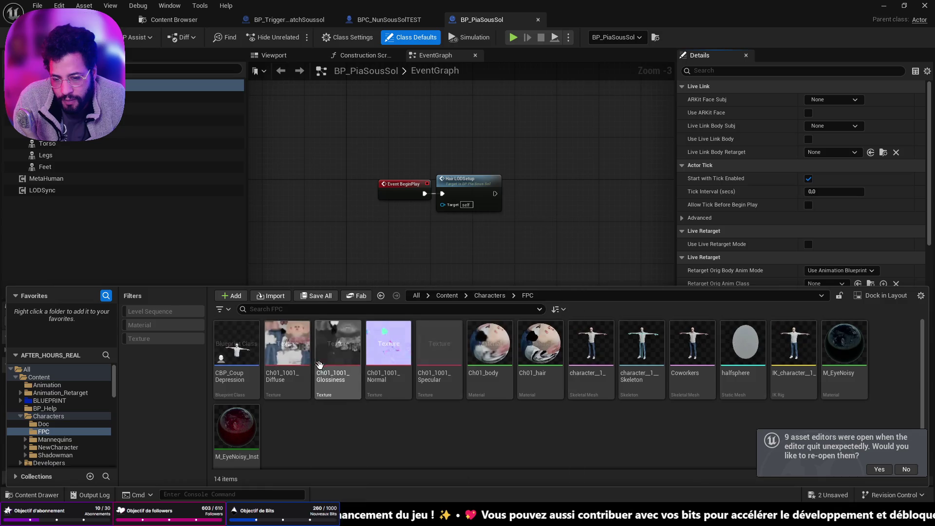
click(382, 295)
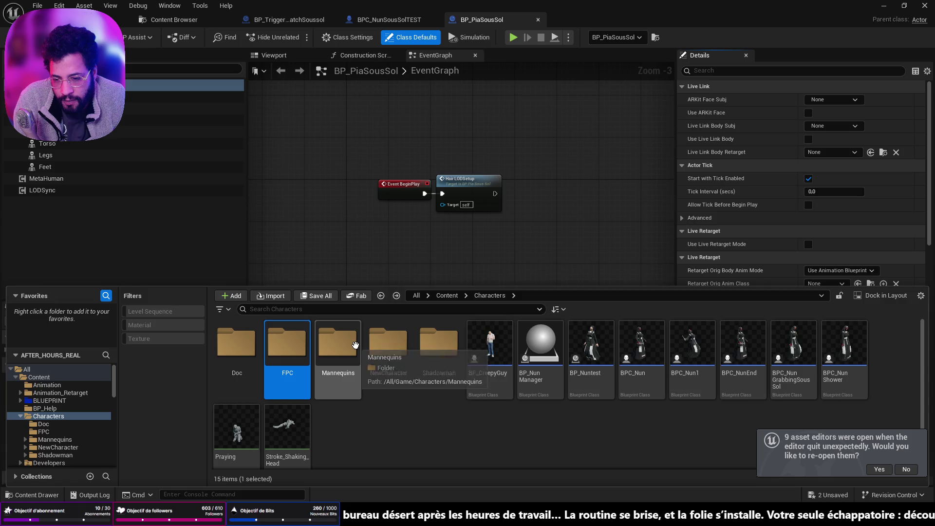
double_click(392, 345)
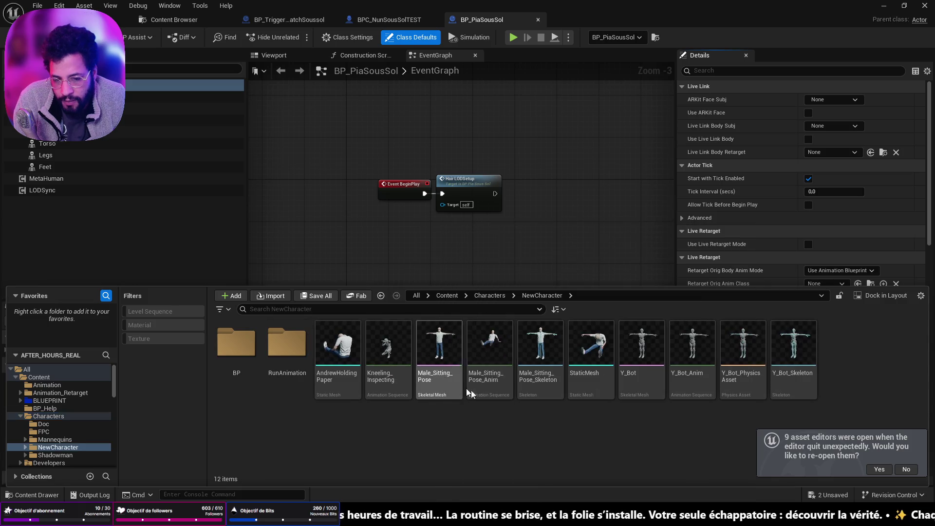
double_click(254, 346)
click(381, 296)
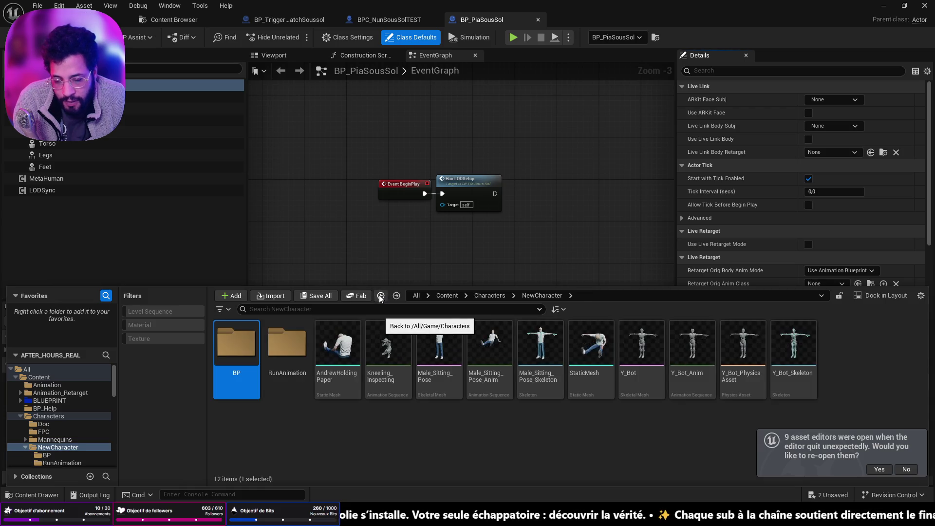
Search the whole Content folder for 'look' and open ABP_CLookAt.
click(353, 313)
text(look)
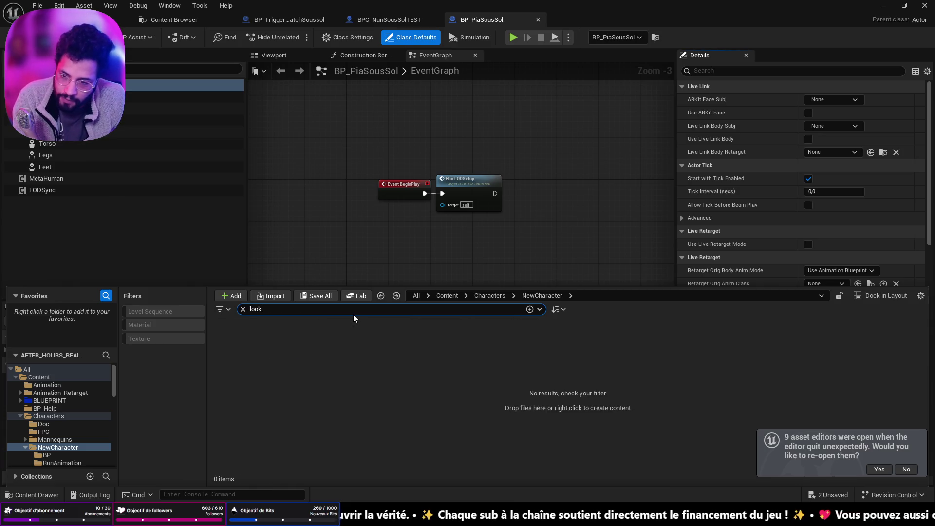
click(78, 377)
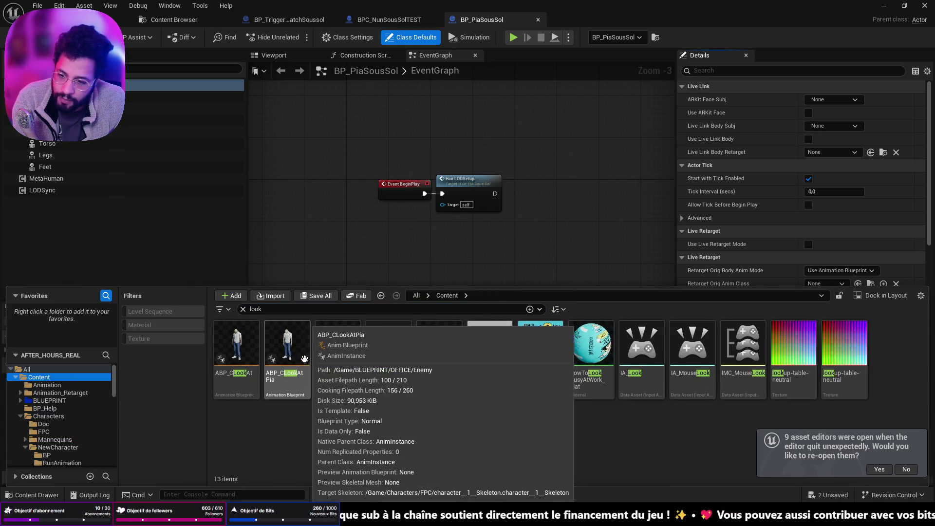
mouse_move(256, 344)
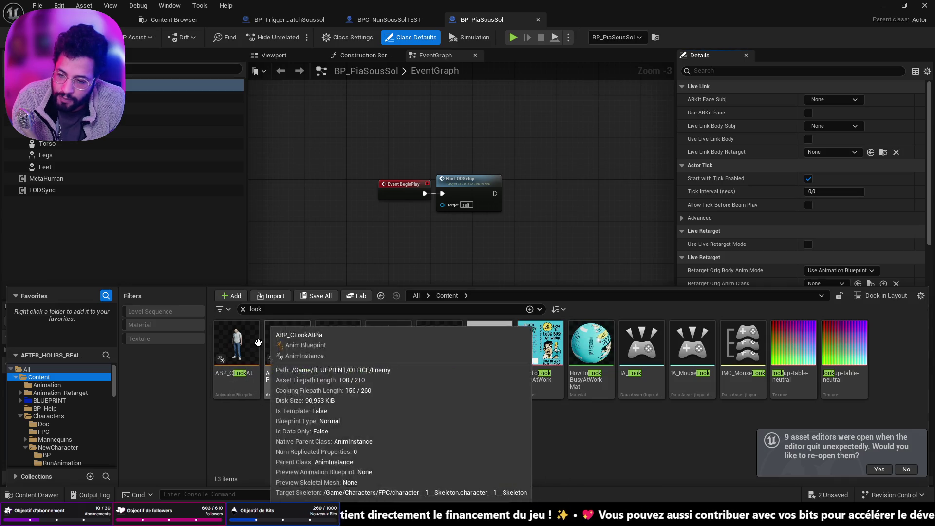
double_click(255, 344)
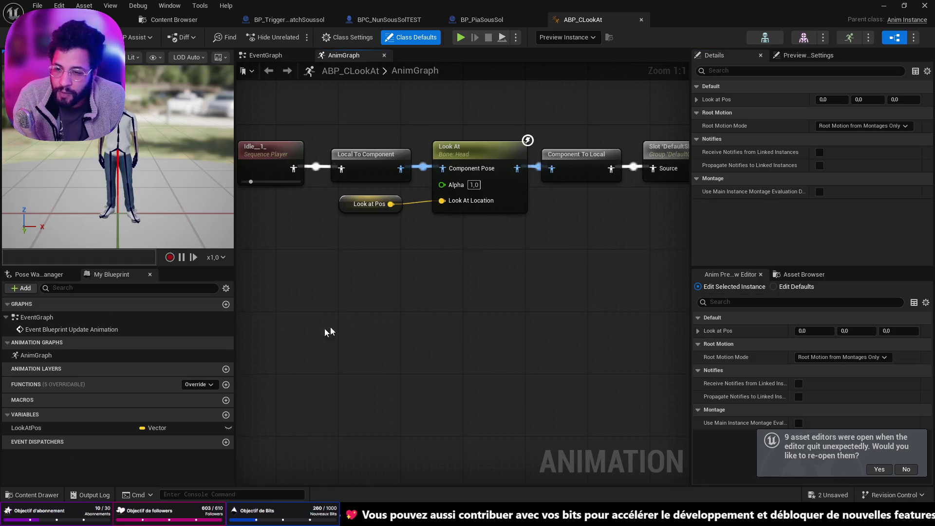
Resize the side panels and pan the AnimGraph to frame the Idle-to-Output Pose chain.
drag(691, 235, 832, 239)
mouse_move(235, 219)
mouse_down()
mouse_move(227, 204)
mouse_move(157, 186)
mouse_up()
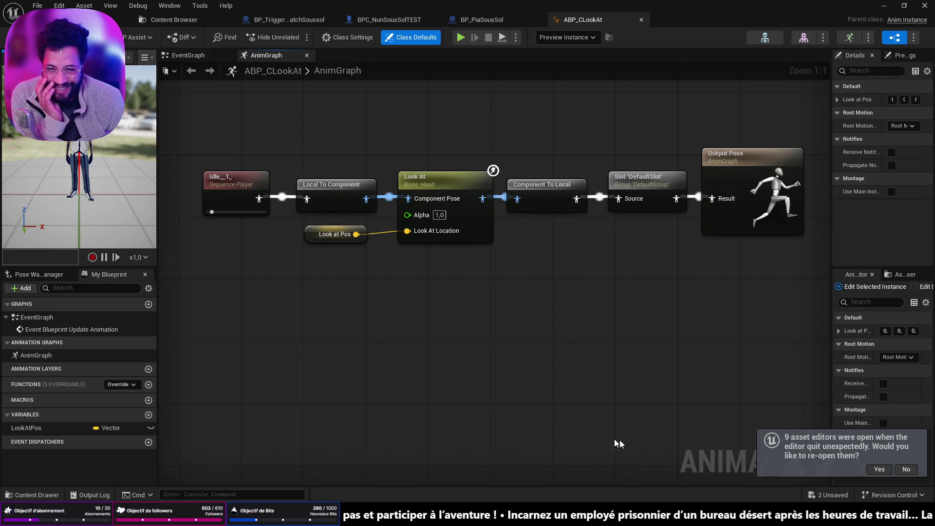
drag(226, 310, 254, 345)
drag(337, 320, 298, 289)
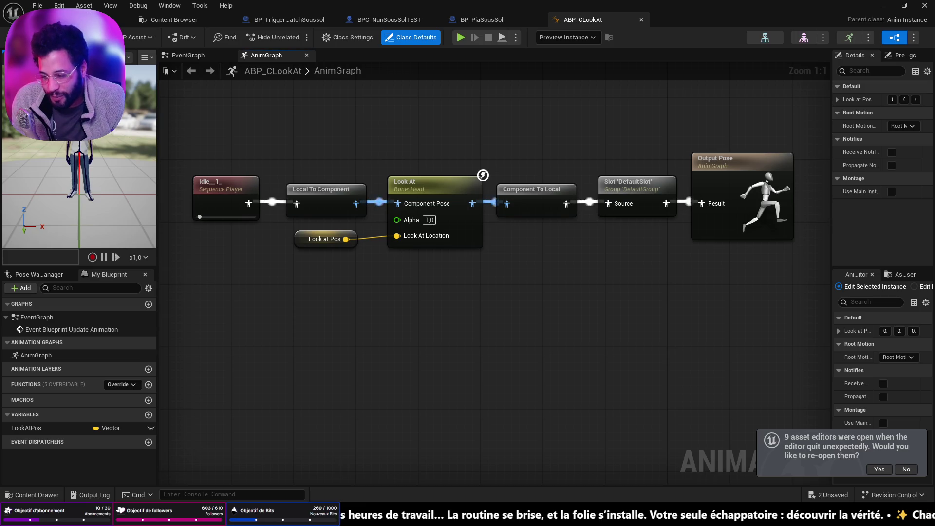
mouse_move(263, 515)
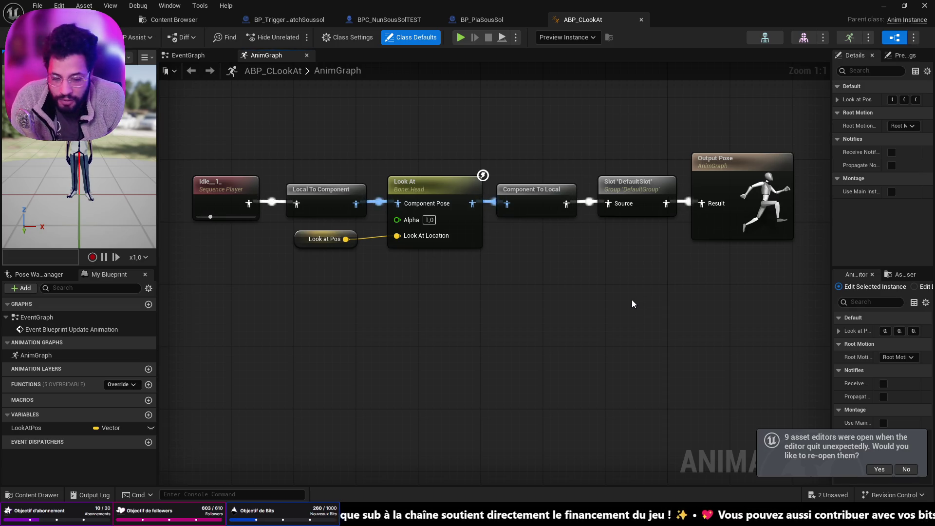
key(Home)
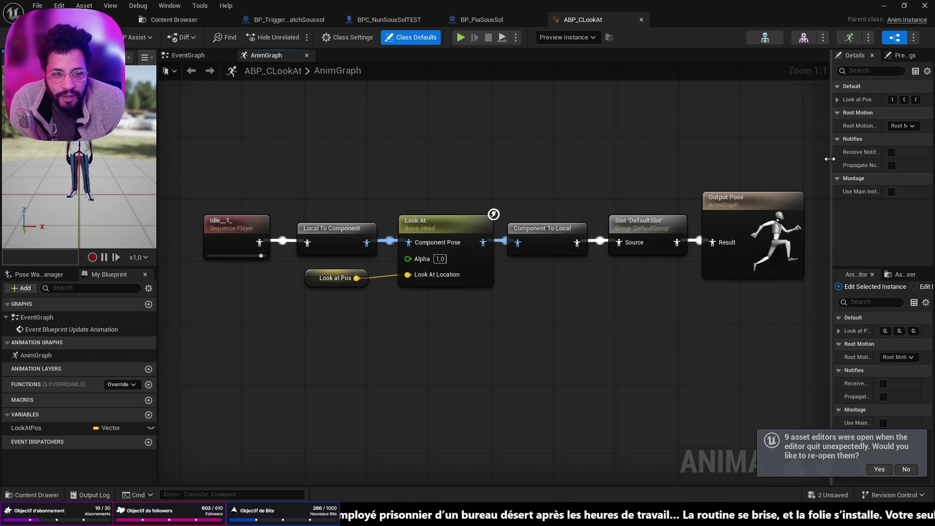
drag(832, 158, 764, 169)
drag(595, 163, 442, 153)
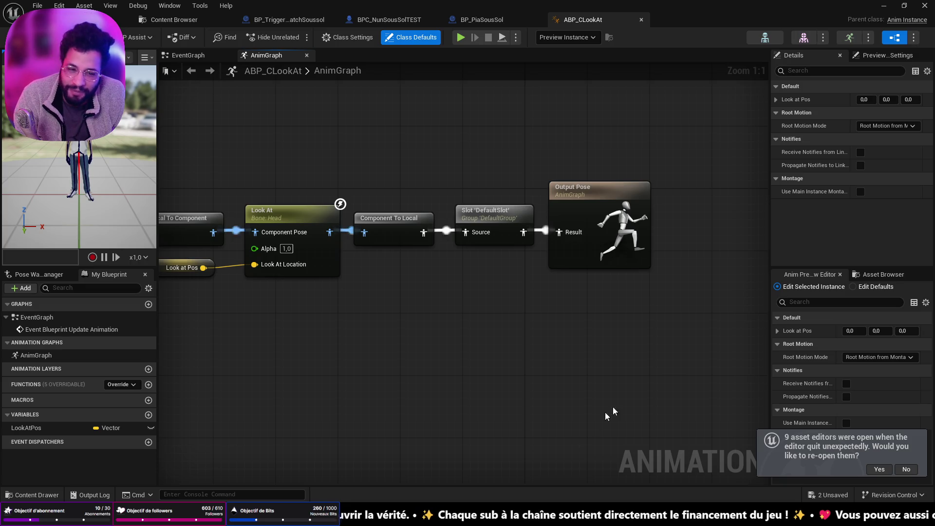
Dismiss the re-open editors notice, select Output Pose, and show the 'look' search results.
scroll(612, 412, down, 5)
scroll(717, 349, up, 3)
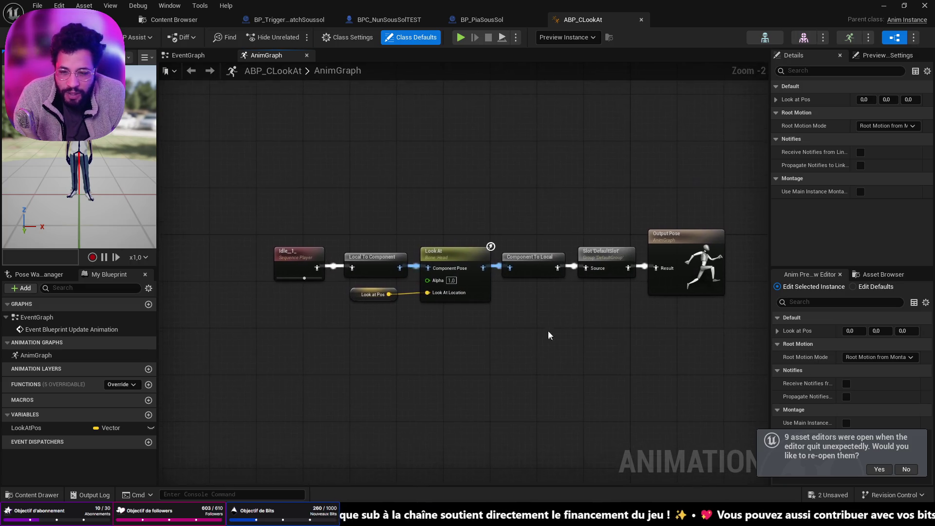
scroll(541, 329, up, 2)
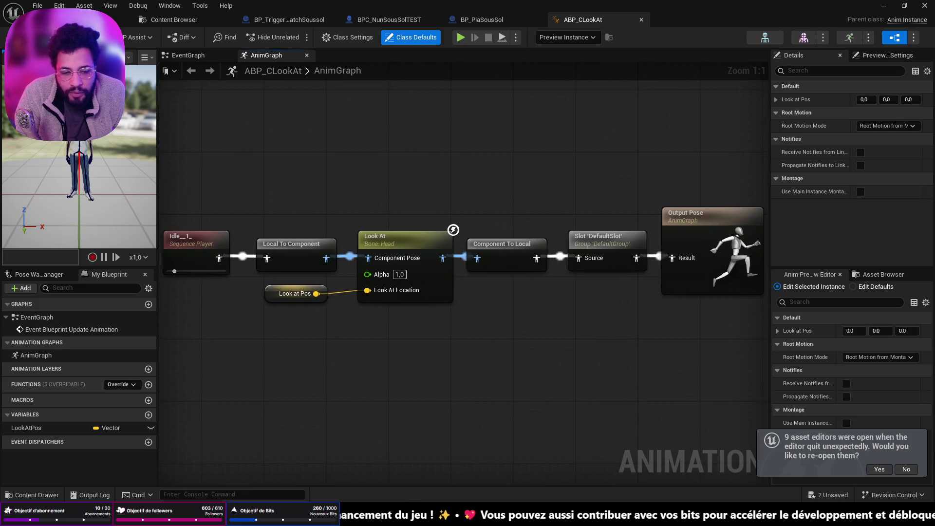
click(907, 470)
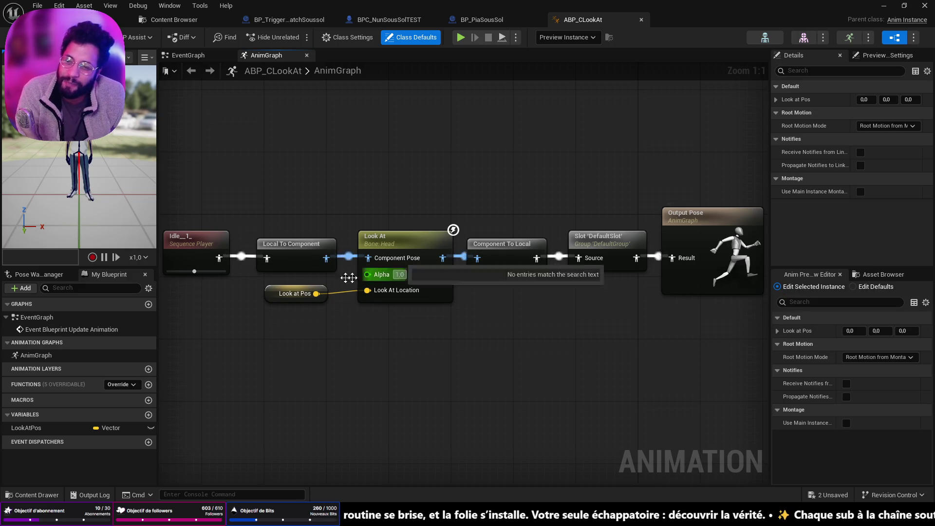
click(694, 222)
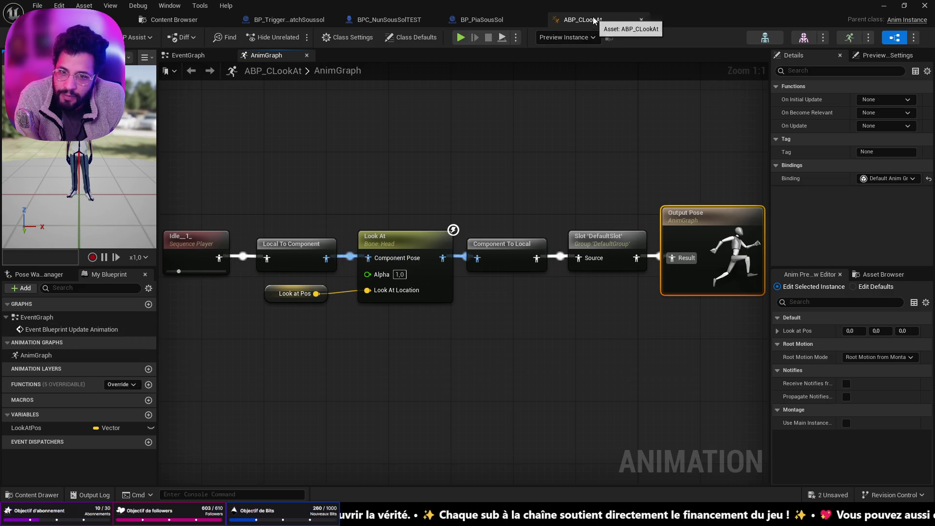
key(ctrl+space)
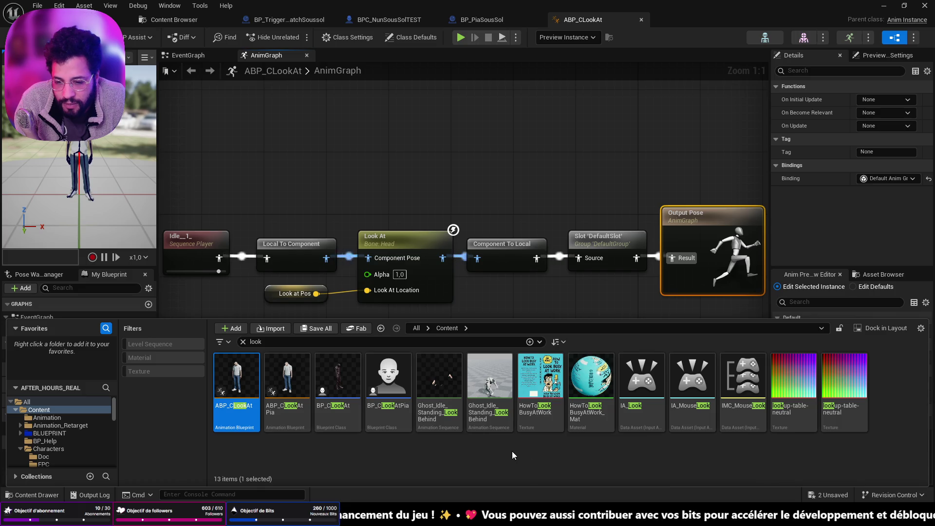
Open Body's Paired_Grab_FloatAway_5m_Vic animation from BP_PiaSousSol and locate it and Body's skeletal mesh.
click(517, 20)
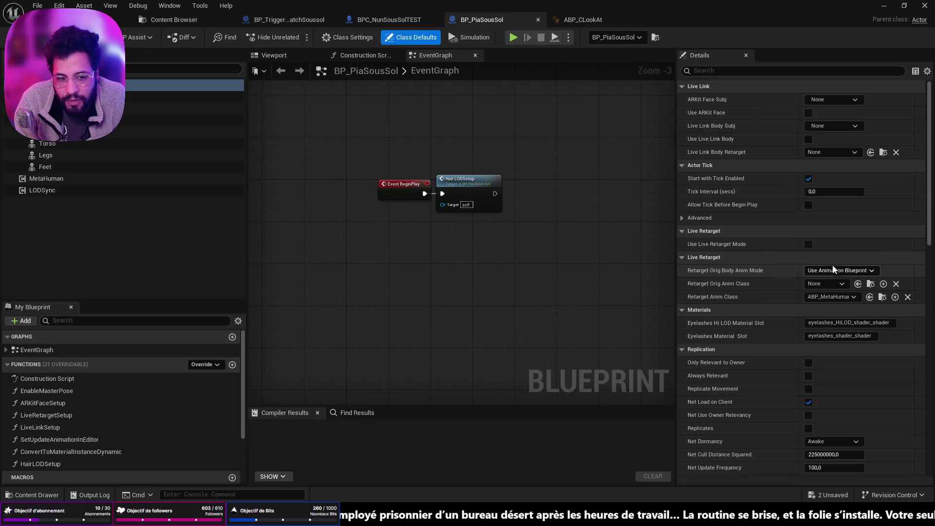
click(186, 108)
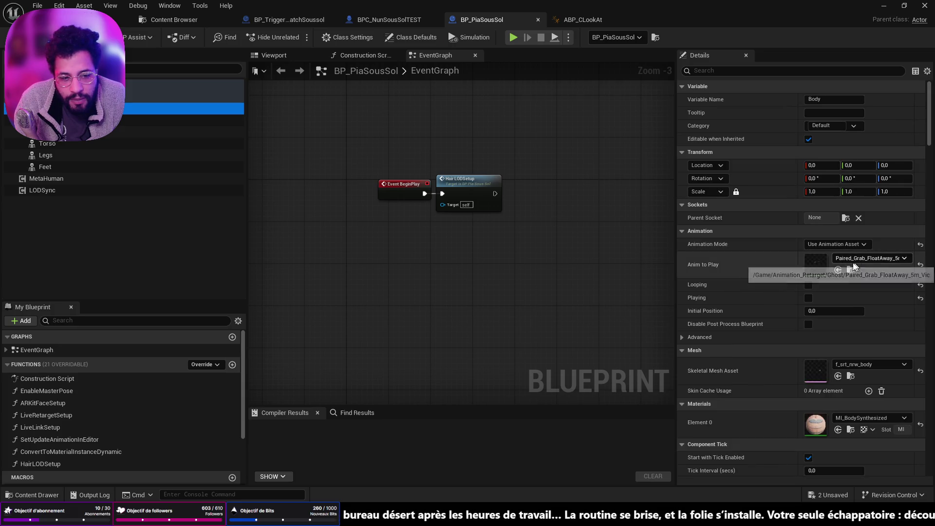
click(820, 267)
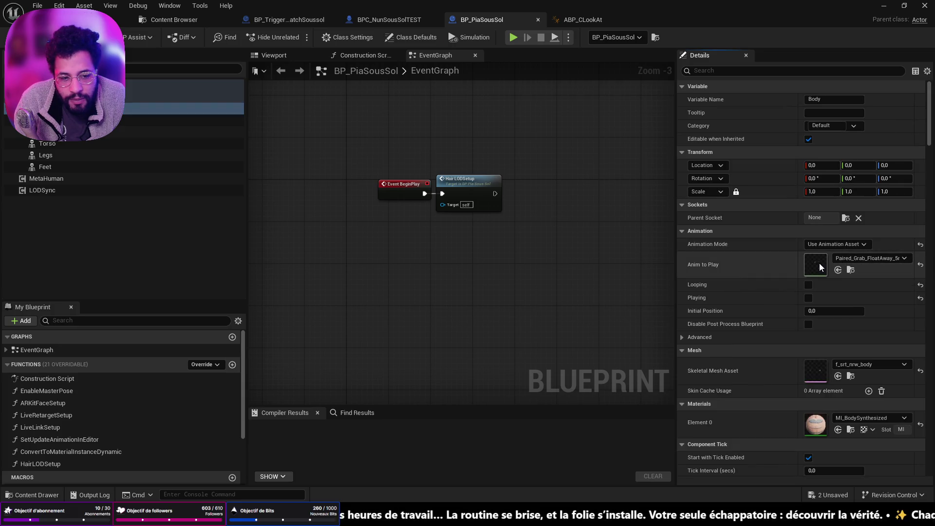
double_click(820, 263)
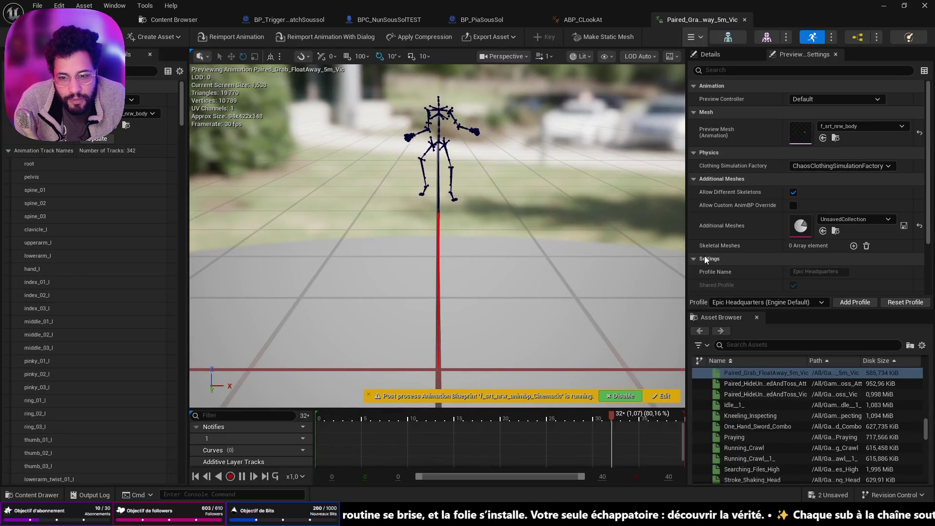
click(113, 37)
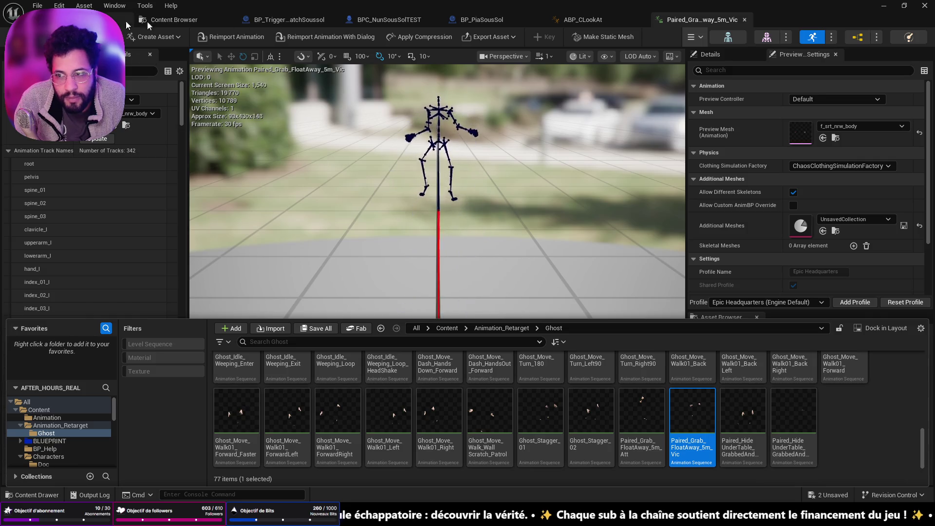
click(482, 19)
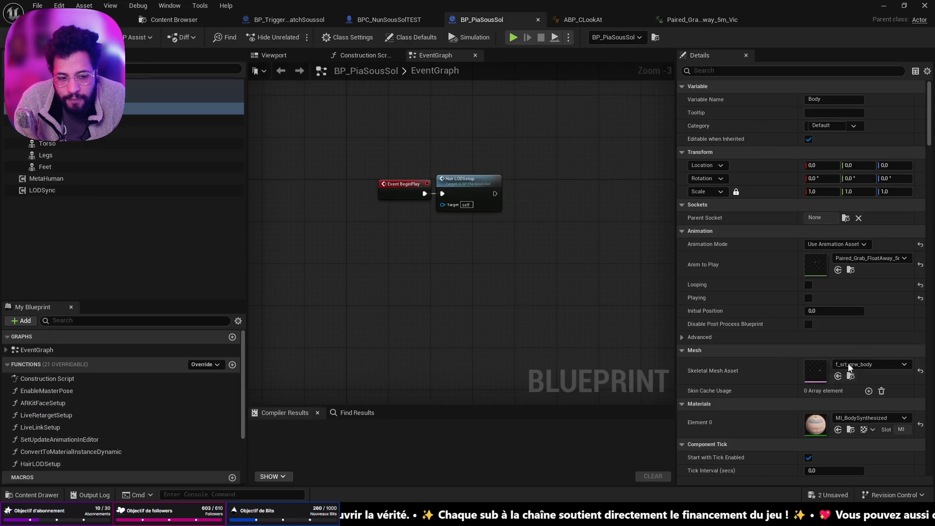
click(853, 376)
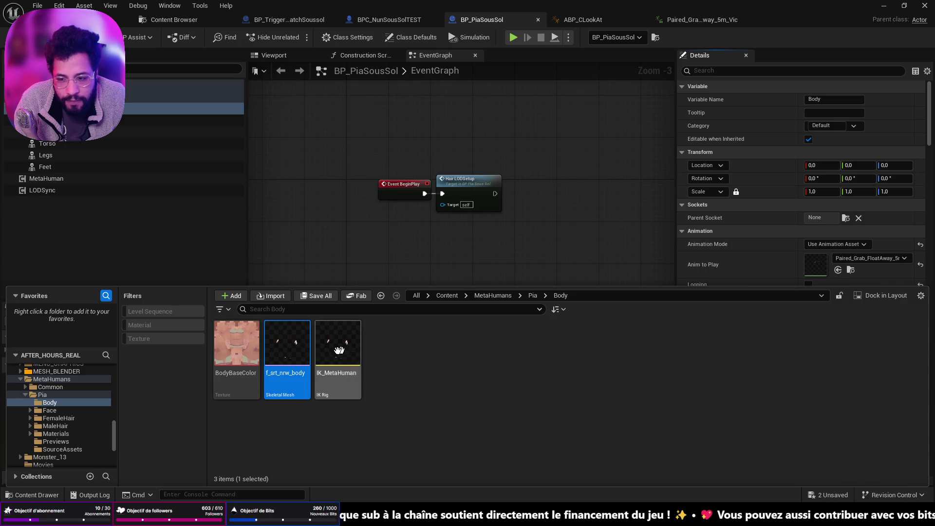
right_click(286, 352)
mouse_move(376, 154)
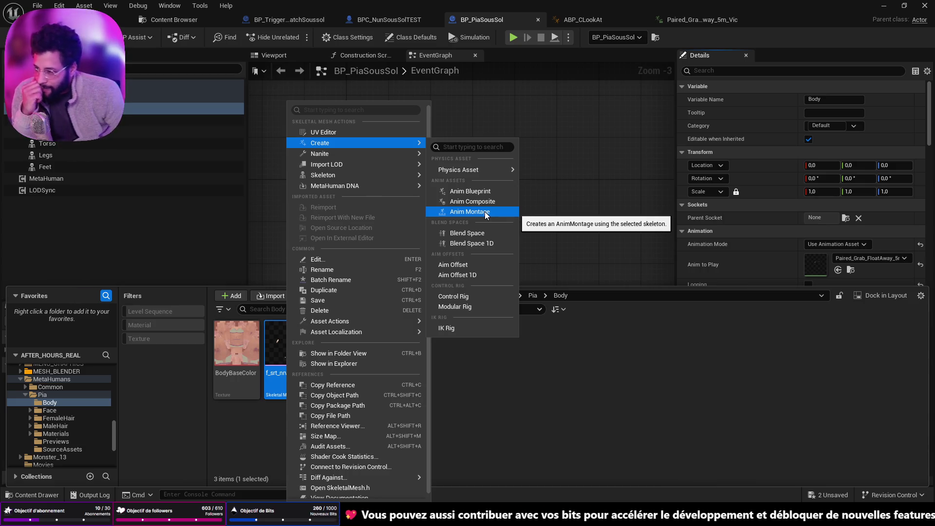
mouse_move(373, 177)
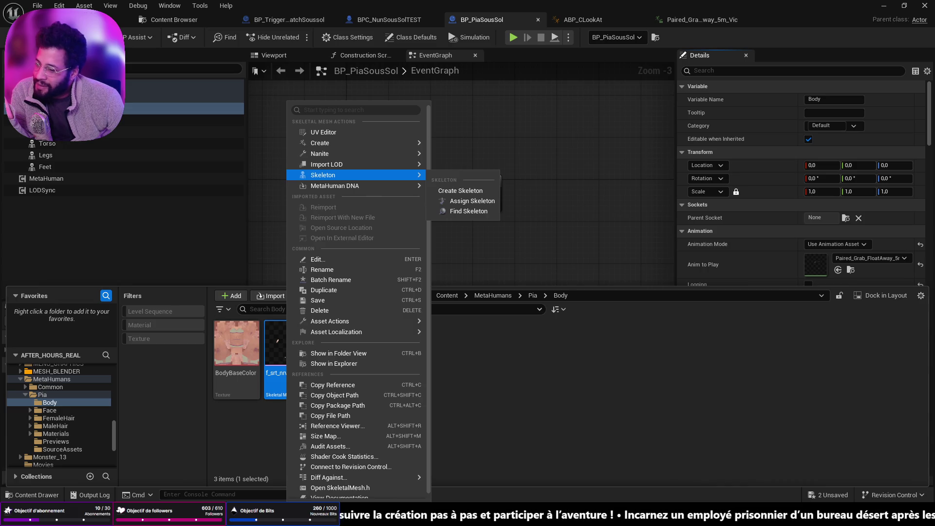
key(Escape)
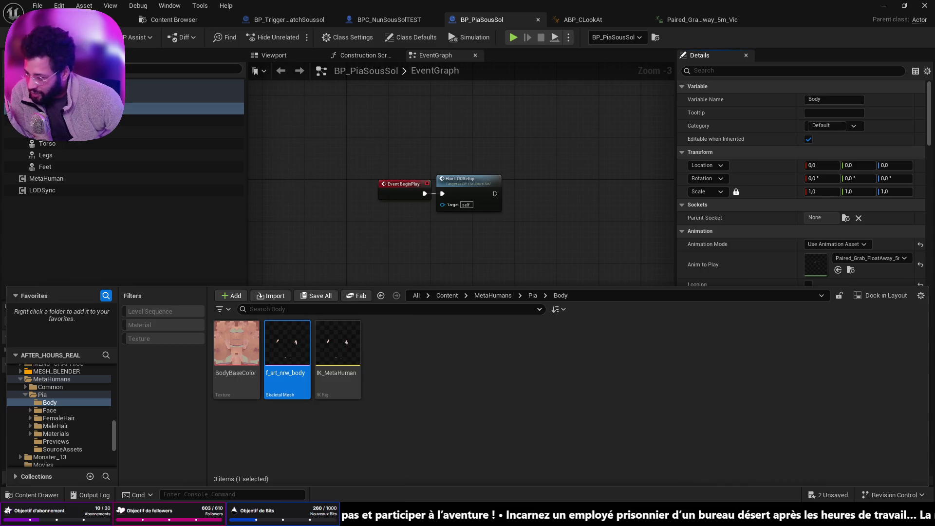
Create and save an Anim Blueprint from f_srt_nrw_body, open metahuman_base_skel_AnimBlueprint, then return to the level.
right_click(304, 351)
mouse_move(396, 159)
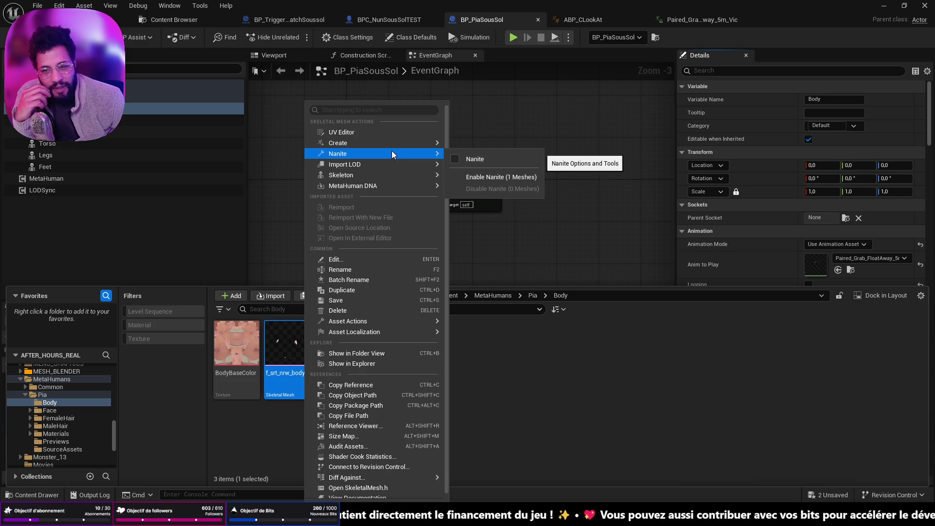
mouse_move(399, 142)
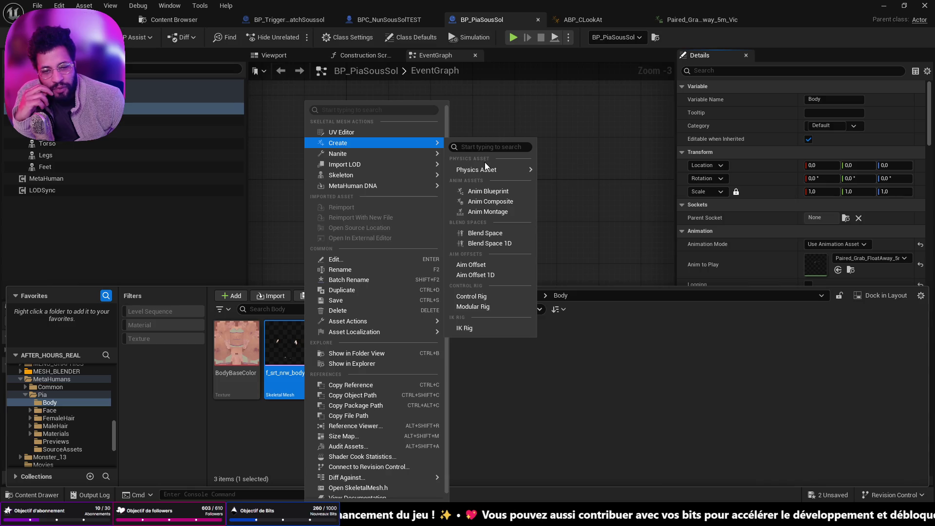
mouse_move(487, 168)
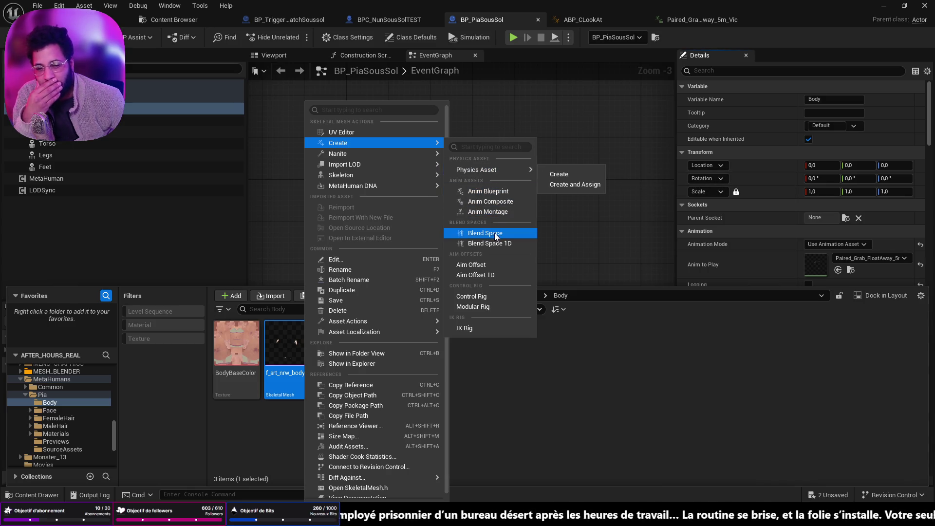
click(506, 192)
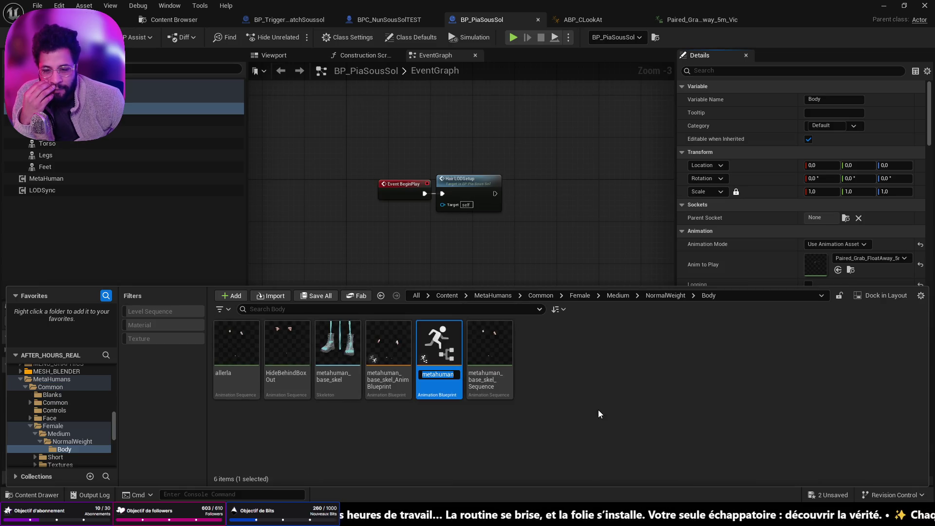
key(Return)
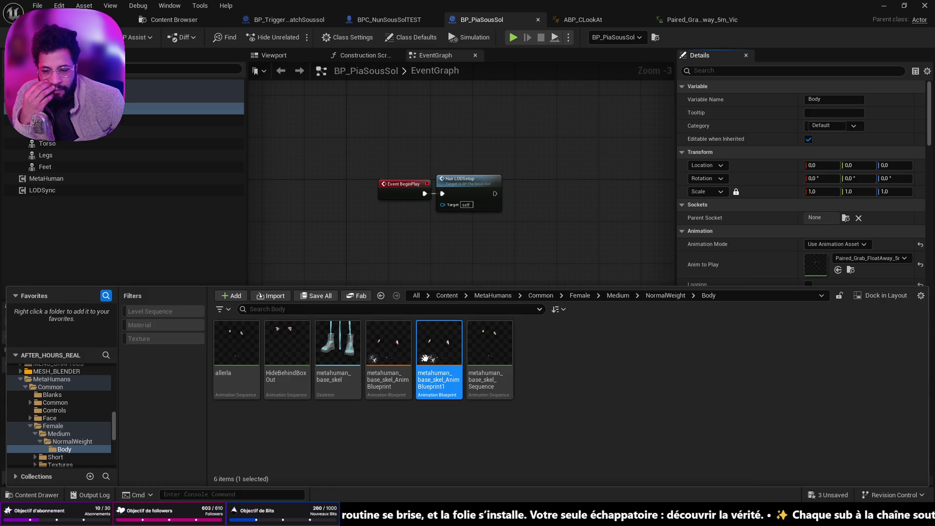
key(ctrl+shift+s)
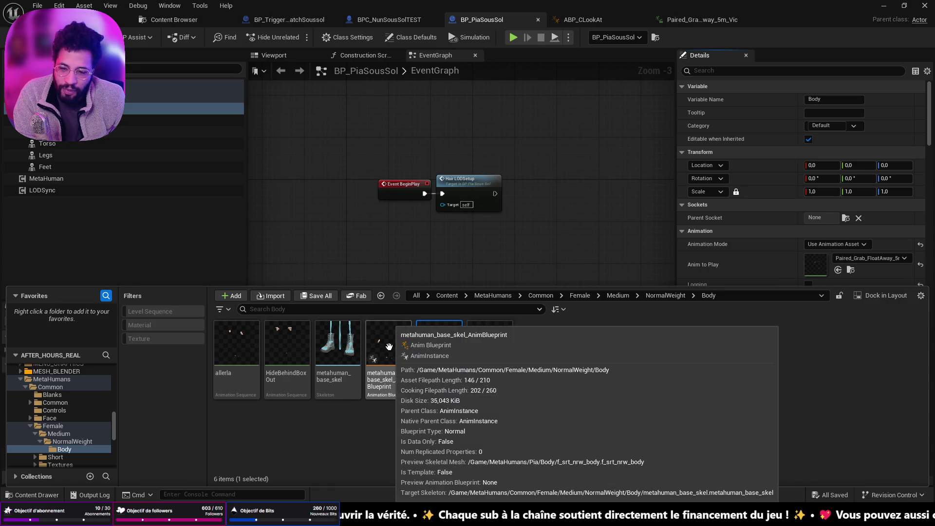
double_click(390, 347)
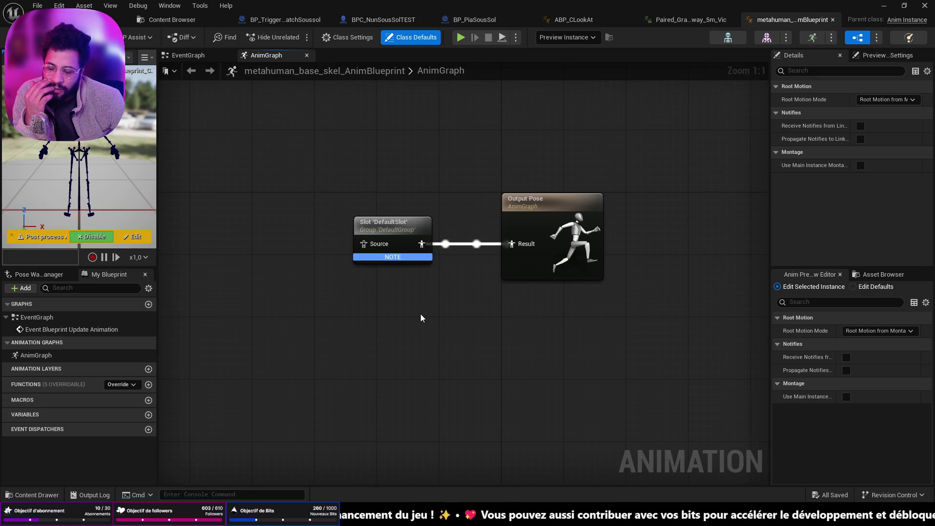
click(88, 20)
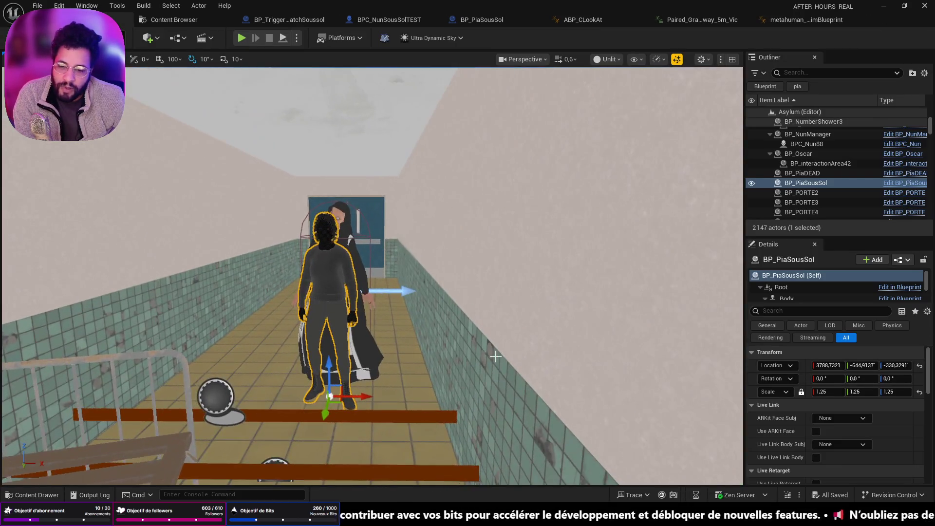
Search the whole Content folder for 'pia' assets in the Content Drawer.
key(ctrl+space)
click(284, 316)
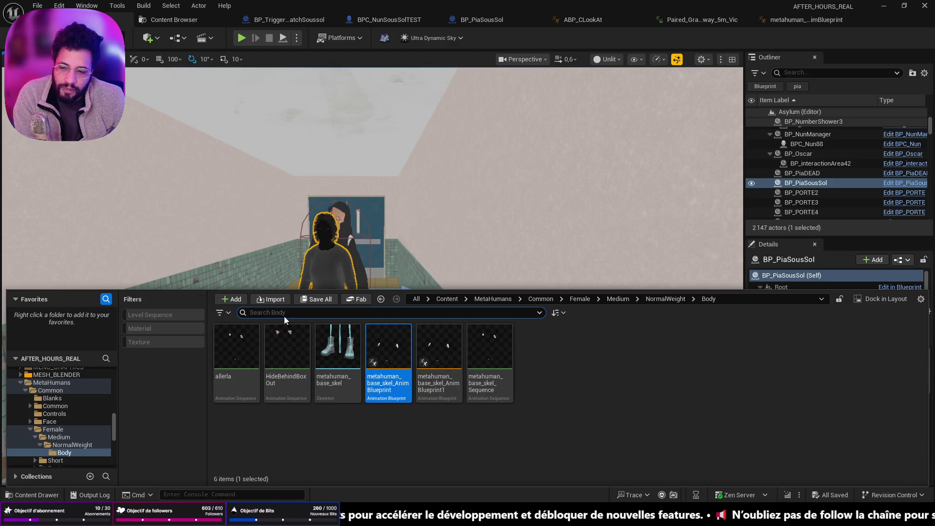
text(piq)
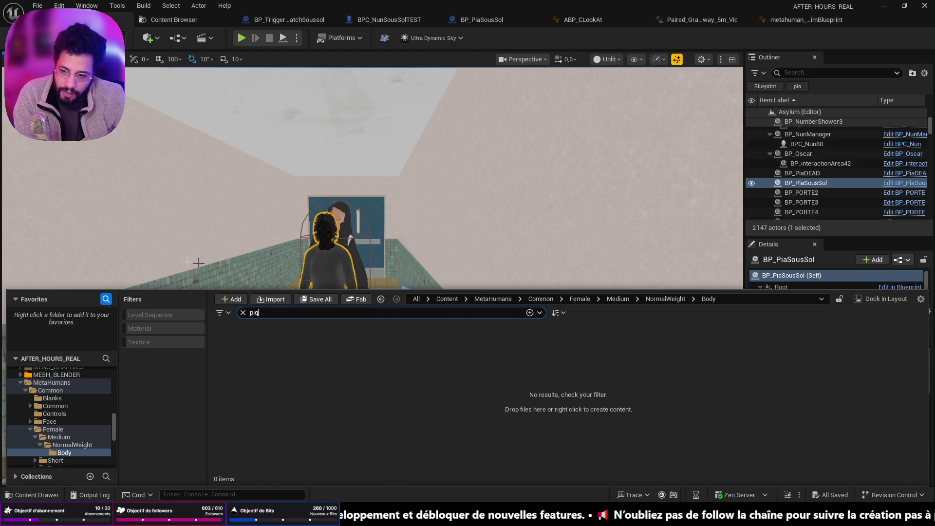
scroll(58, 408, up, 2)
scroll(59, 404, up, 5)
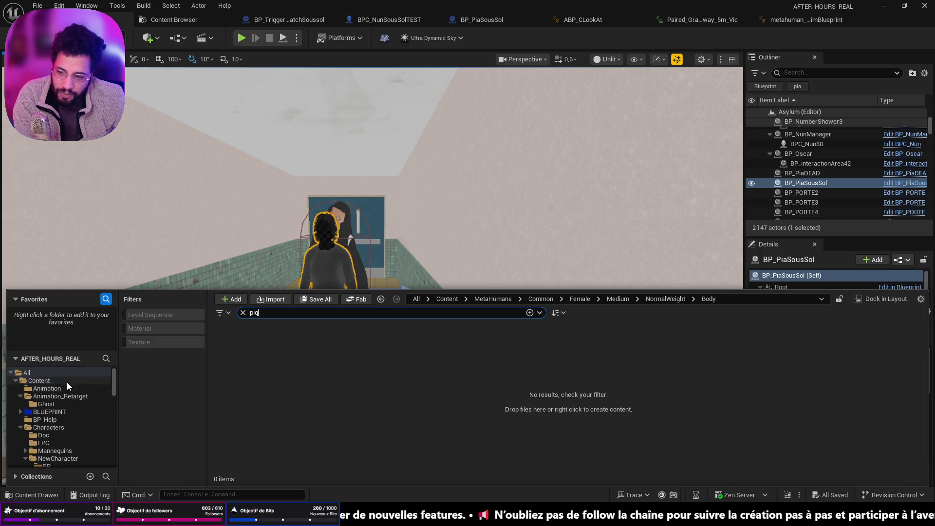
click(68, 380)
click(272, 313)
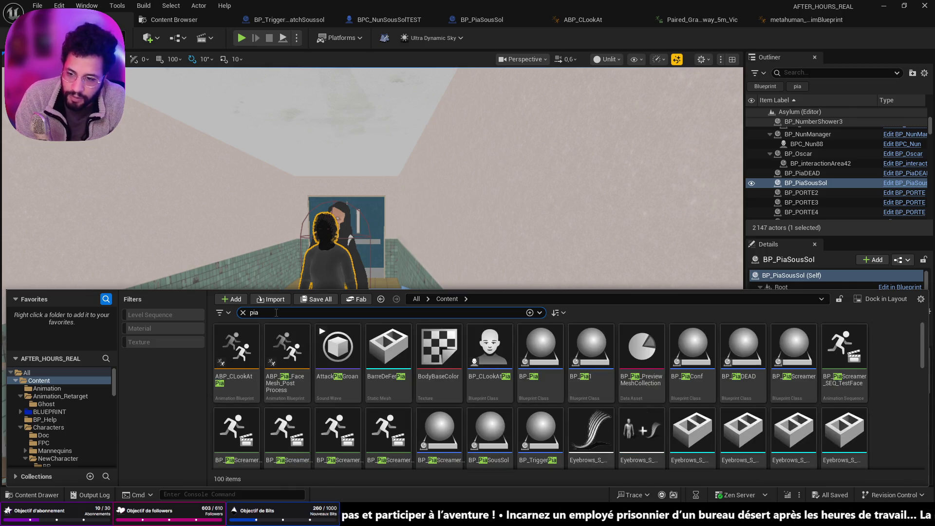
Scroll through the Pia search results and open the PiaToilet blueprint.
scroll(468, 397, down, 1)
scroll(468, 397, down, 10)
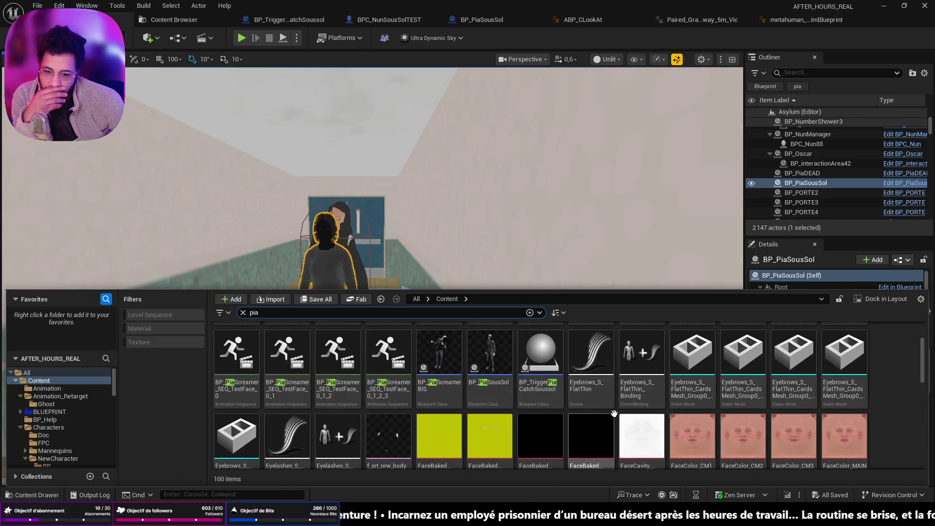
scroll(782, 422, down, 3)
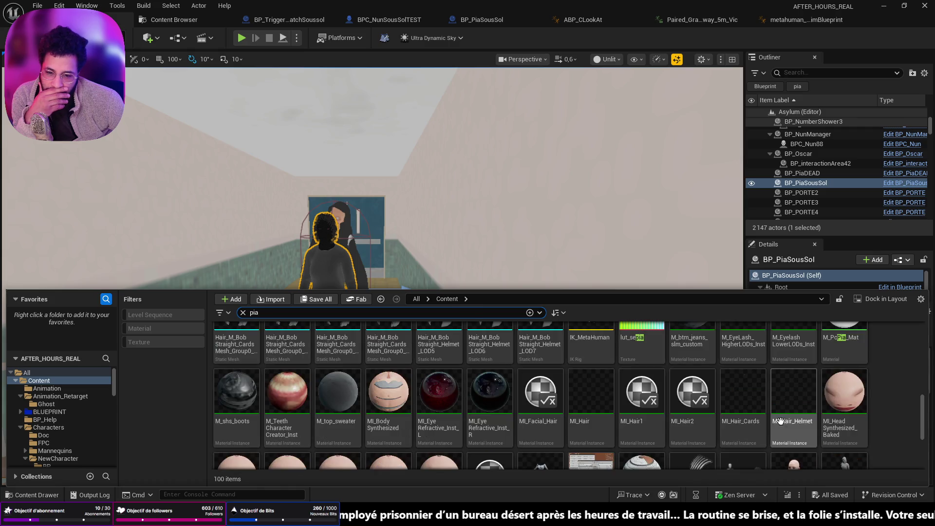
scroll(782, 419, down, 2)
scroll(782, 428, up, 5)
scroll(778, 430, up, 8)
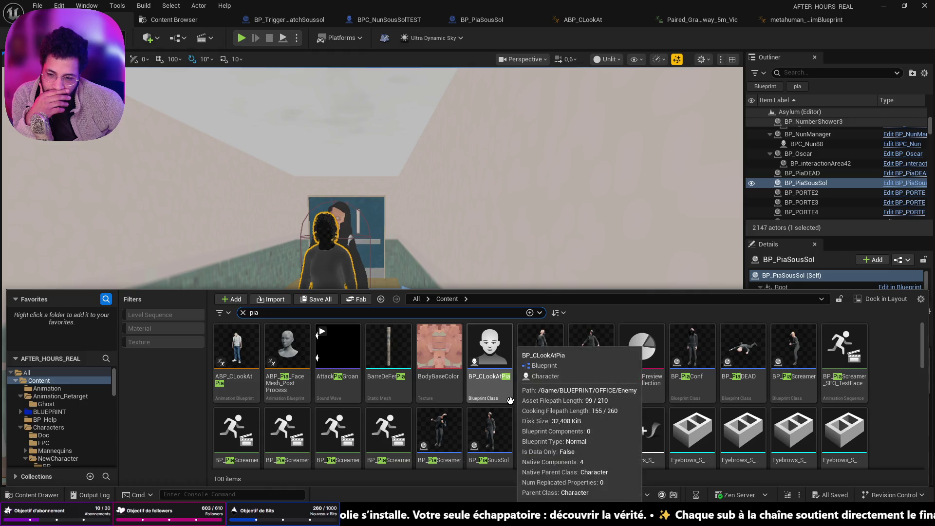
mouse_move(283, 387)
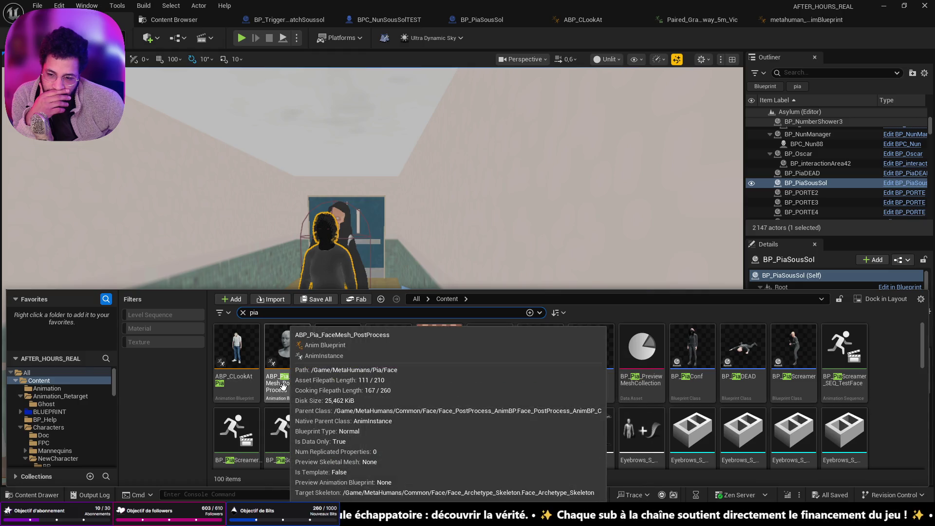
scroll(594, 381, down, 2)
scroll(594, 381, down, 6)
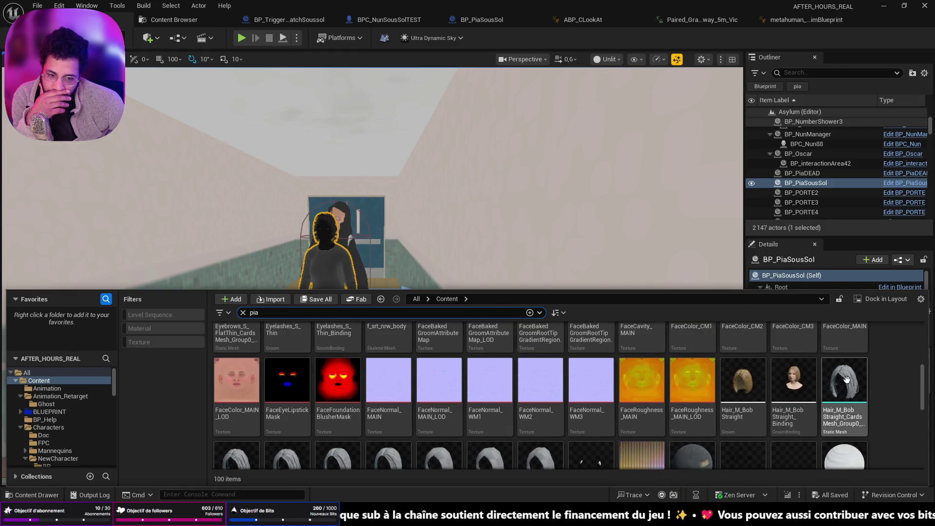
scroll(847, 380, down, 5)
mouse_move(848, 383)
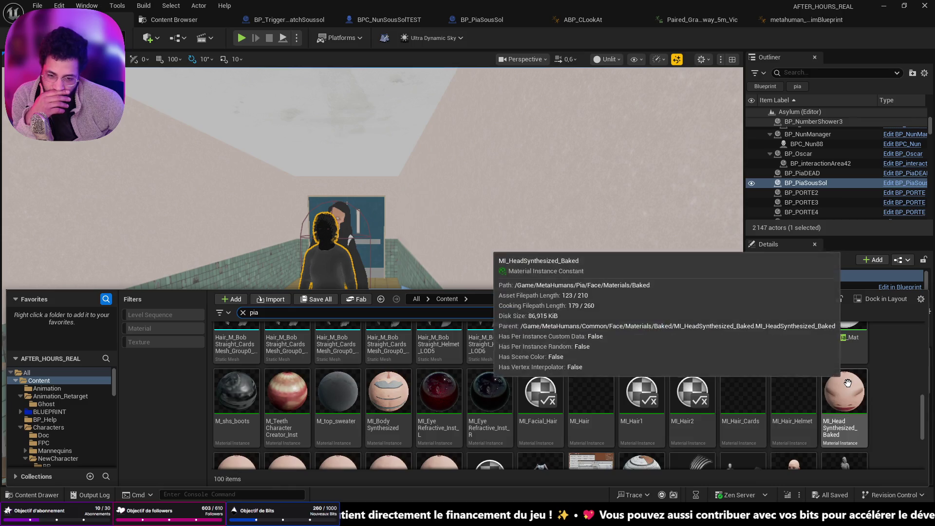
scroll(848, 383, down, 3)
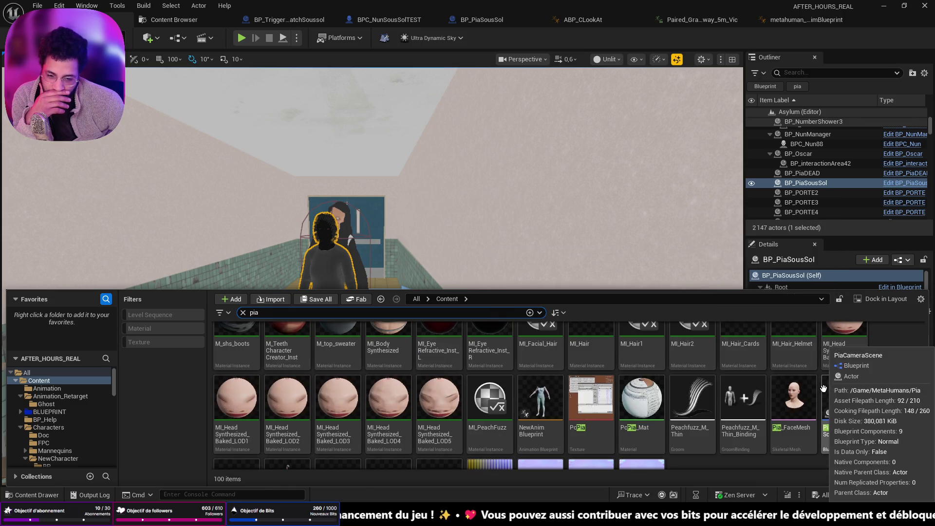
scroll(823, 389, down, 2)
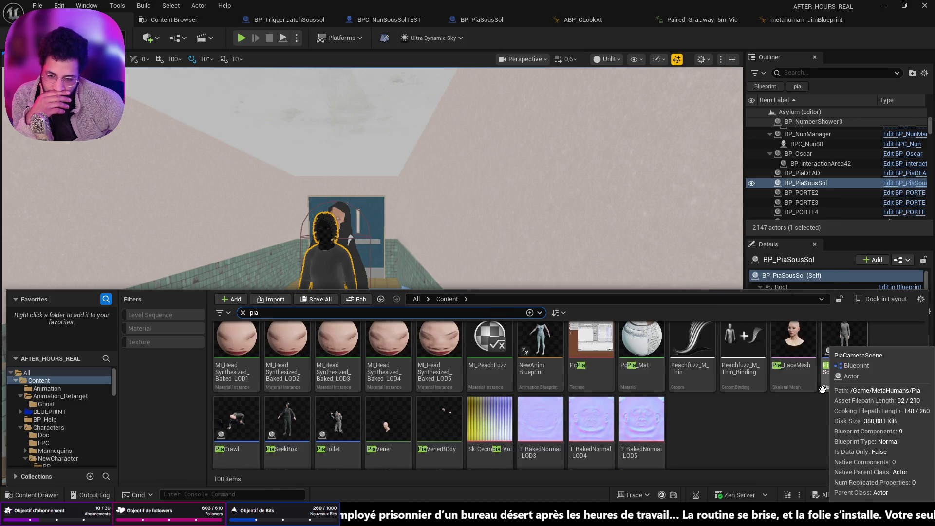
double_click(345, 408)
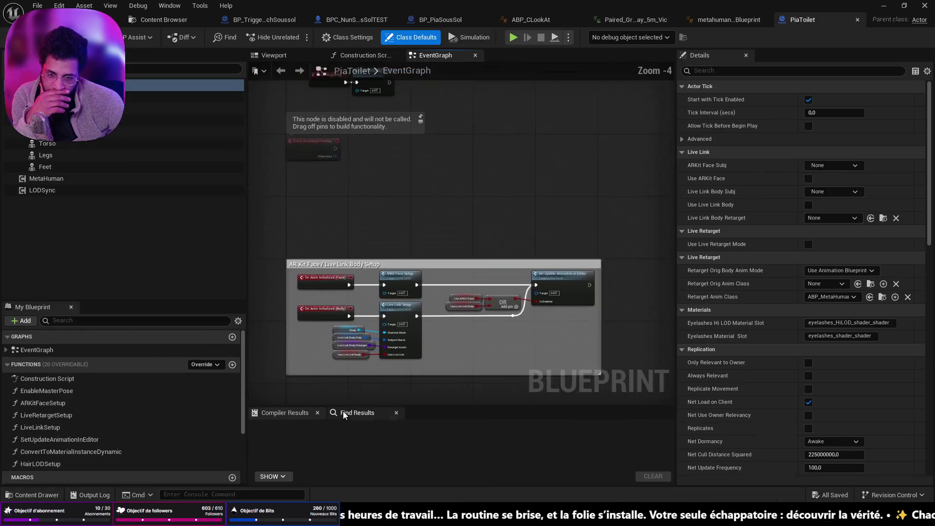
View PiaToilet in its Viewport and change the asset search from 'pia' to 'seek'.
click(270, 55)
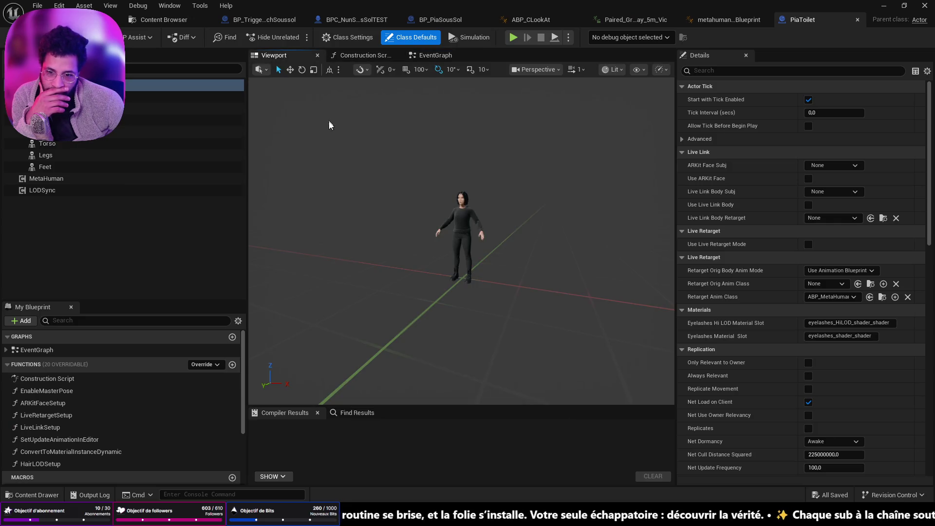
key(ctrl+space)
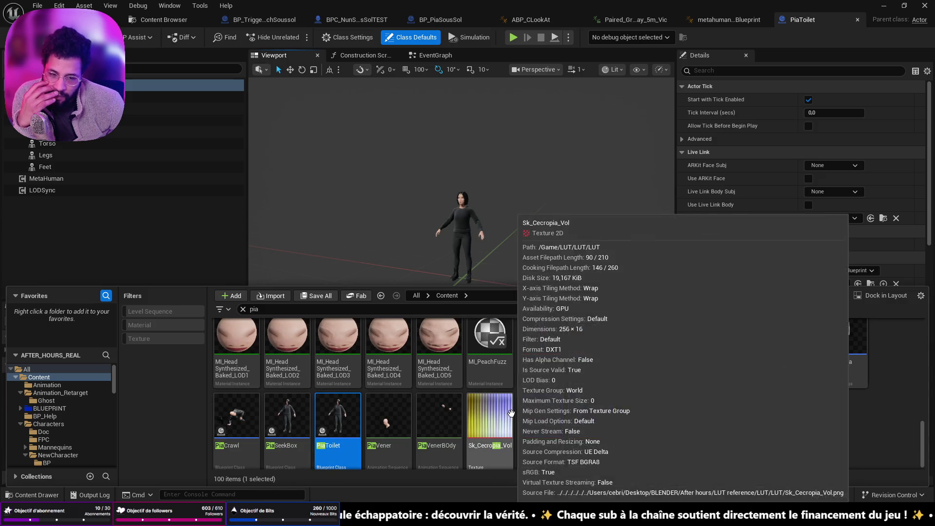
scroll(784, 414, up, 2)
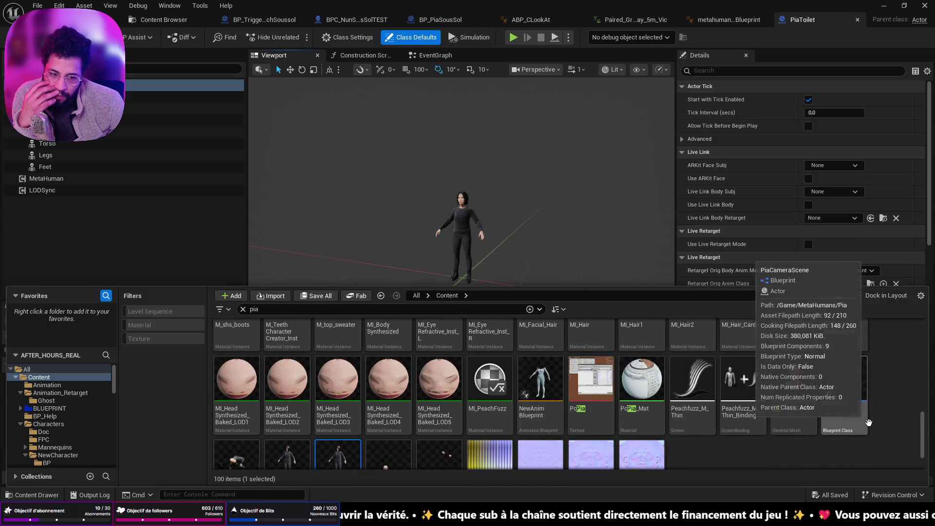
scroll(868, 422, up, 3)
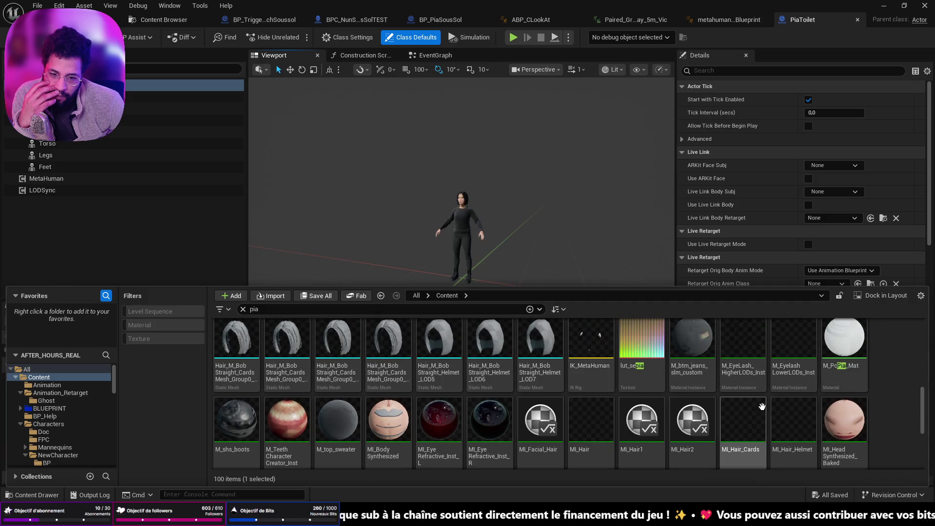
scroll(762, 406, up, 2)
click(451, 307)
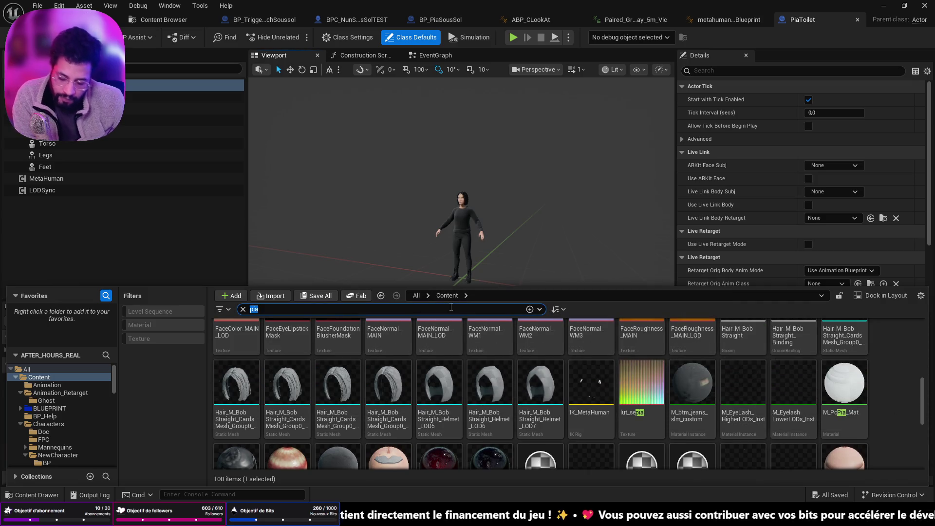
text(seek)
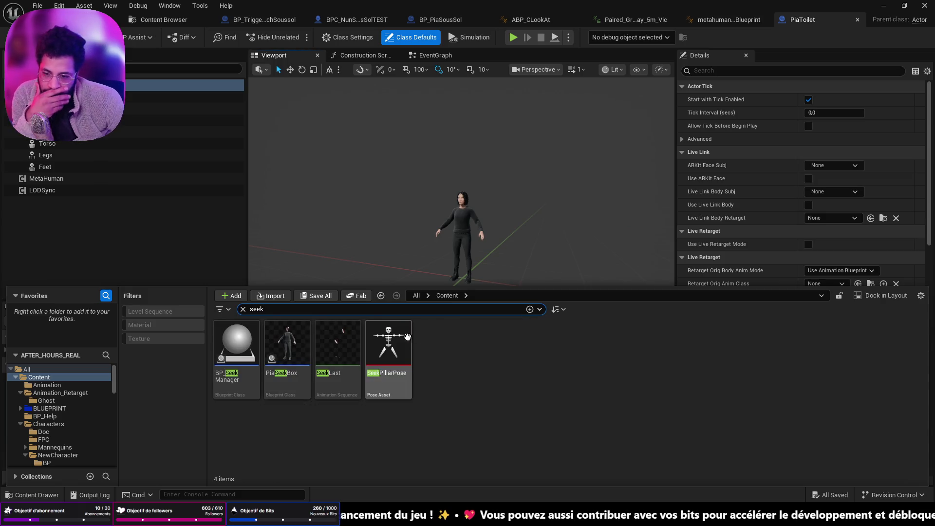
Open PiaSeekBox and frame its character in the Viewport preview.
double_click(309, 341)
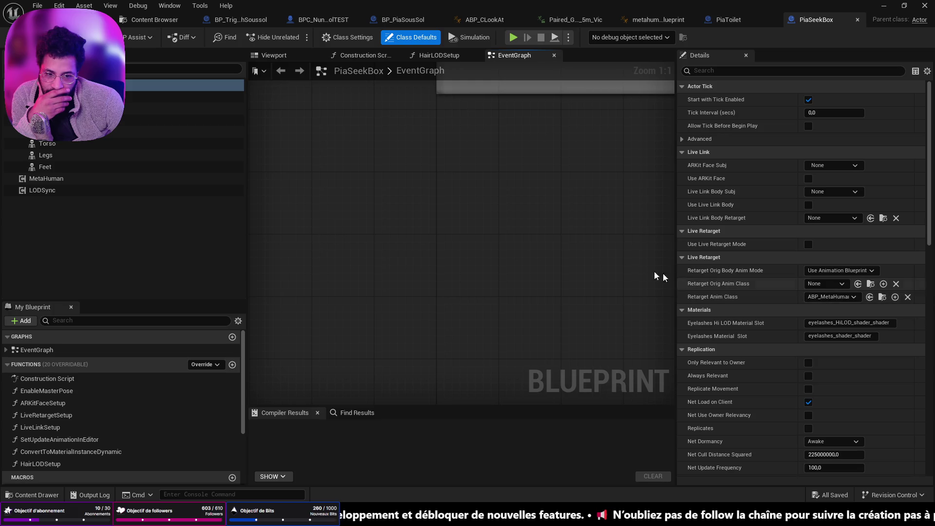
click(287, 54)
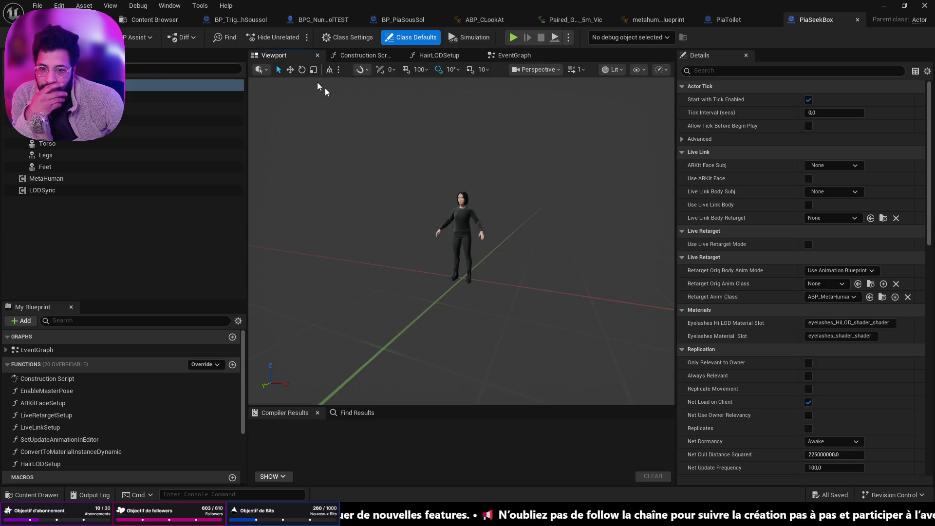
scroll(366, 134, up, 5)
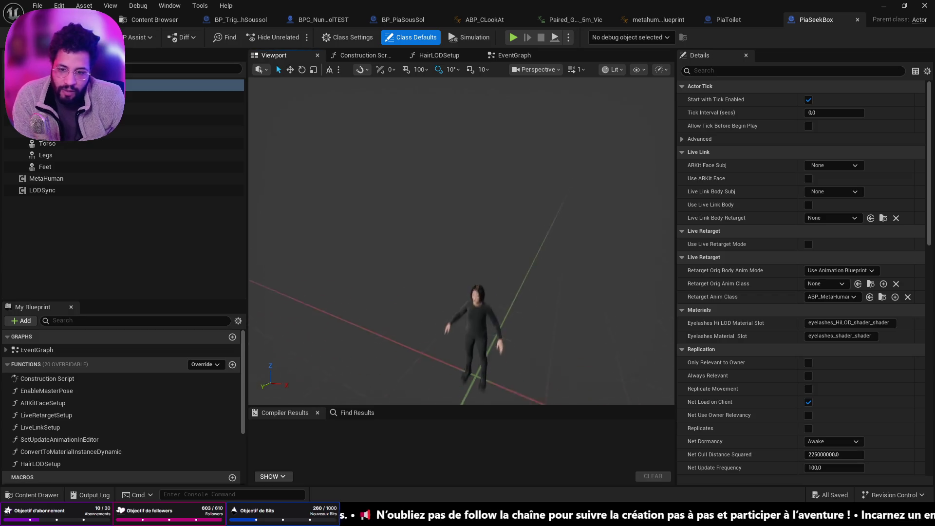
key(f)
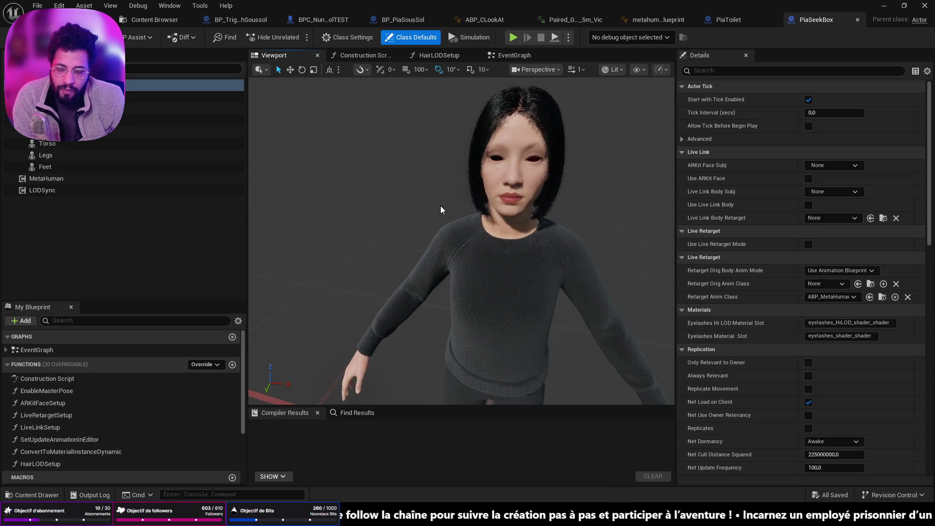
mouse_move(440, 204)
mouse_down()
mouse_move(440, 273)
mouse_move(443, 203)
mouse_up()
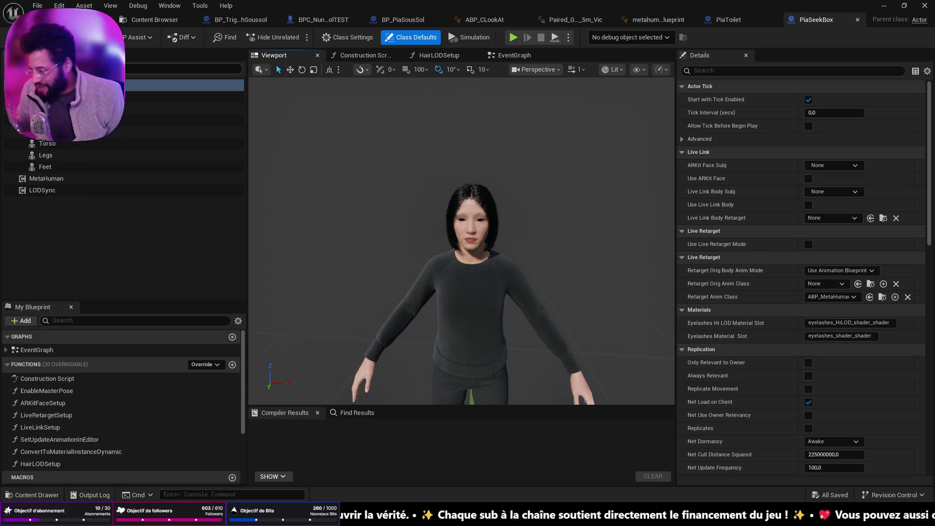
Widen the preview, check the retarget body animation mode options, and return to the Asylum level.
drag(677, 271, 722, 271)
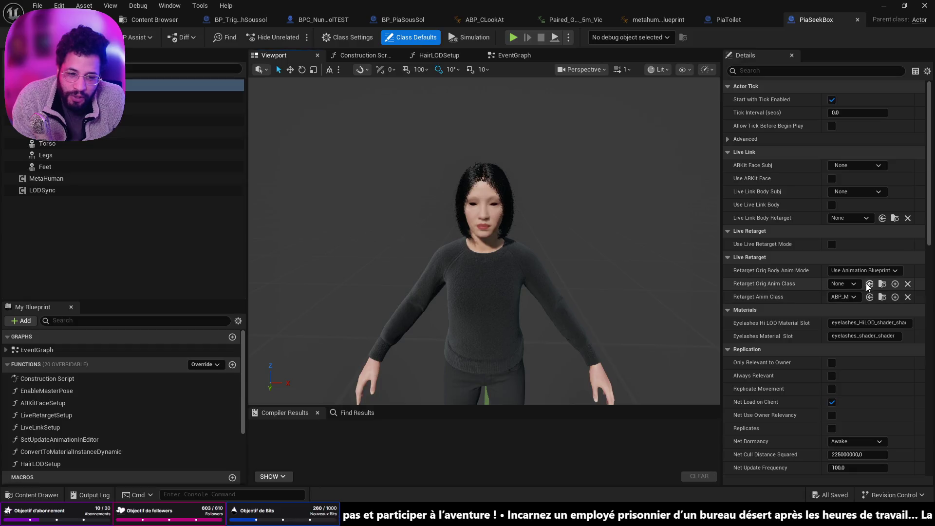
click(876, 271)
click(879, 274)
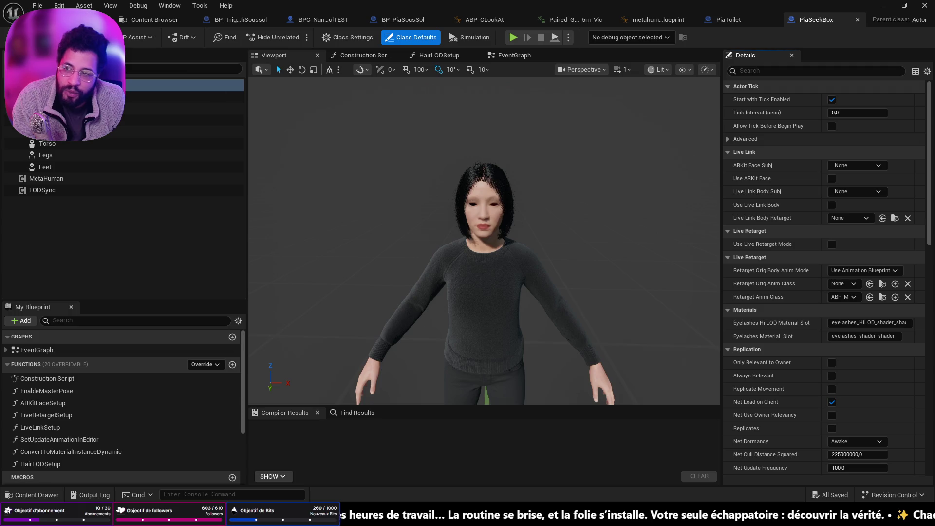
click(69, 20)
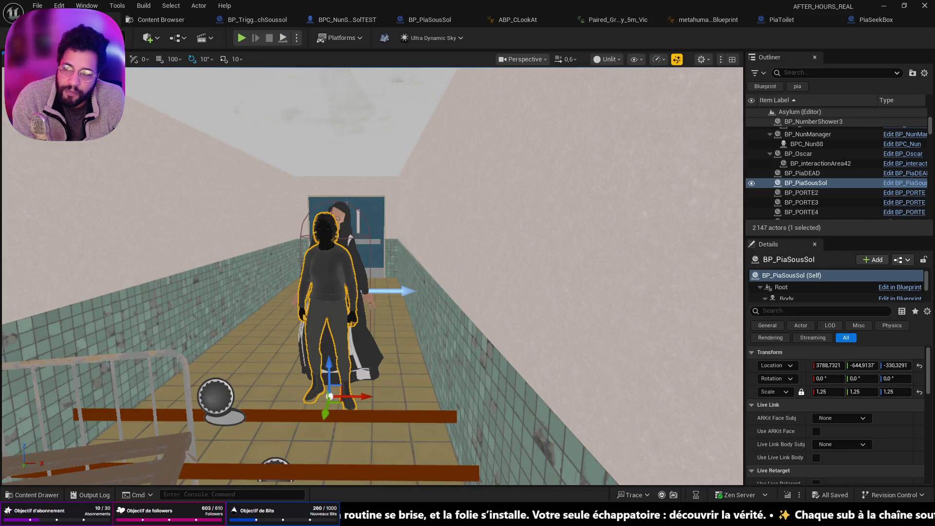
Load the menu level from Recent Levels, then load the Office level.
click(37, 5)
mouse_move(143, 73)
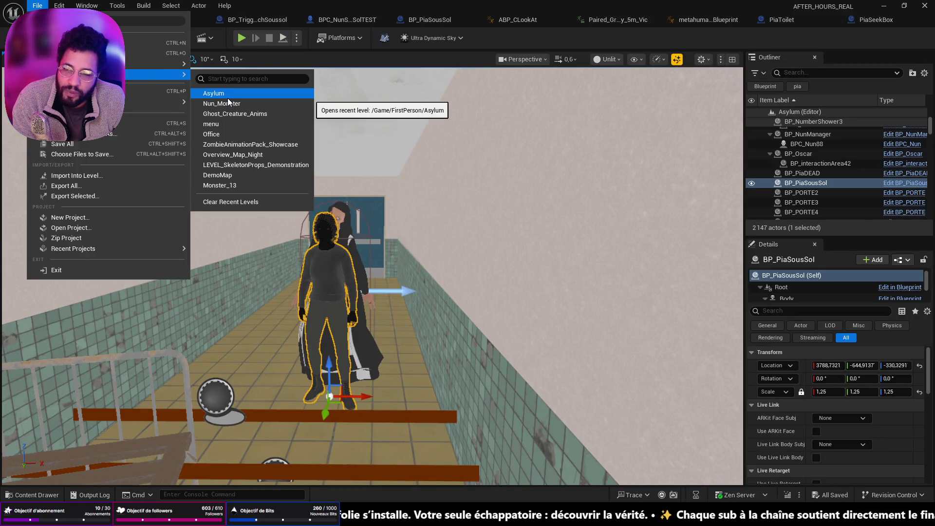
click(234, 124)
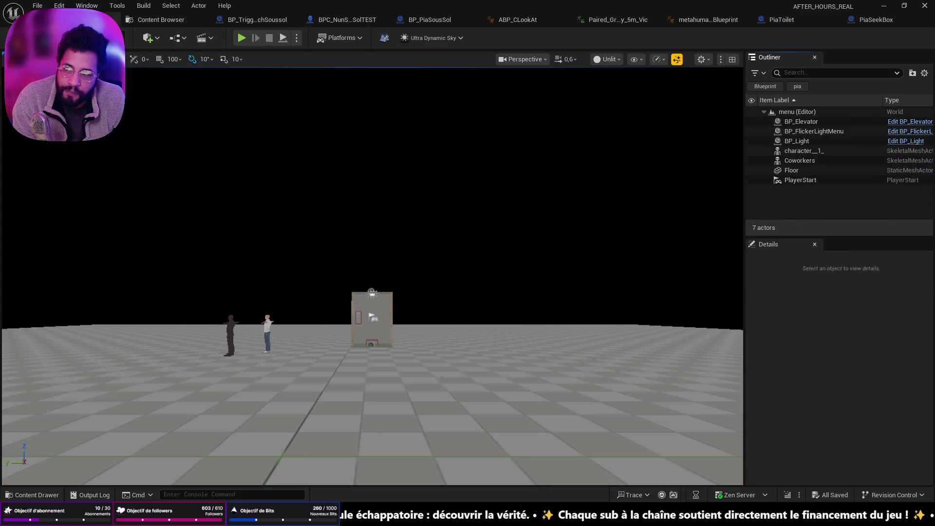
click(34, 6)
mouse_move(129, 76)
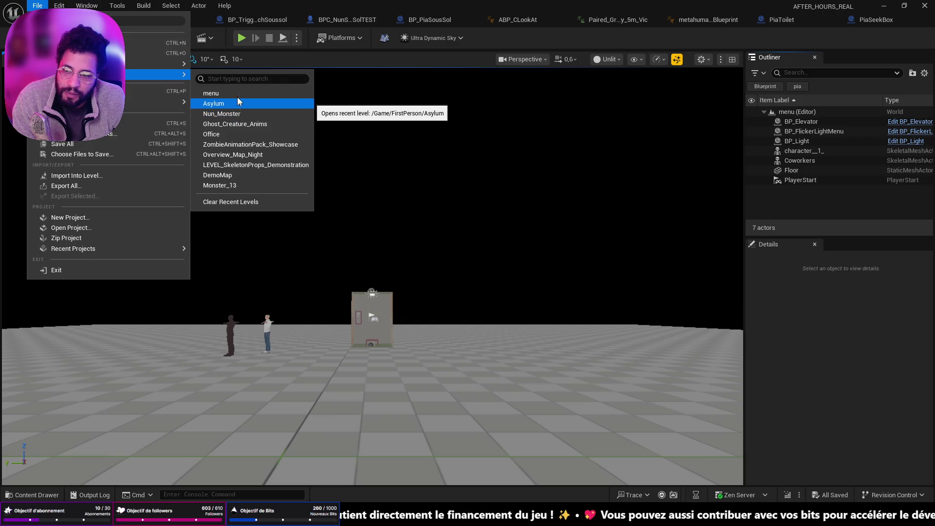
click(249, 133)
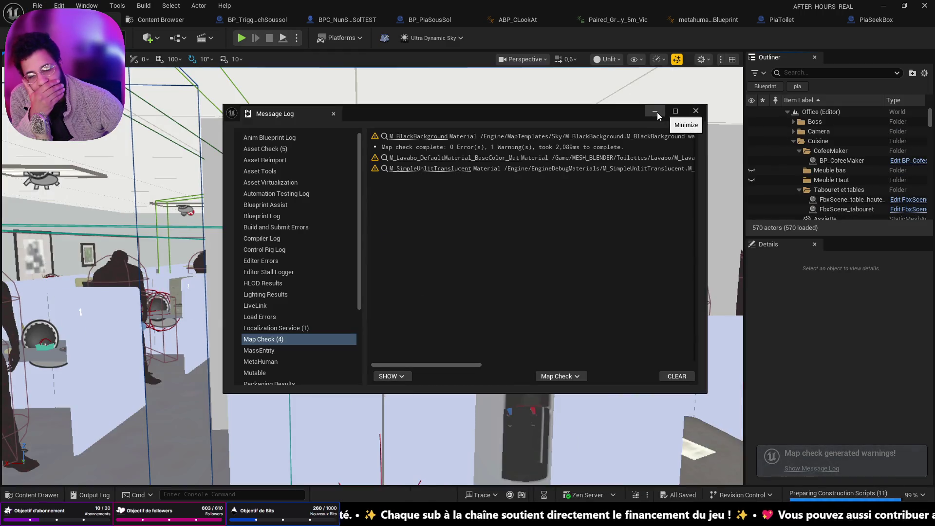
Close the map check log, fly through the office, and open the hallway's BP_SeekManager blueprint.
click(655, 112)
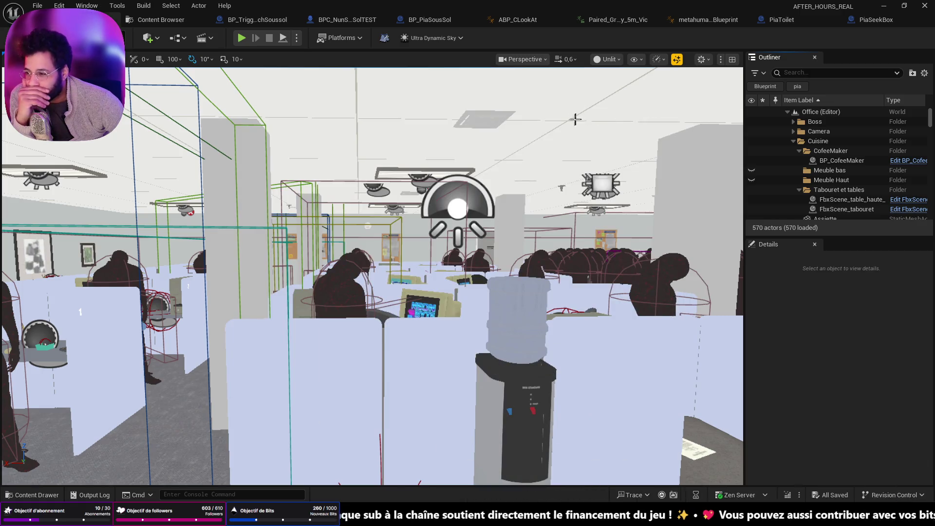
mouse_move(516, 121)
mouse_down()
mouse_move(493, 66)
mouse_move(441, 68)
mouse_up()
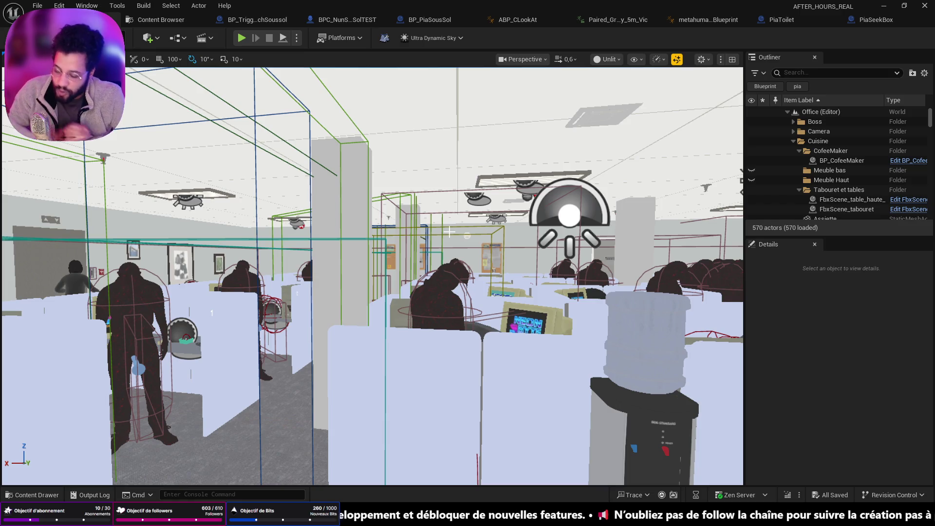
mouse_move(454, 239)
mouse_down()
mouse_move(483, 229)
mouse_move(438, 224)
mouse_move(497, 220)
mouse_move(410, 220)
mouse_move(448, 219)
mouse_move(509, 250)
mouse_up()
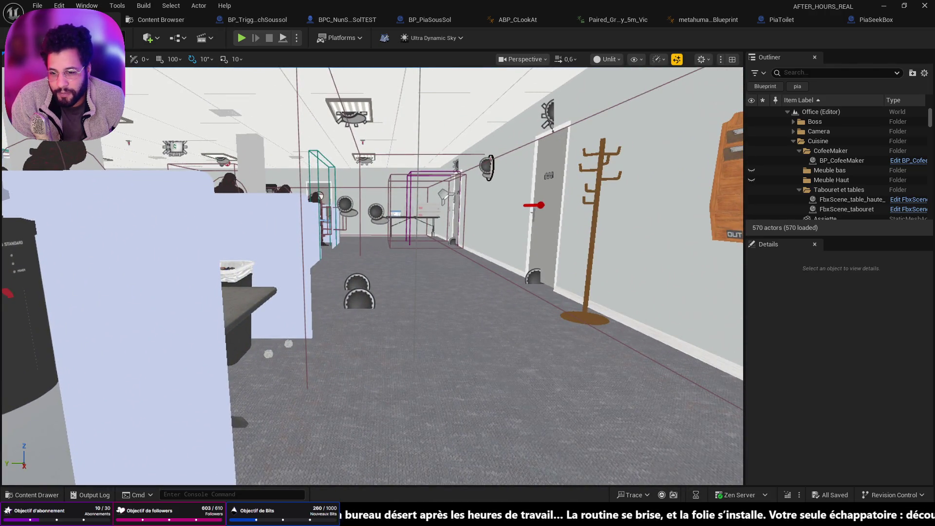
click(364, 282)
click(899, 181)
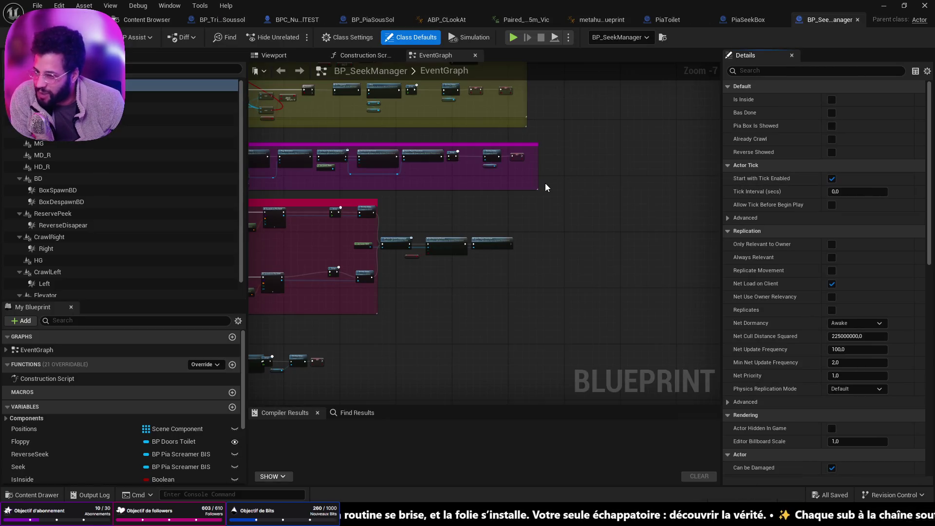
Zoom out and pan the BP_SeekManager EventGraph to show the BAS and HAUT comment groups.
scroll(585, 307, down, 3)
drag(467, 157, 482, 260)
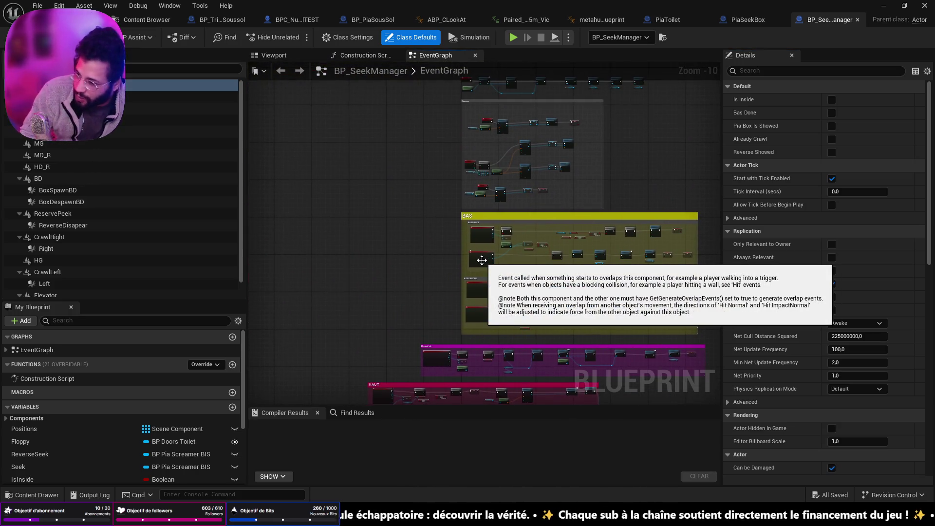
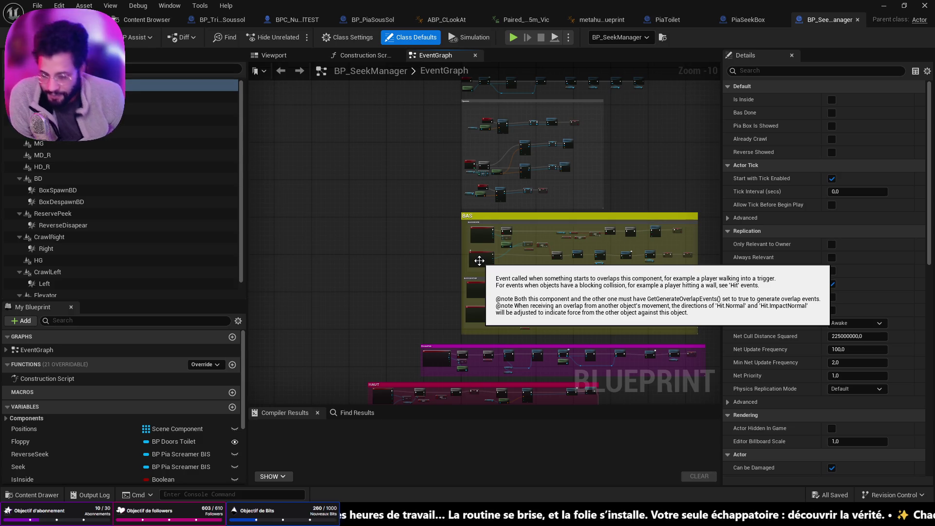
Return from the BP_SeekManager graph to the Office viewport and fly the camera toward the cubicles.
scroll(470, 163, up, 3)
scroll(470, 160, up, 3)
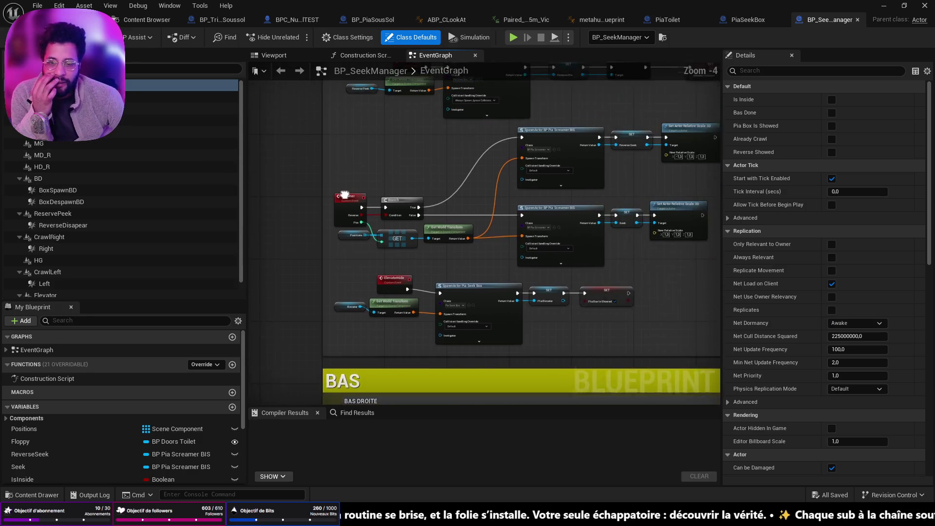
key(ctrl+Tab)
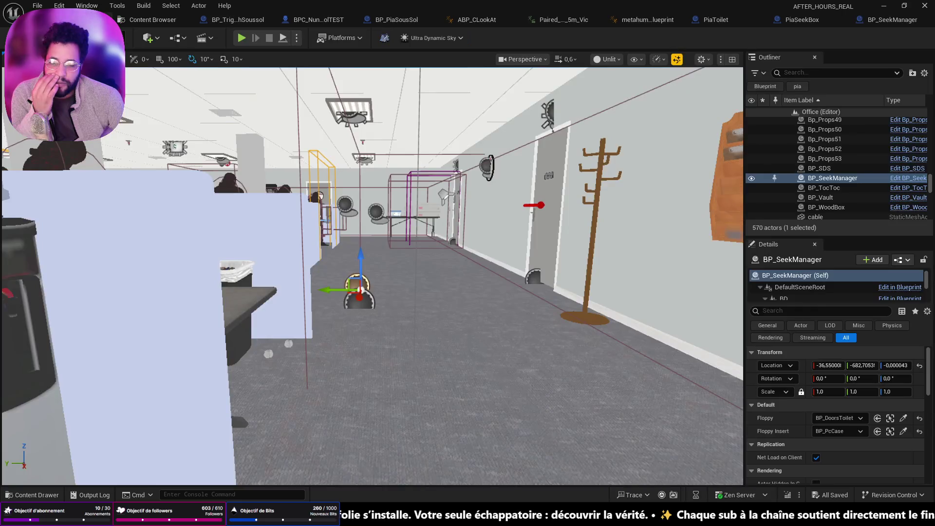
key(w)
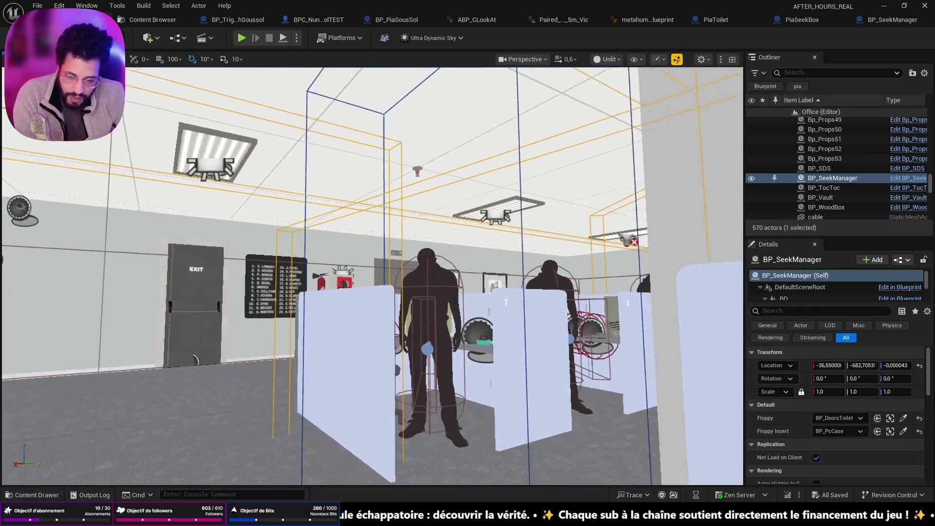
key(w)
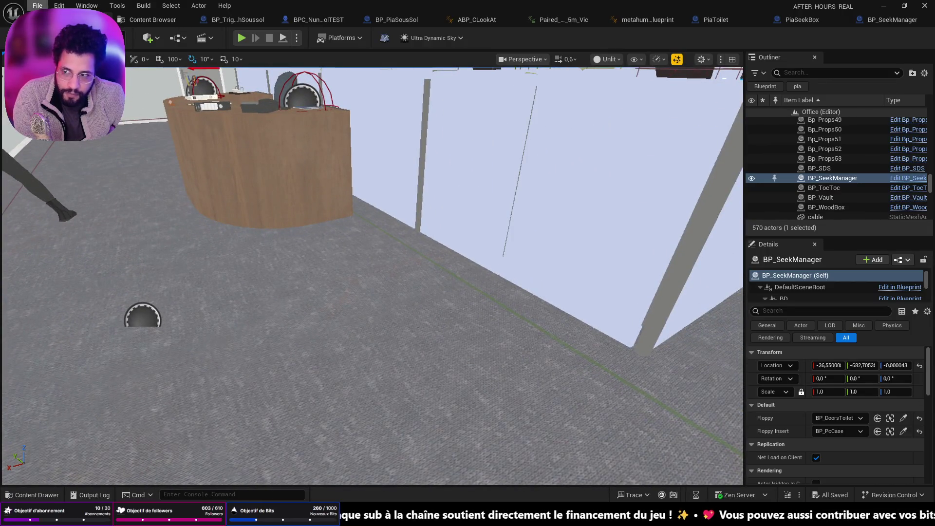
Load the menu level from File > Recent Levels.
click(37, 6)
mouse_move(150, 73)
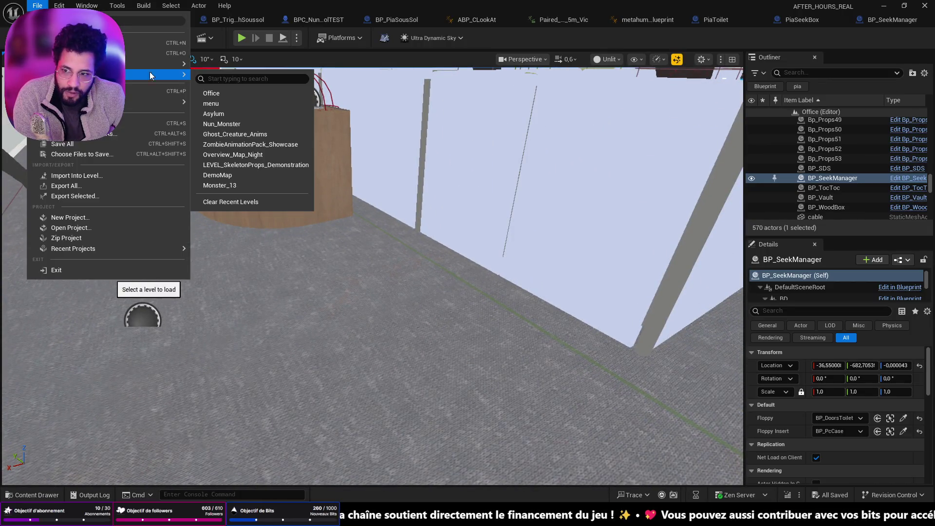
click(271, 105)
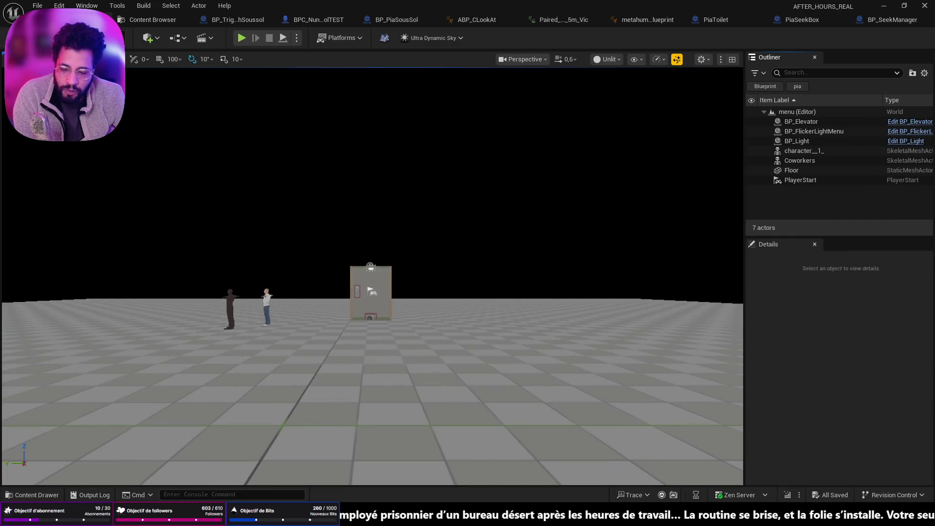
Start a New Game in Play-in-Editor and pick up the paper ball from the cubicle desk.
click(242, 38)
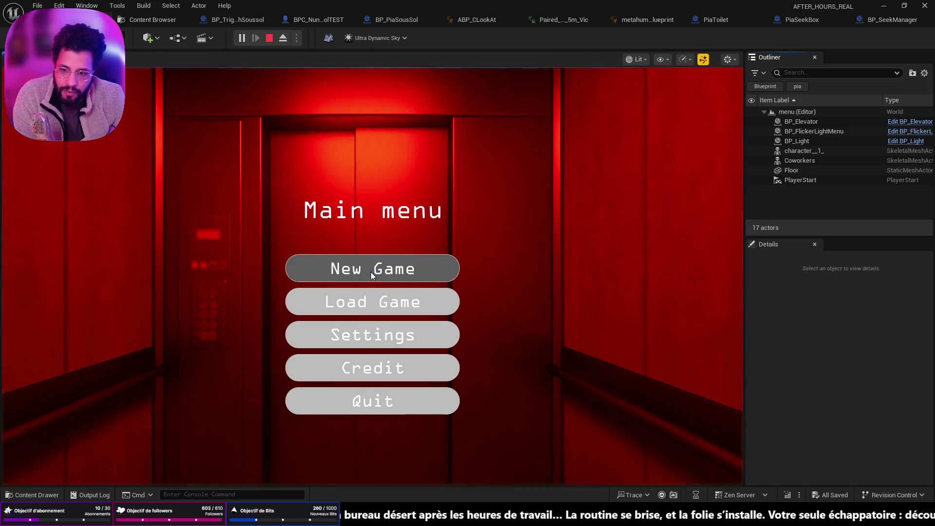
click(370, 272)
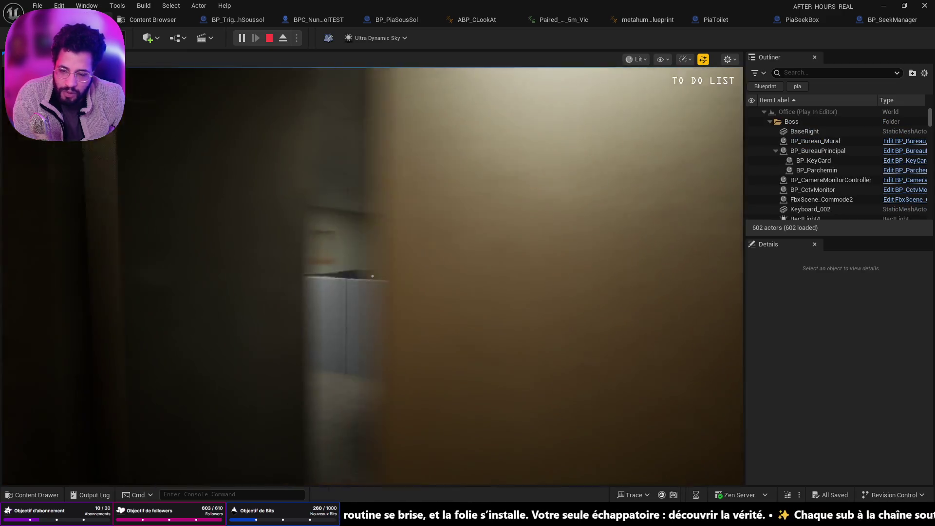
key(w)
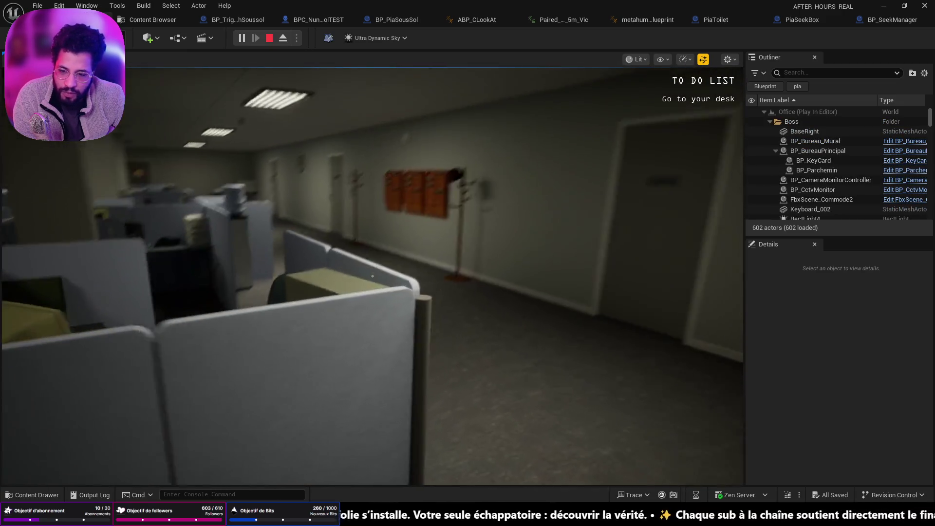
key(w)
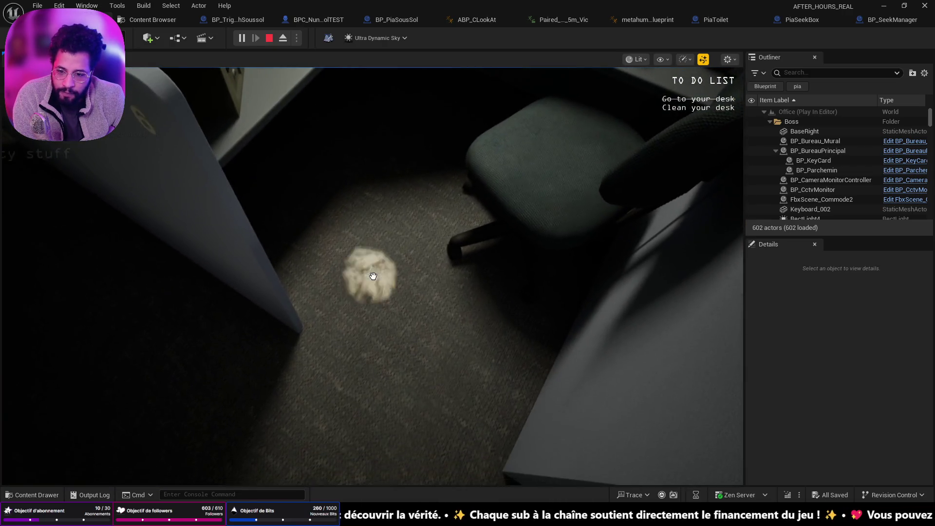
click(374, 277)
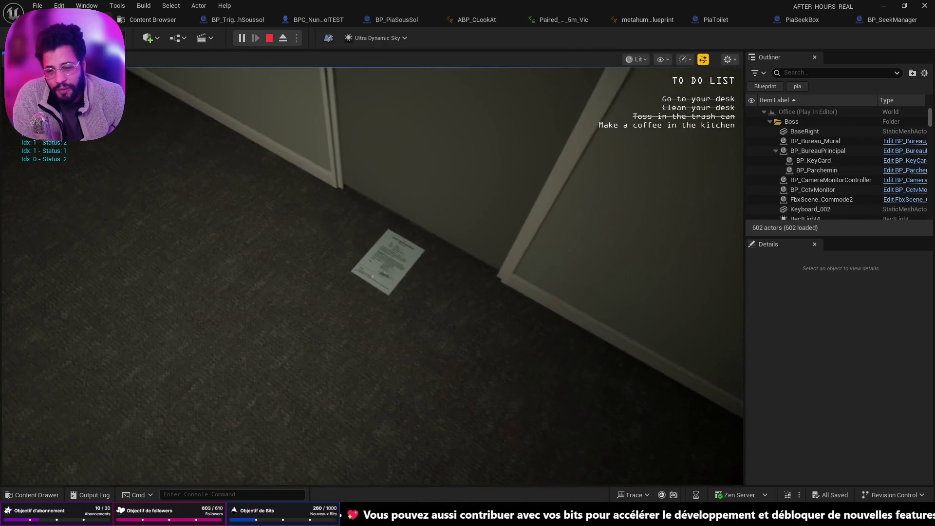
Walk into the kitchen and make a coffee at the coffee machine.
key(w)
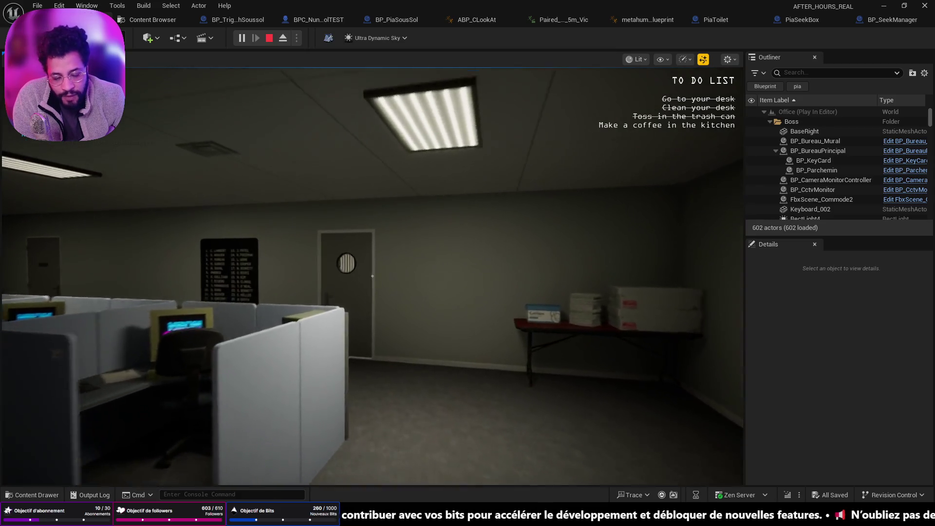
key(w)
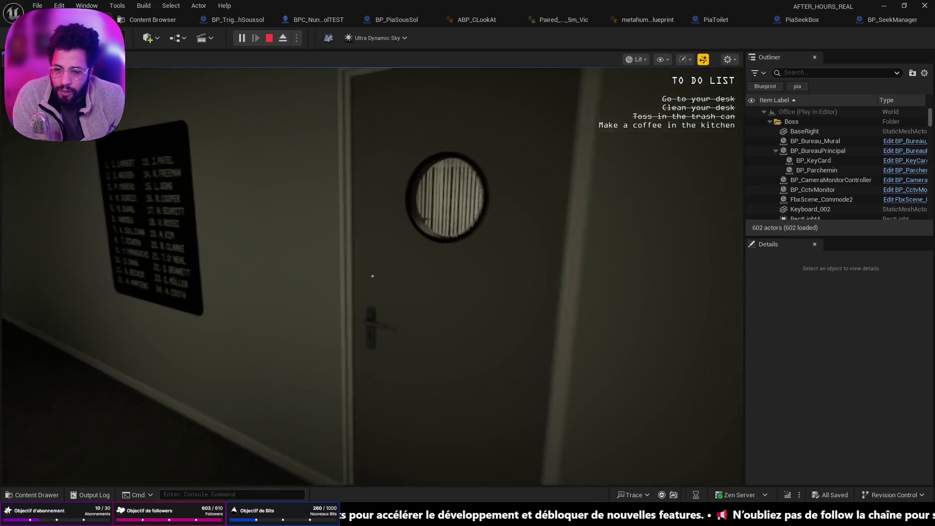
key(w)
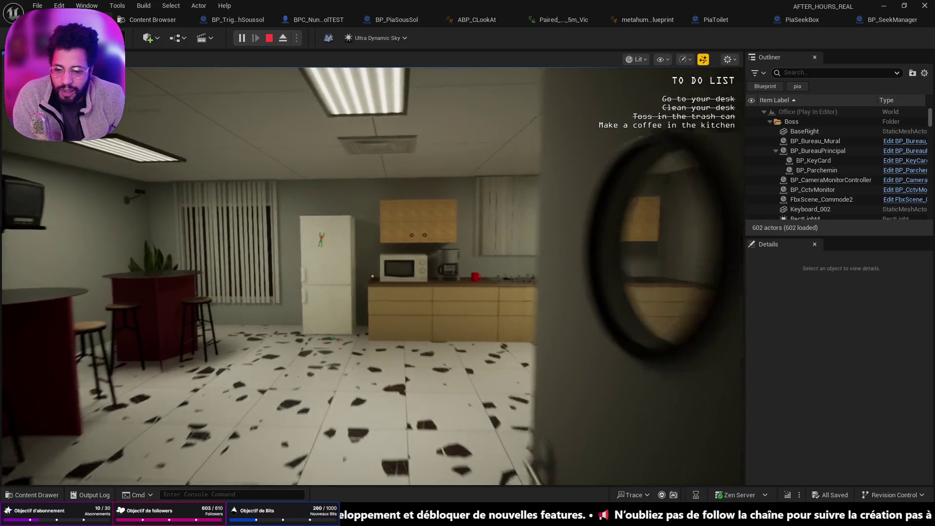
key(w)
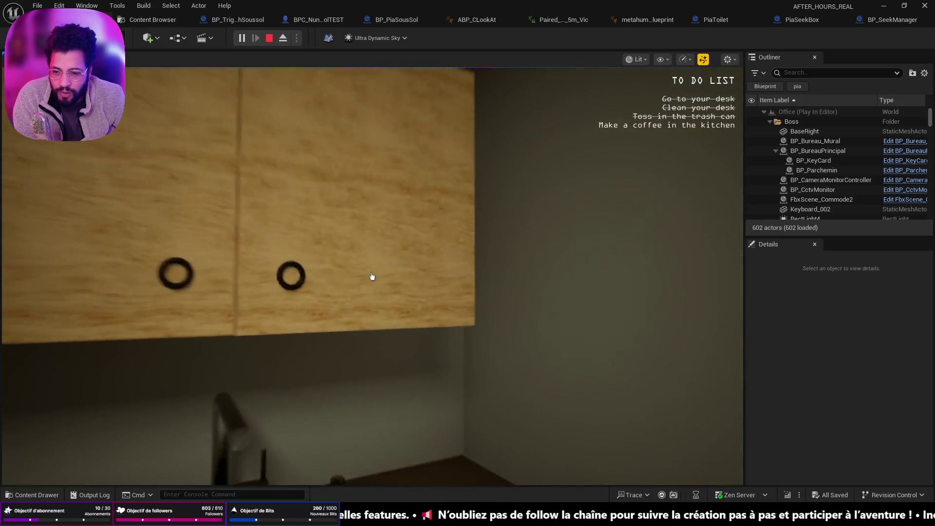
click(373, 277)
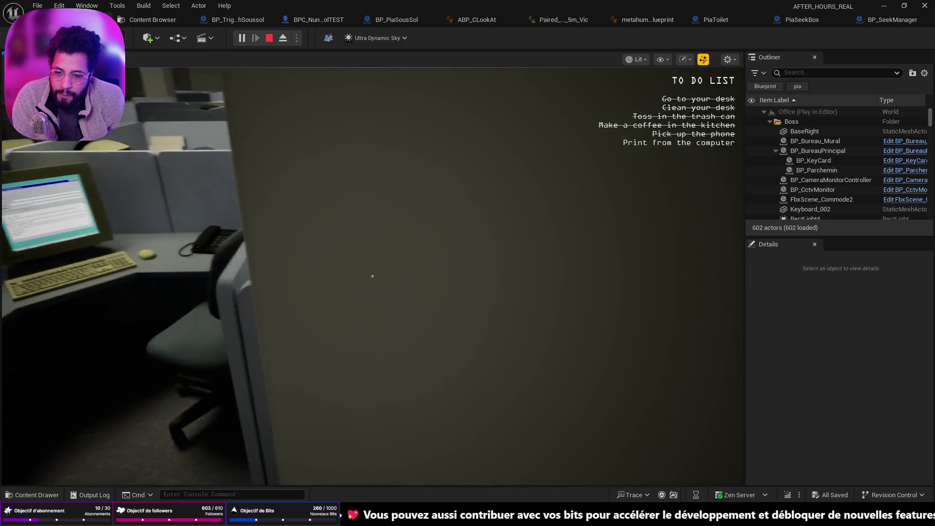
Print the email from the desk computer and leave the computer view.
key(e)
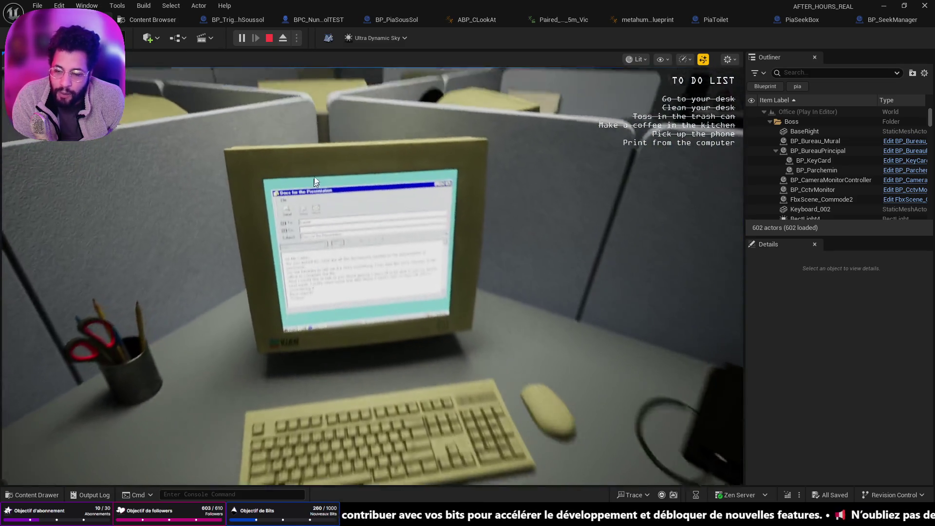
click(299, 208)
key(d)
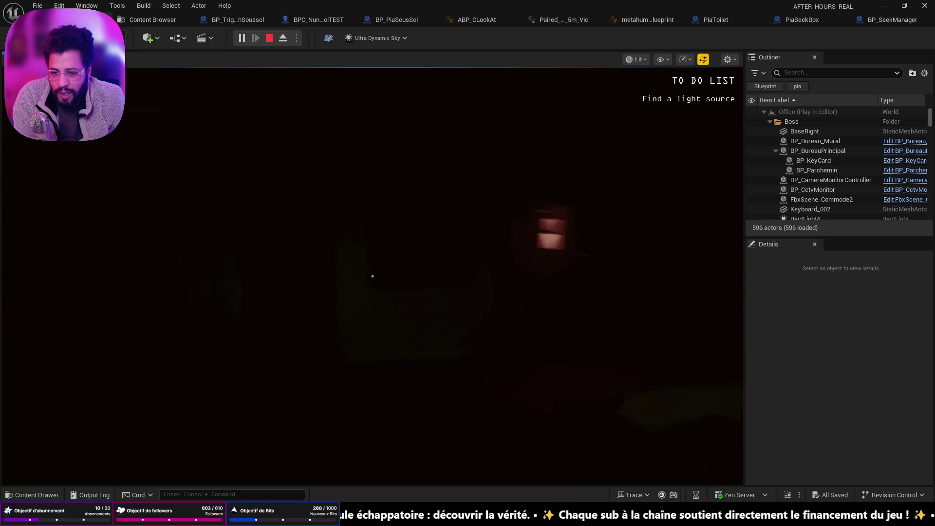
Take the flashlight from the cabinet, stop the alarm at the wall panel and flip the breaker on.
key(w)
key(e)
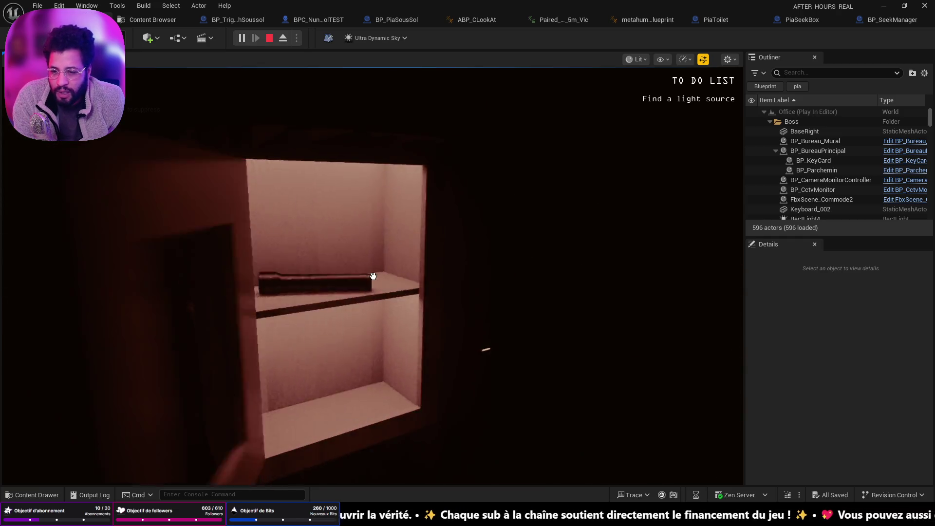
key(e)
key(w)
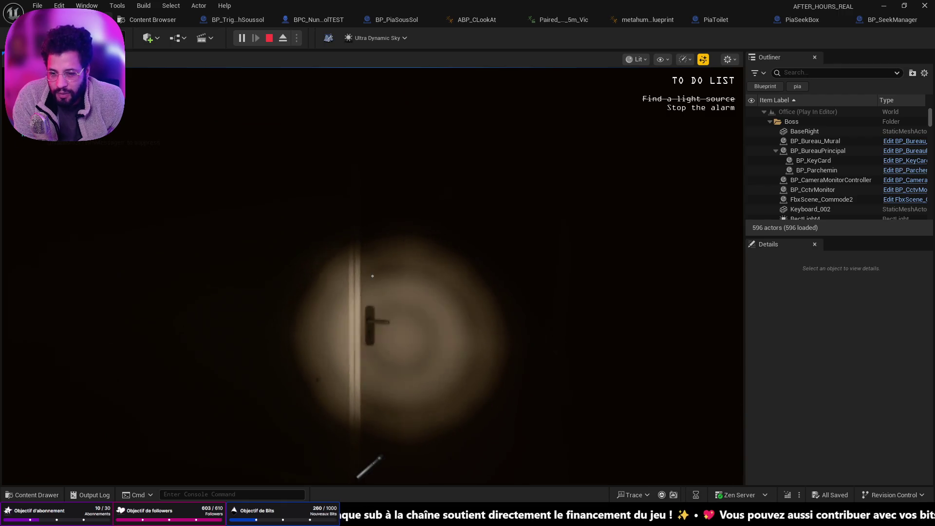
key(w)
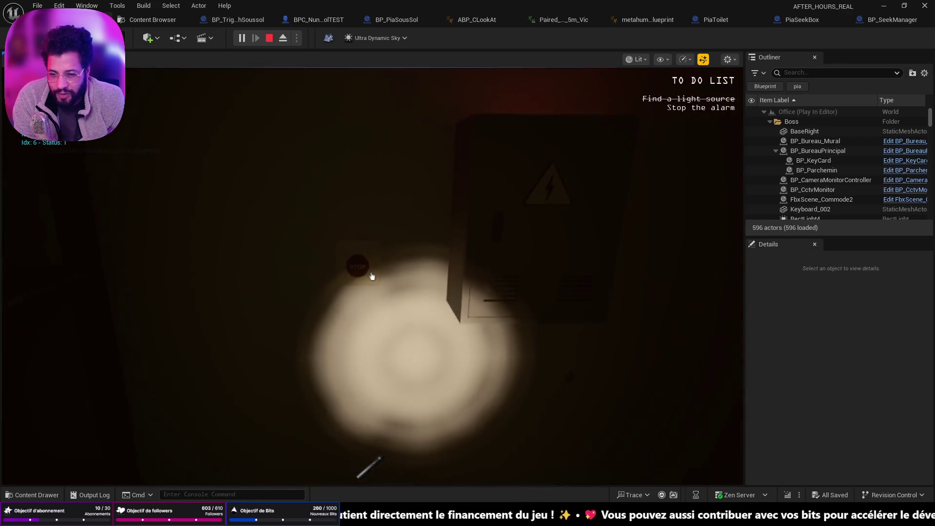
key(e)
key(w)
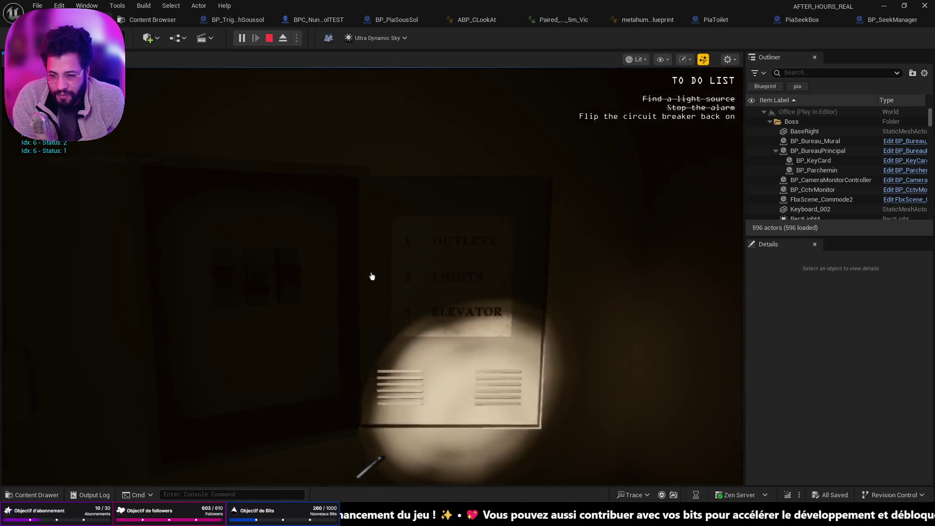
key(e)
Explore the toilets, pick up the floppy disk from the floor, then stop the play session.
mouse_move(373, 276)
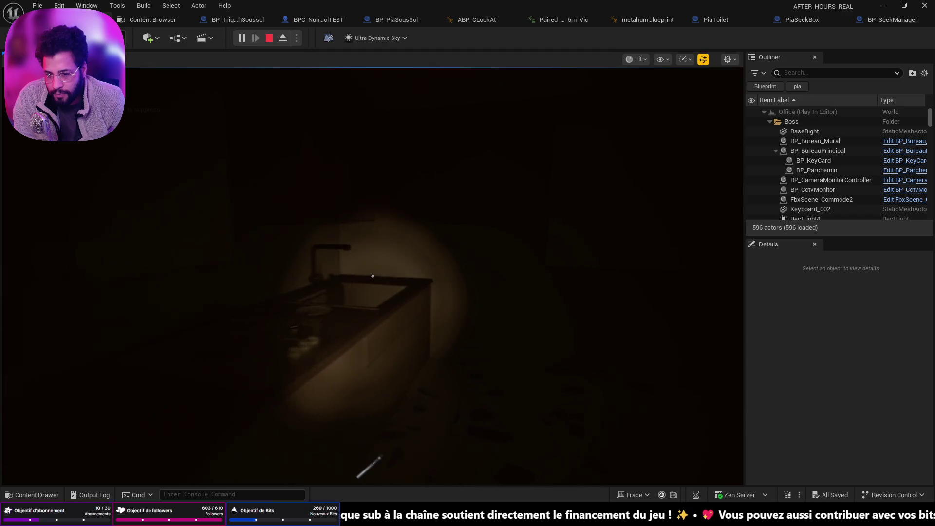
key(w)
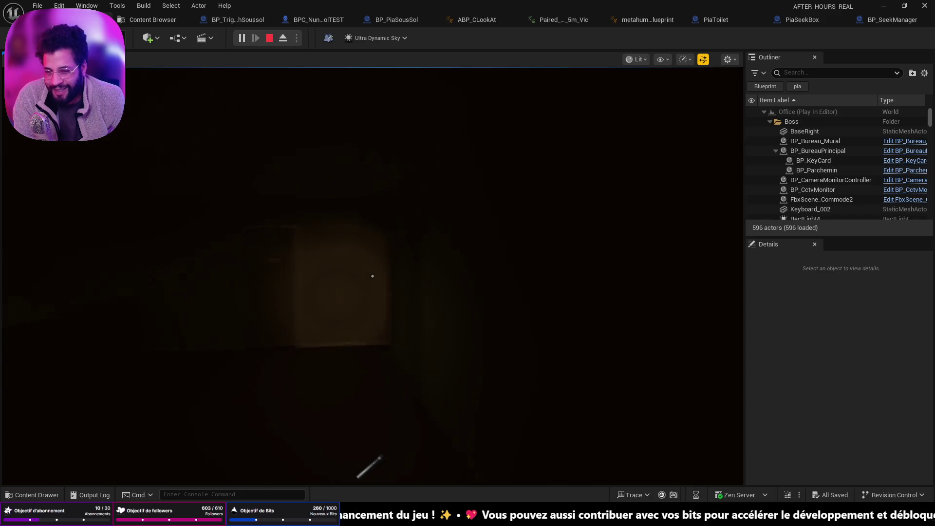
click(372, 276)
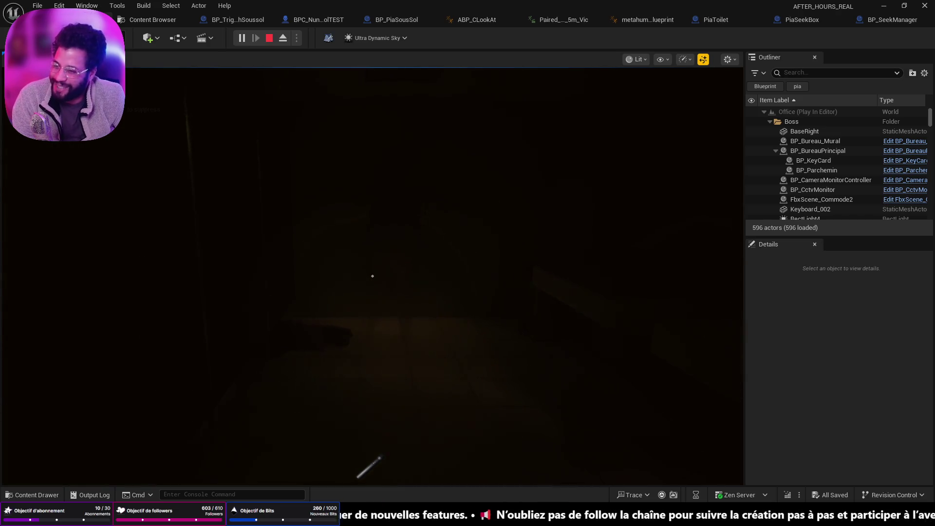
key(w)
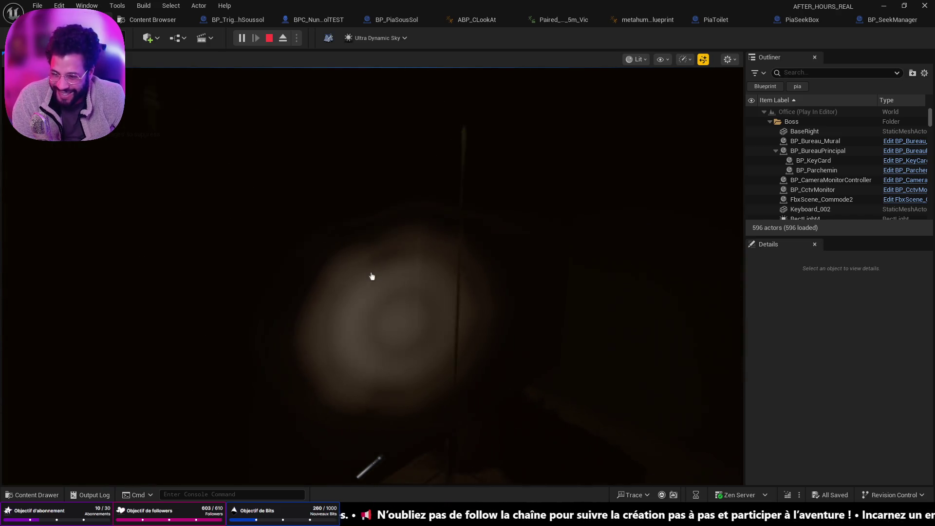
click(372, 276)
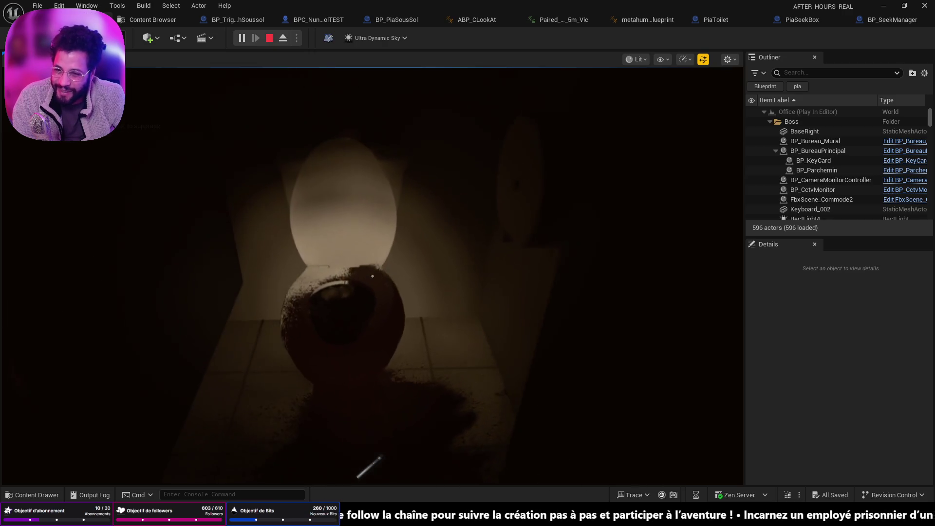
key(w)
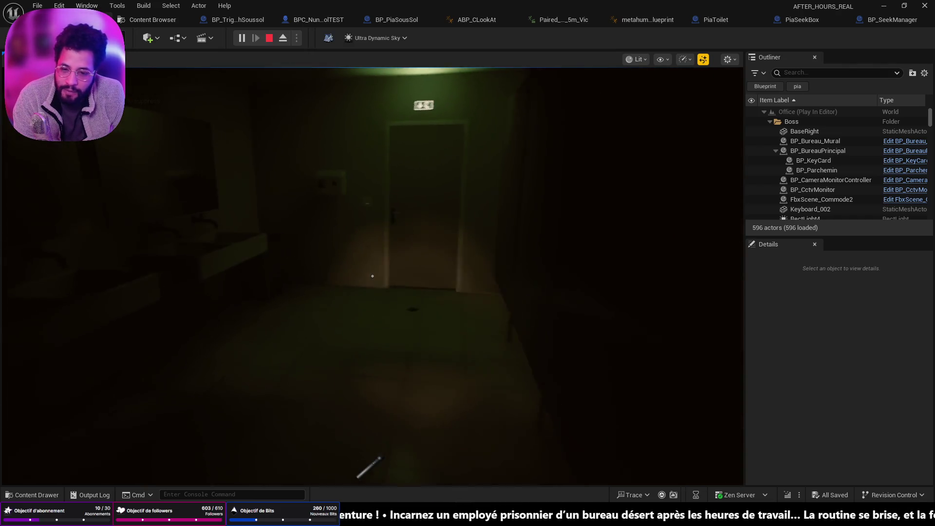
key(f)
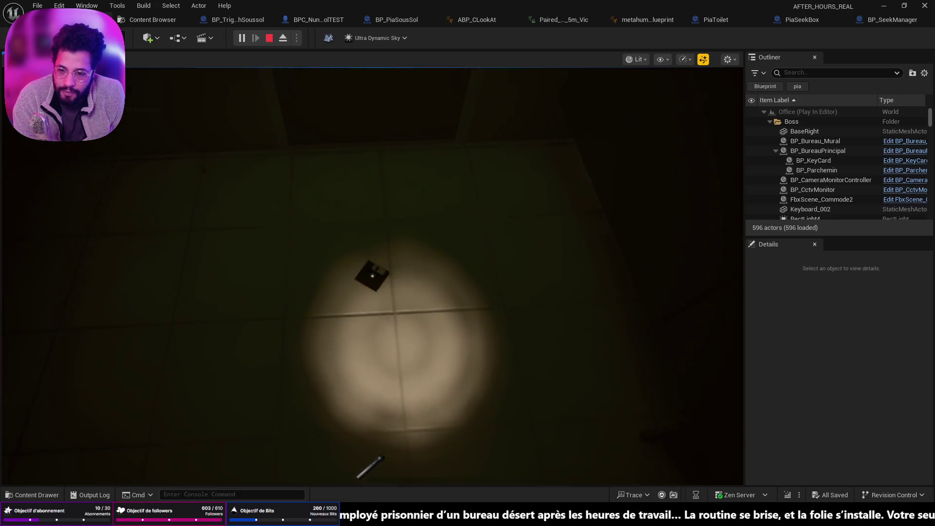
key(e)
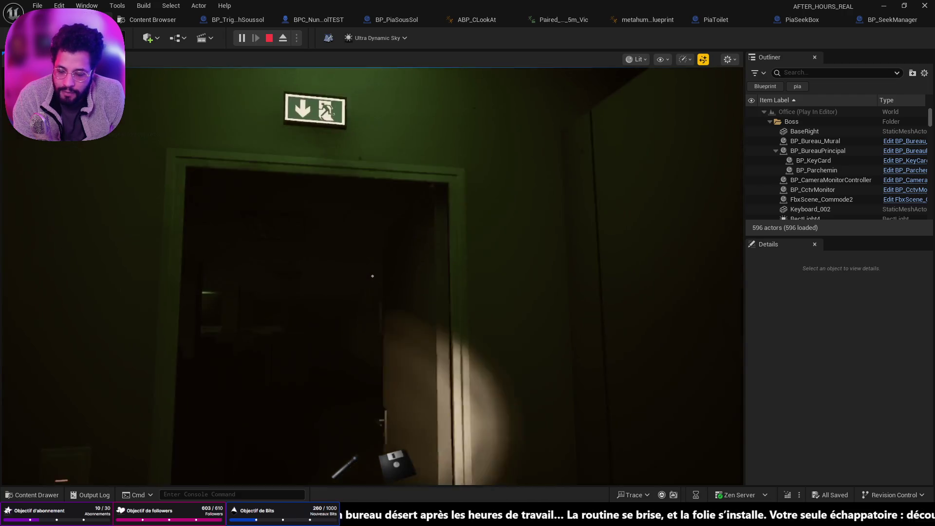
key(w)
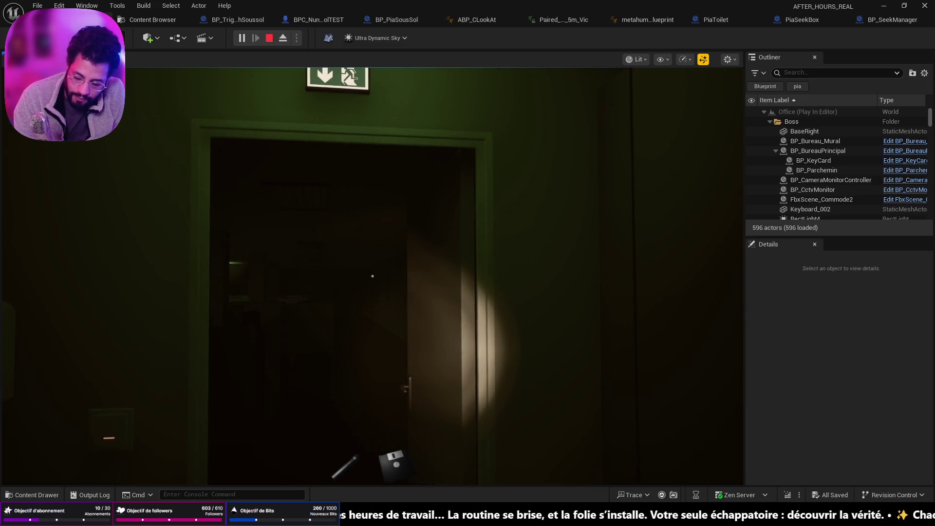
key(Escape)
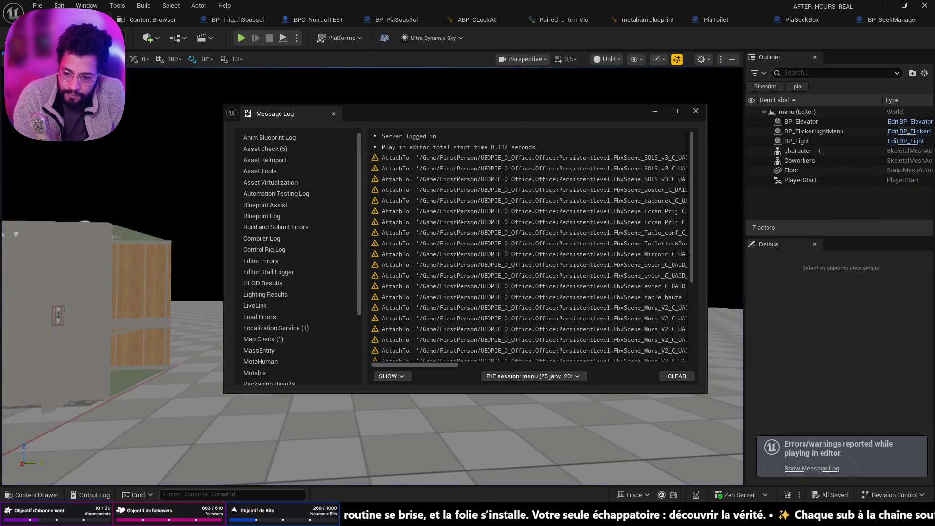
Delete Progression - Copie.sav from the SaveGames folder.
key(alt+Tab)
click(288, 169)
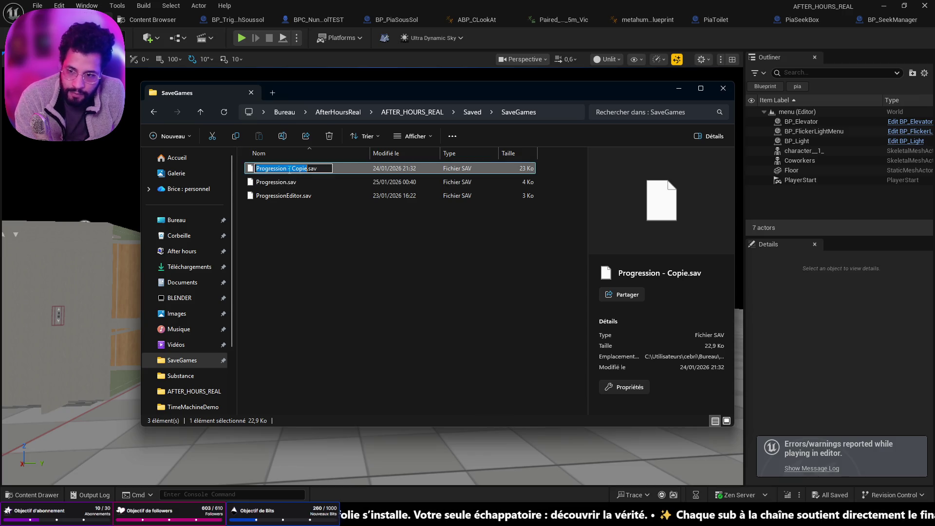
click(347, 214)
click(342, 171)
key(Delete)
Duplicate Progression.sav as a backup and minimize the folder and Message Log windows.
click(329, 170)
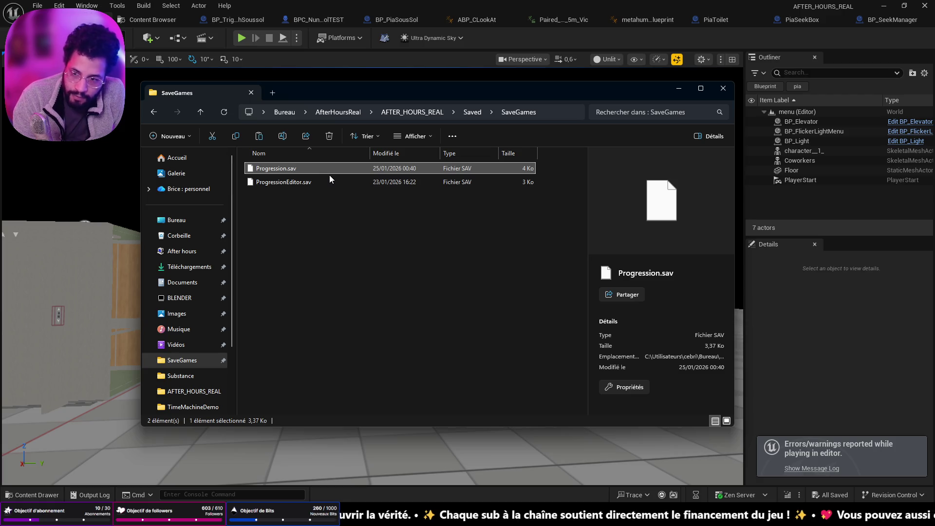
key(ctrl+v)
click(676, 86)
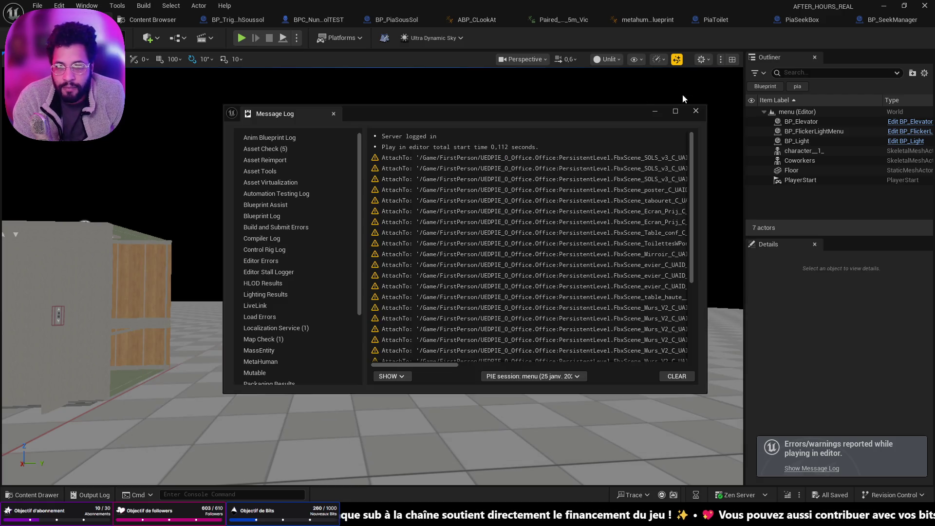
click(652, 112)
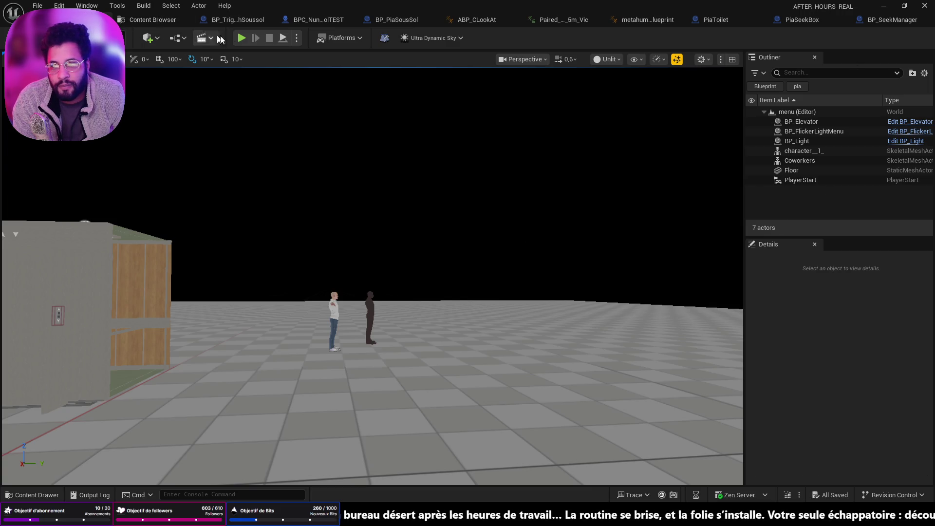
Play-test by loading the saved game from the main menu, then stop it and minimize the Message Log.
click(243, 38)
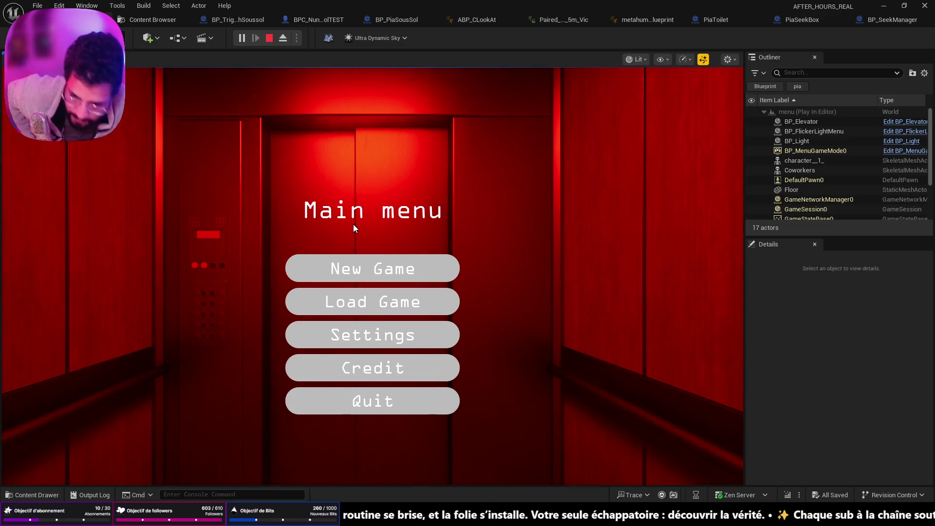
click(368, 310)
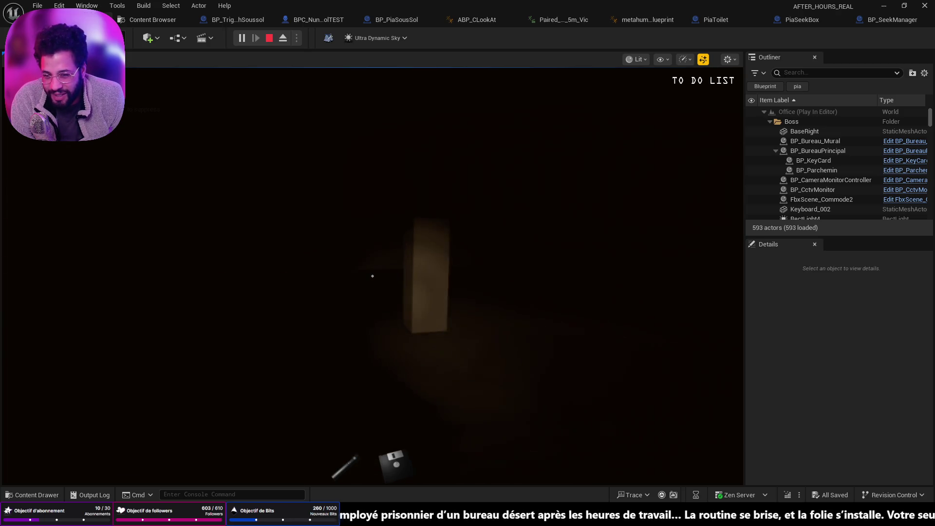
key(Escape)
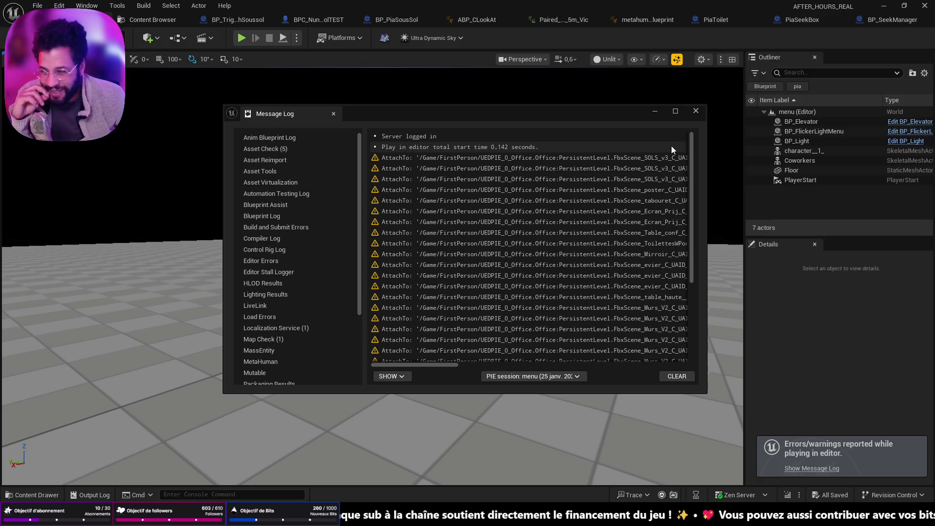
click(659, 114)
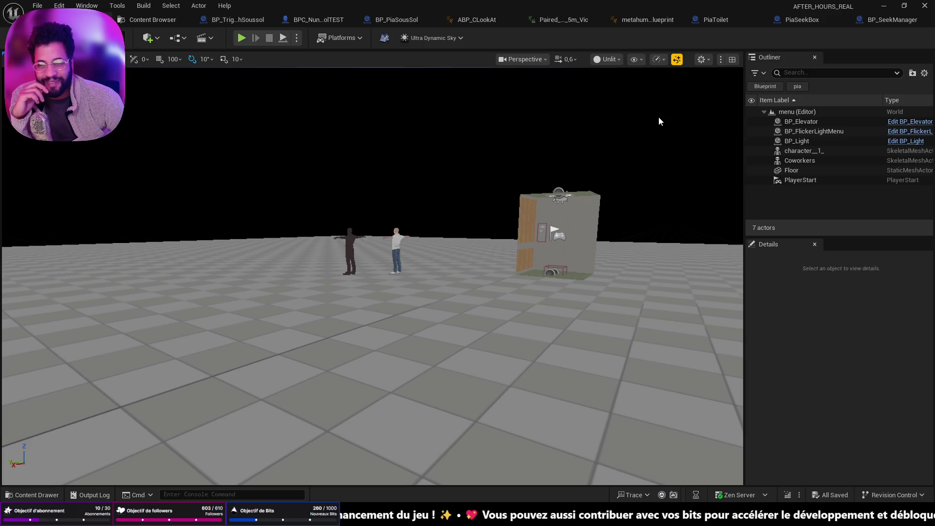
click(42, 6)
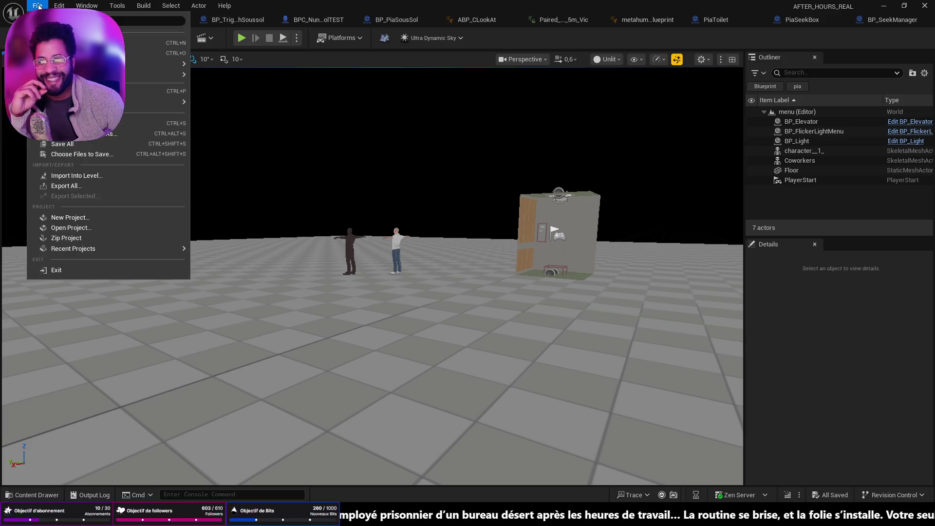
Run another play test with the saved game, stop it with Esc, and dismiss the Message Log.
mouse_move(97, 74)
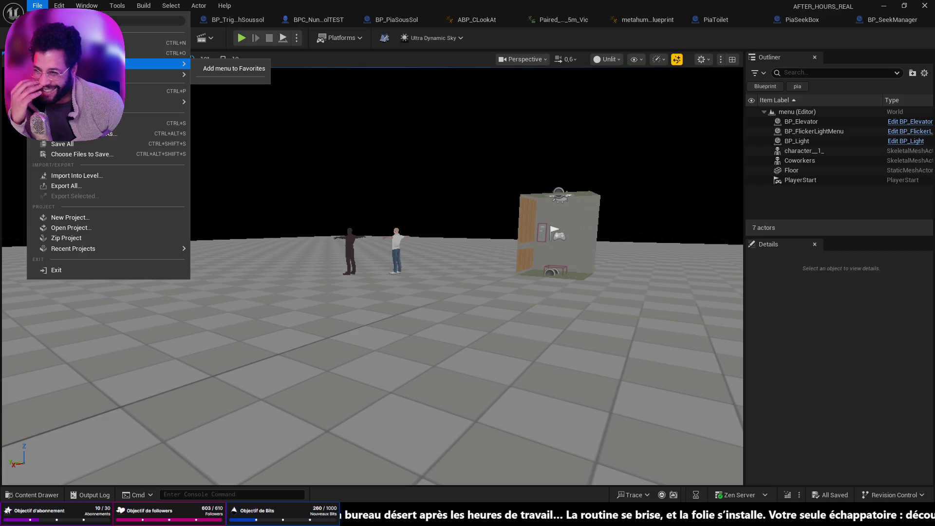
mouse_move(144, 74)
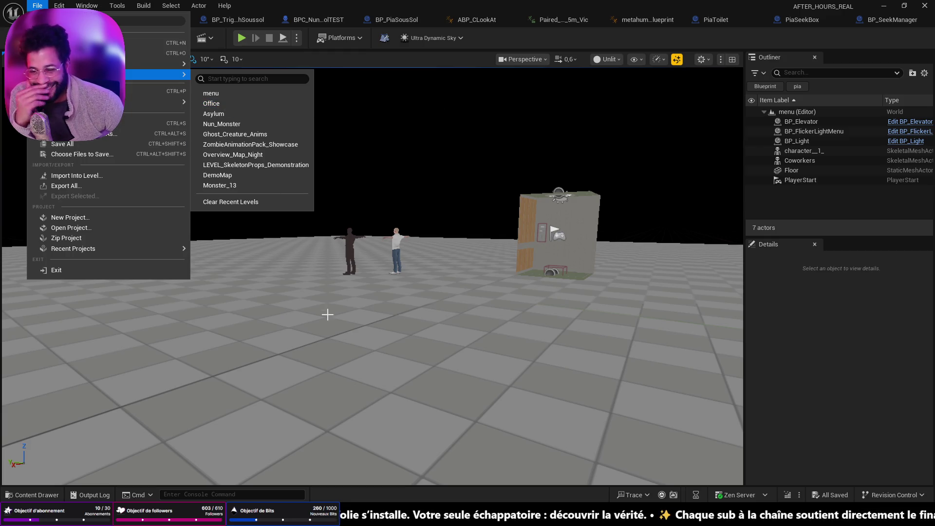
click(245, 39)
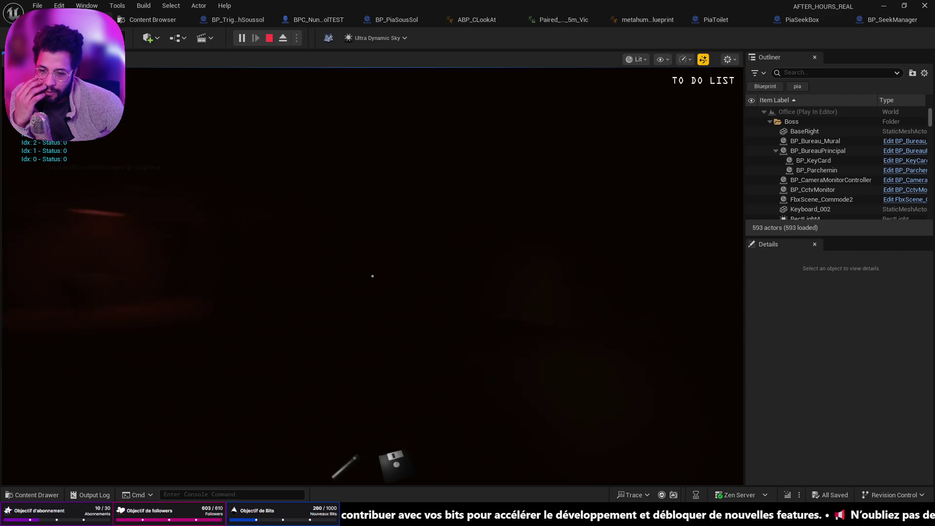
key(Escape)
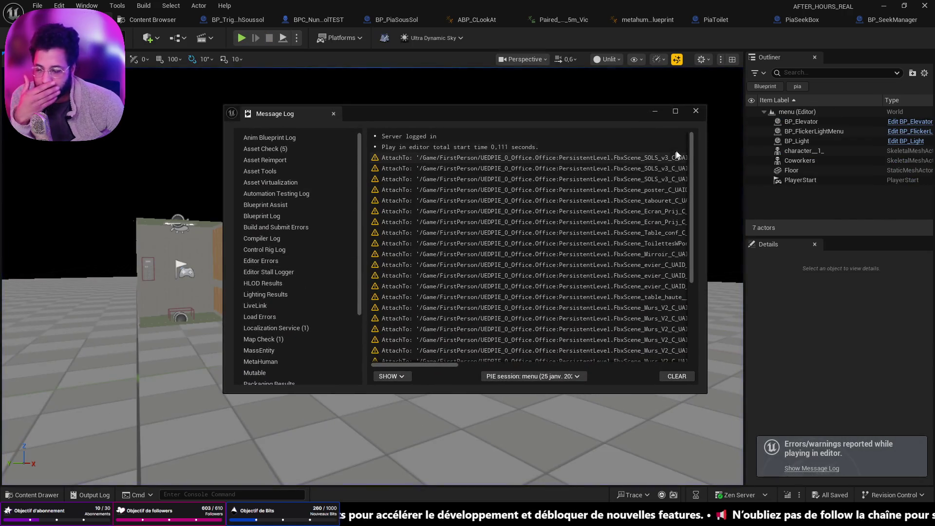
click(656, 111)
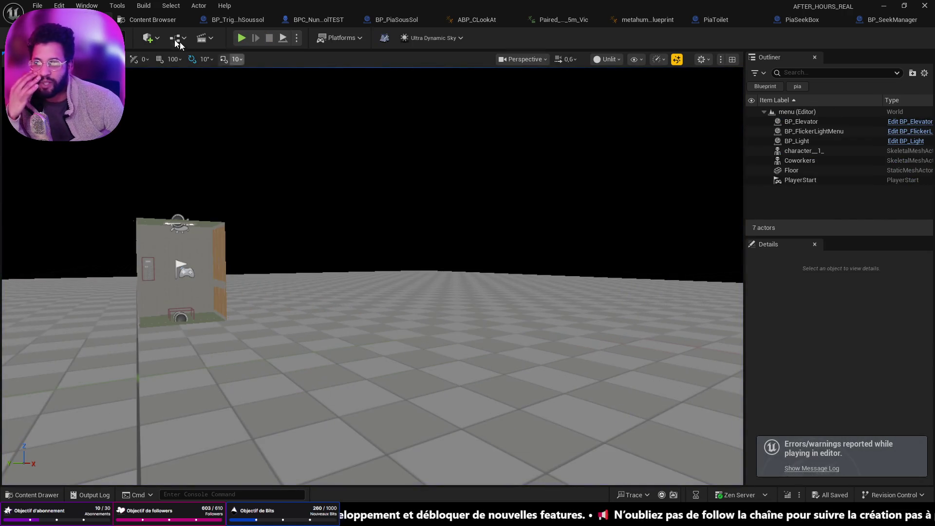
Start a New Game in Play-in-Editor and clean the cubicle desk.
click(37, 5)
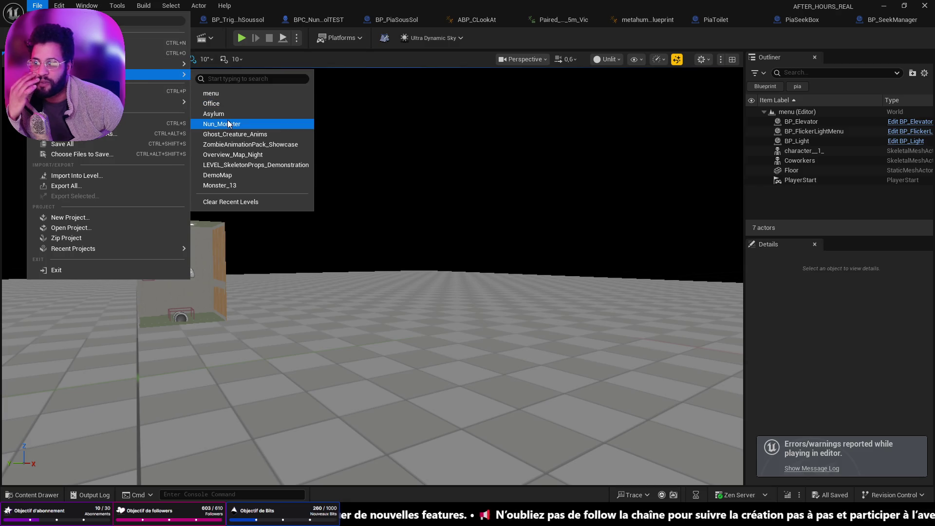
click(241, 38)
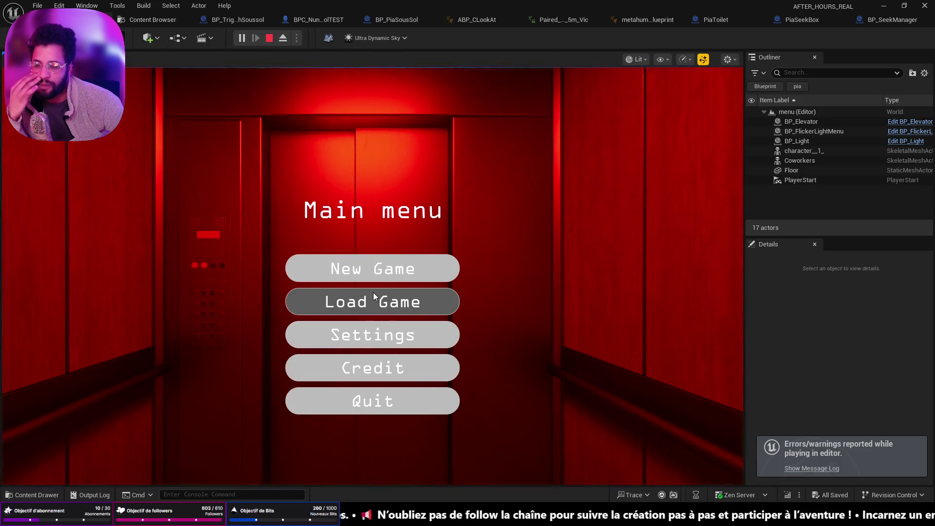
click(374, 281)
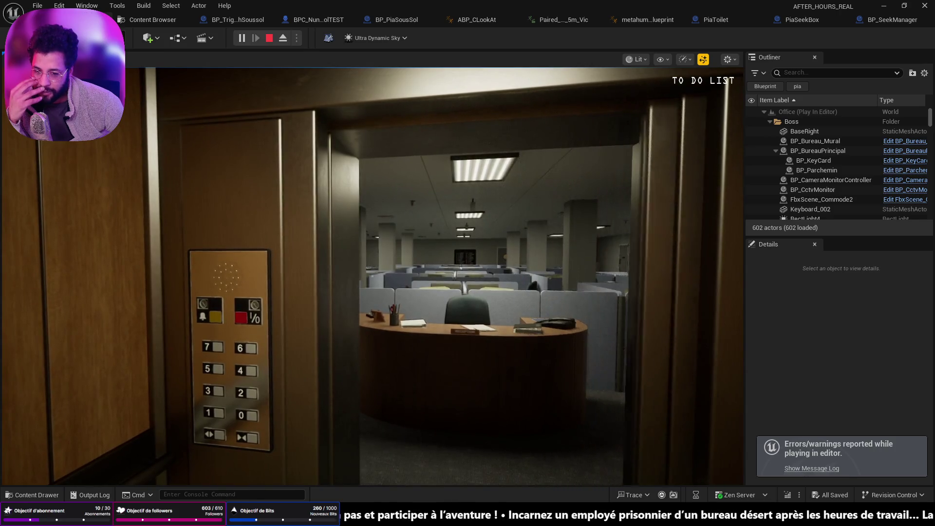
key(w)
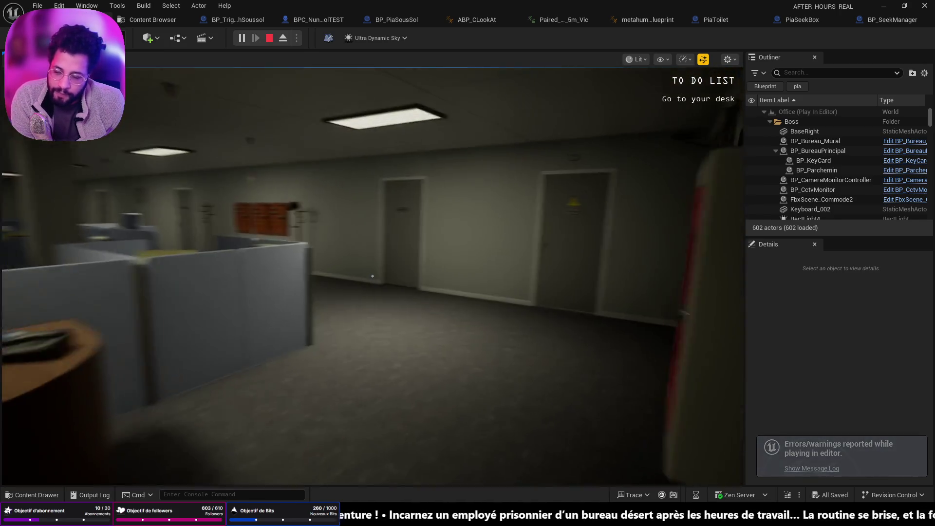
key(w)
key(w)
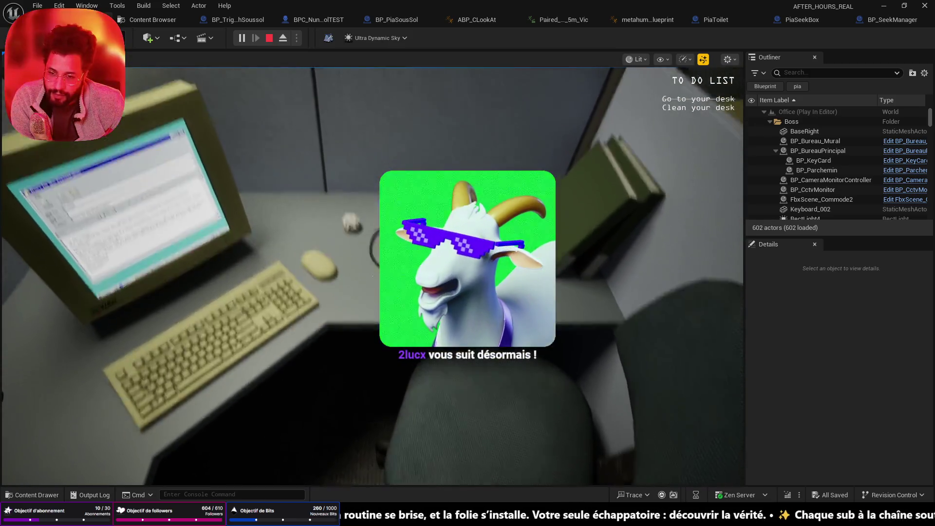
click(373, 276)
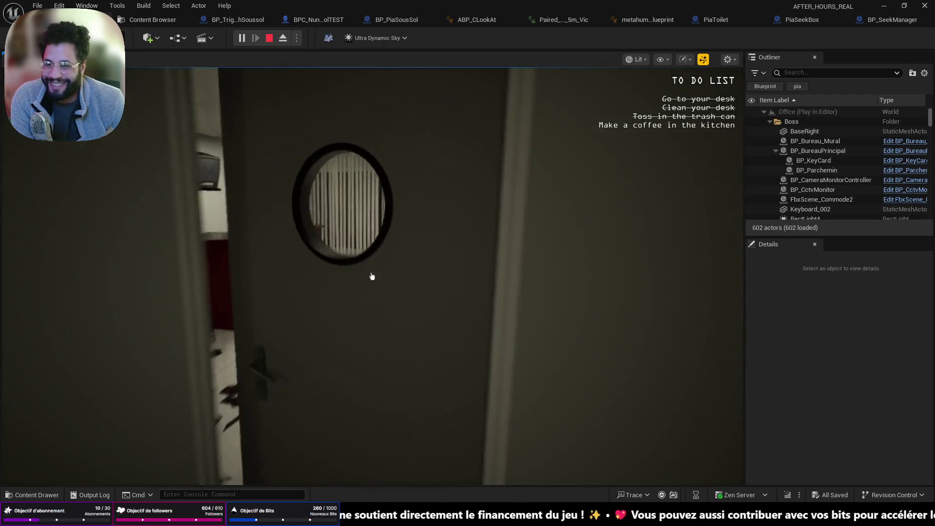
Make a coffee in the kitchen, then walk through the cubicles and pick up the desk phone.
click(372, 276)
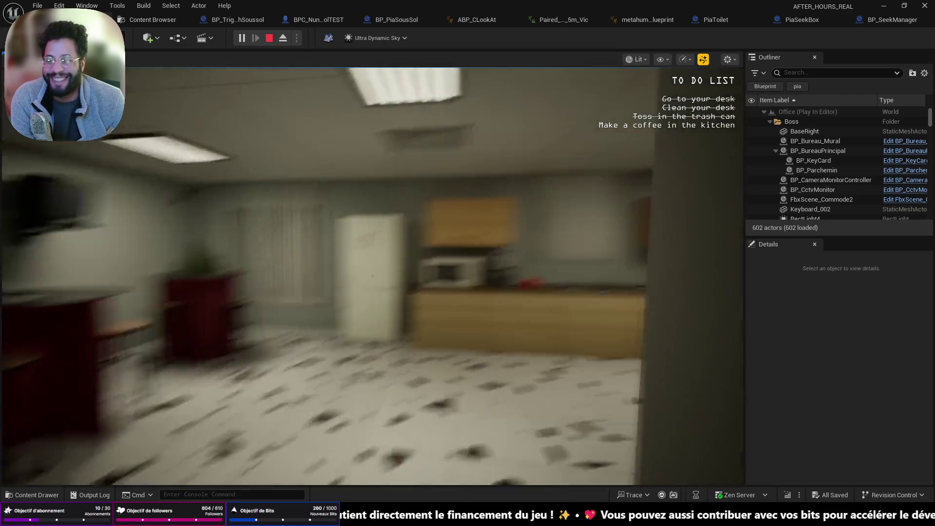
key(w)
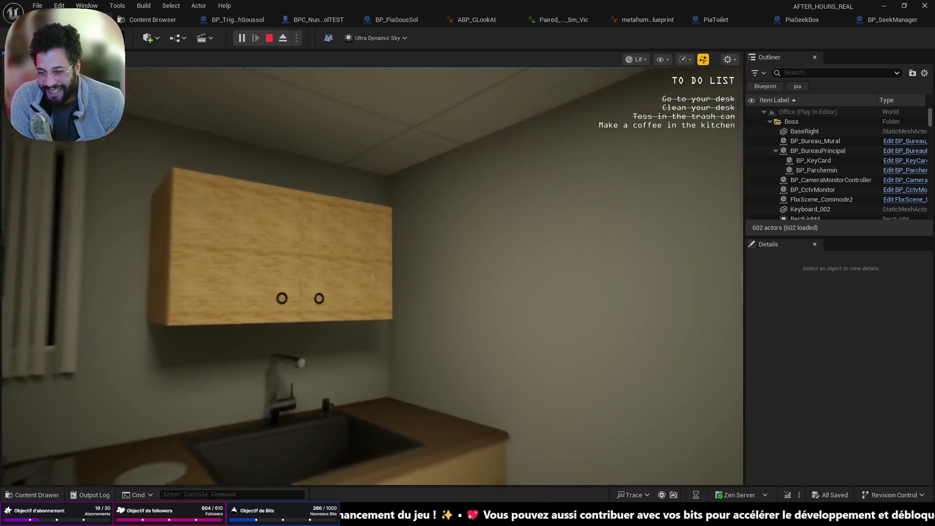
click(373, 277)
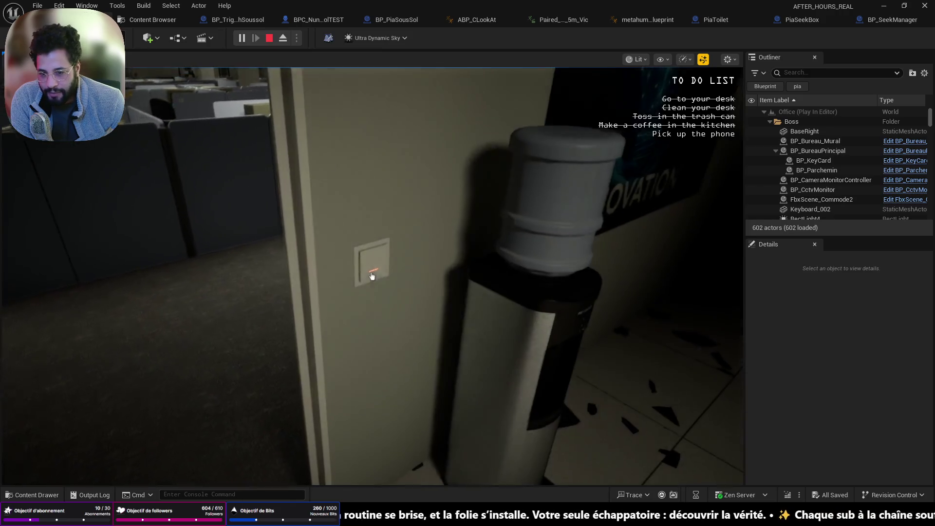
key(w)
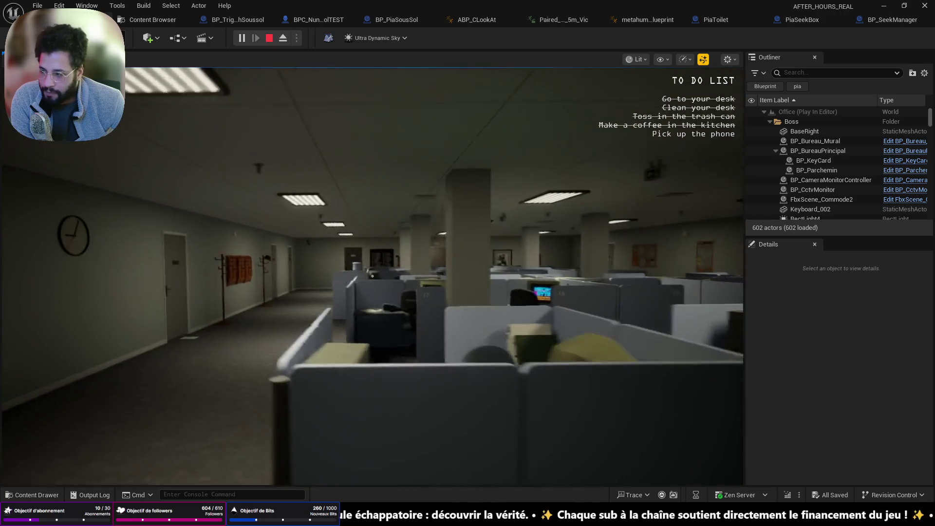
key(w)
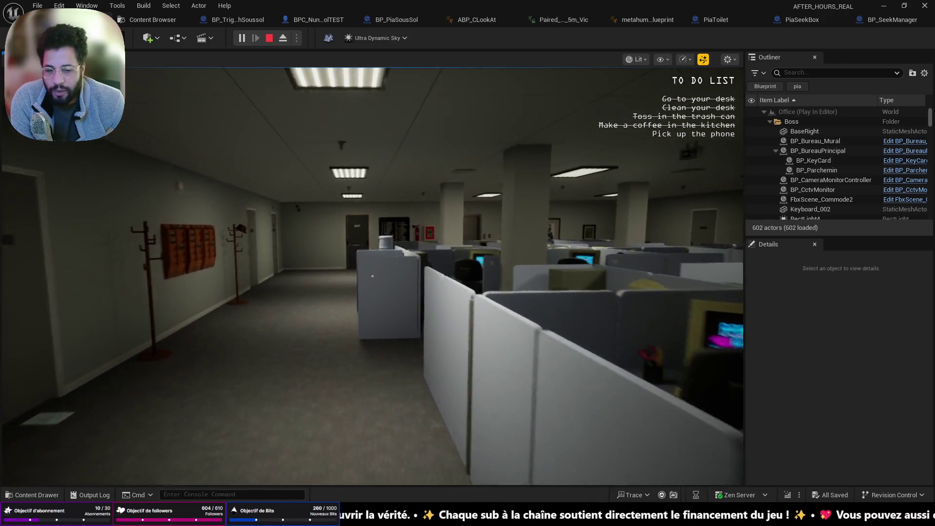
key(w)
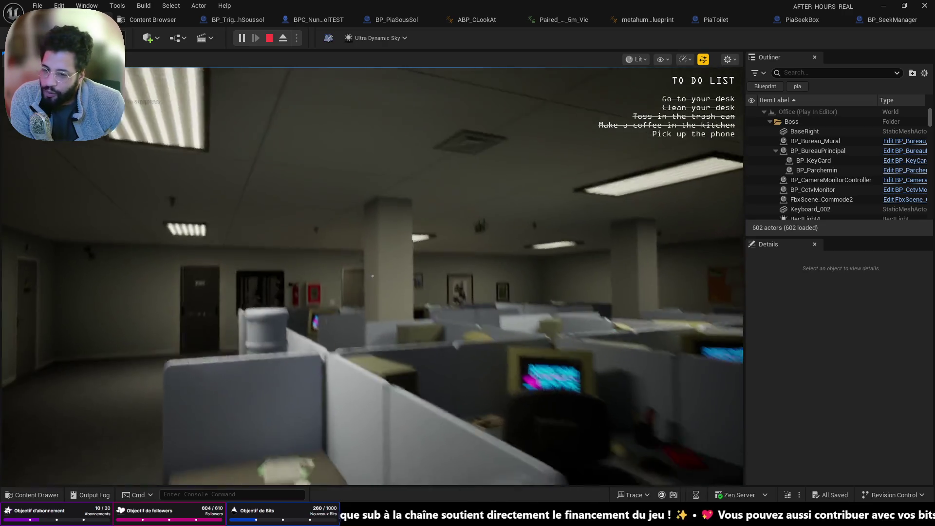
key(w)
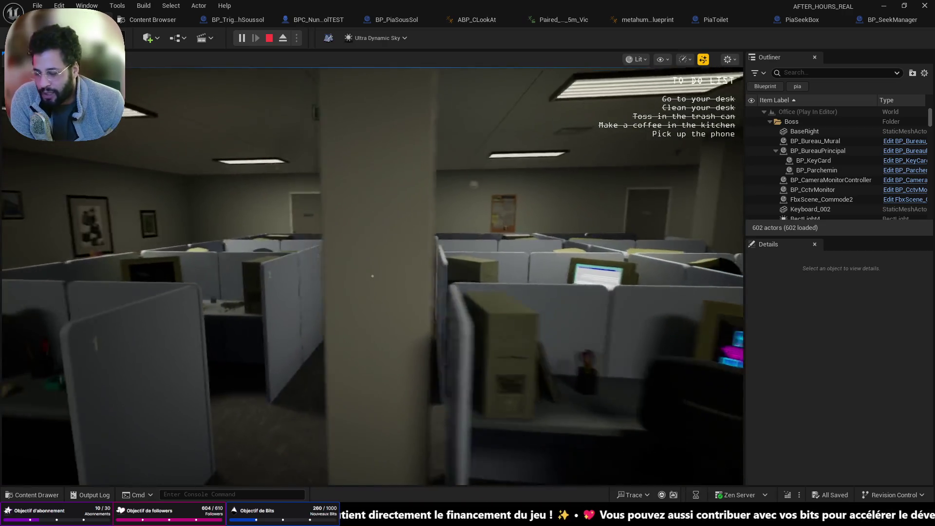
key(w)
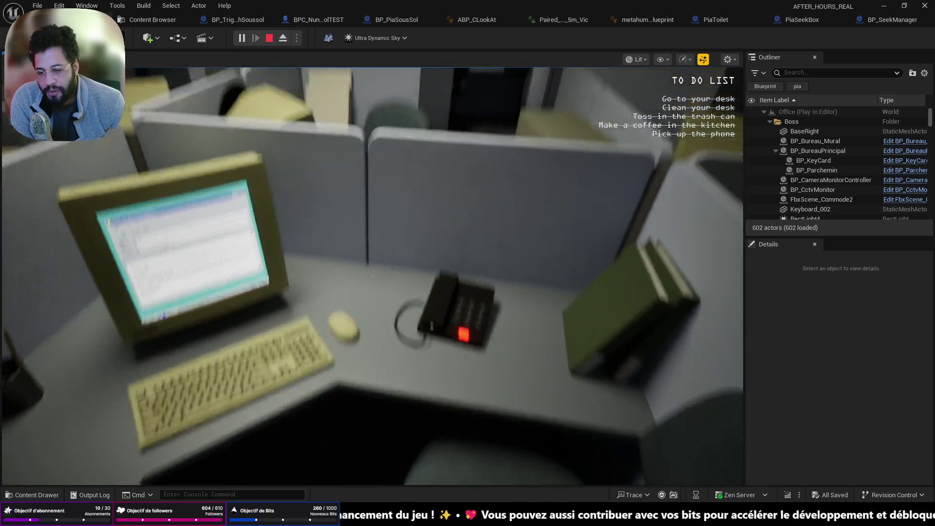
Walk from the phone desk through the printer room and back into the office hall.
key(s)
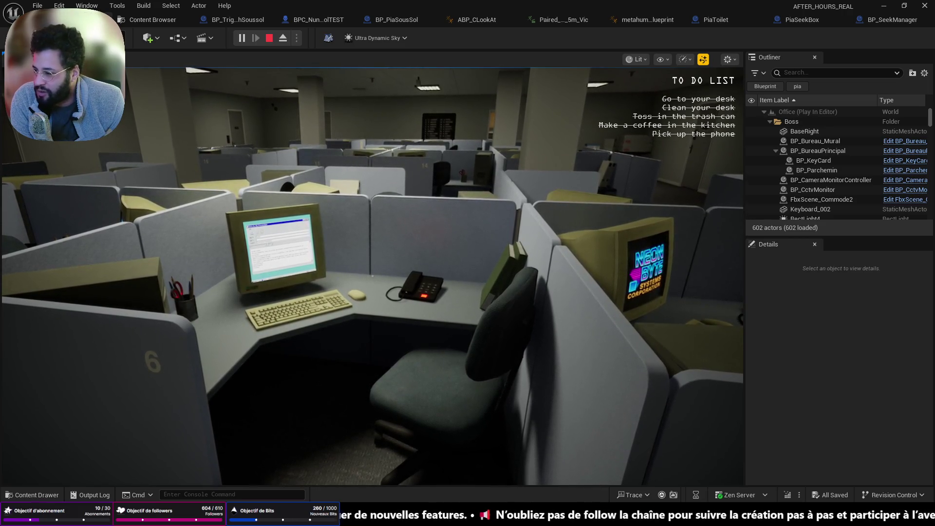
key(d)
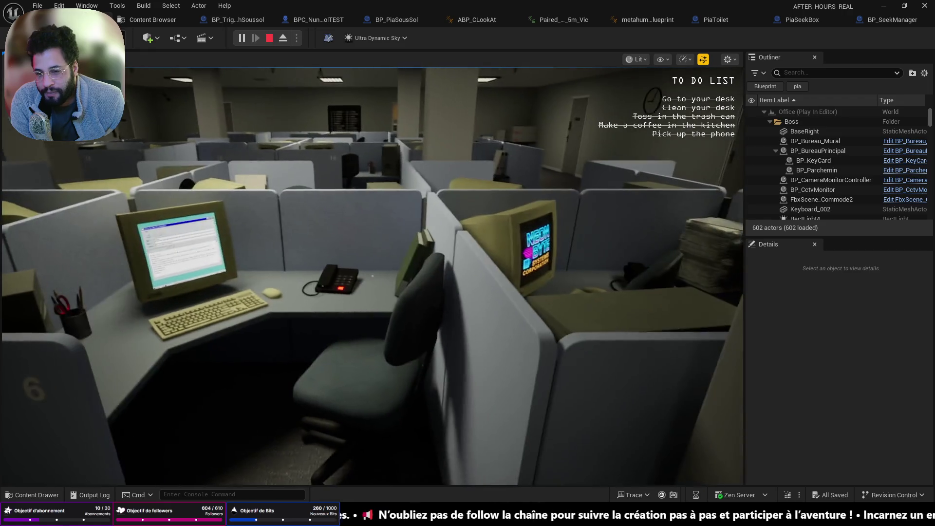
key(w)
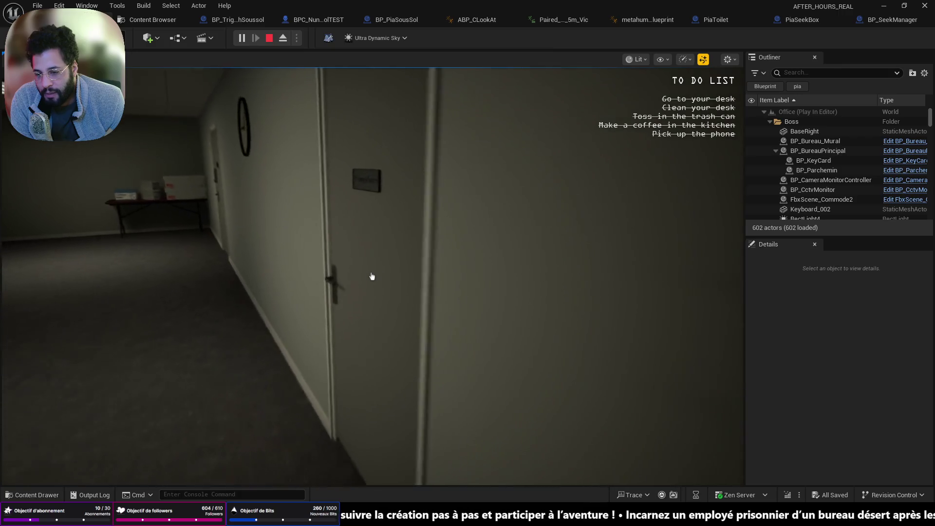
click(372, 276)
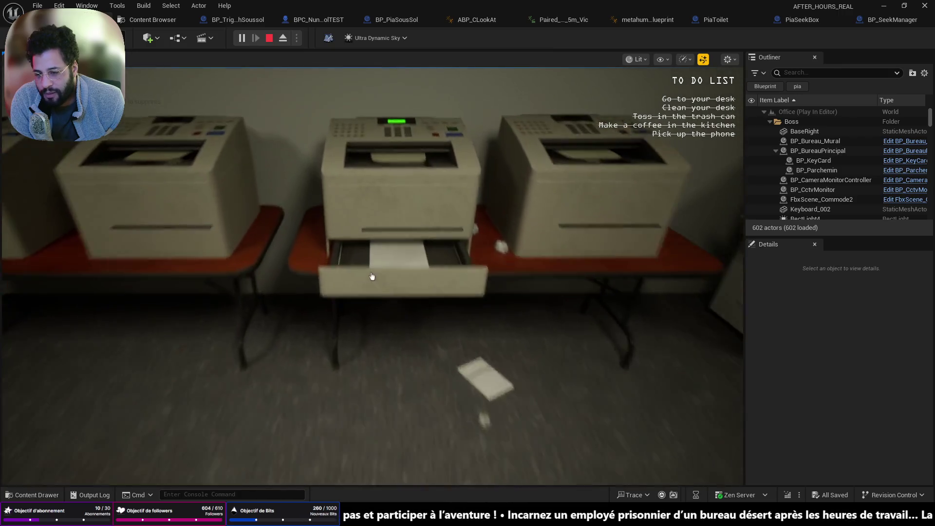
key(w)
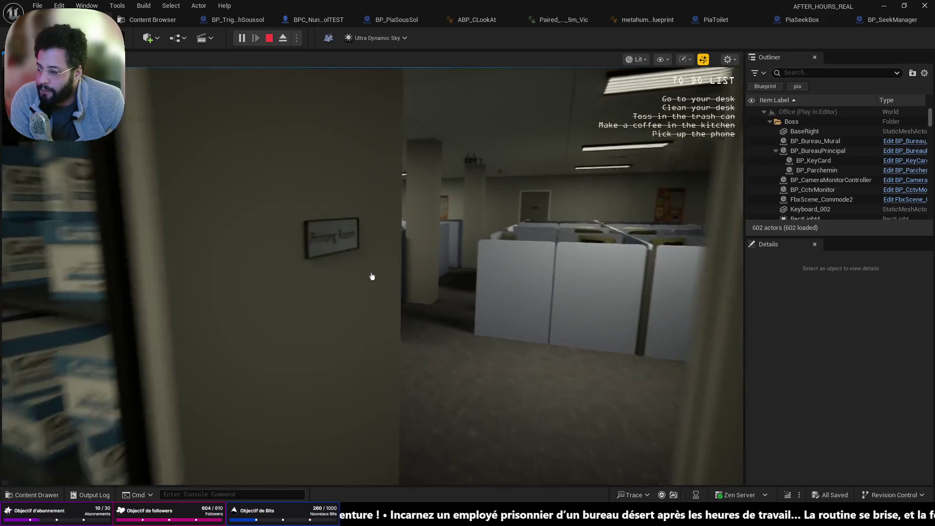
key(w)
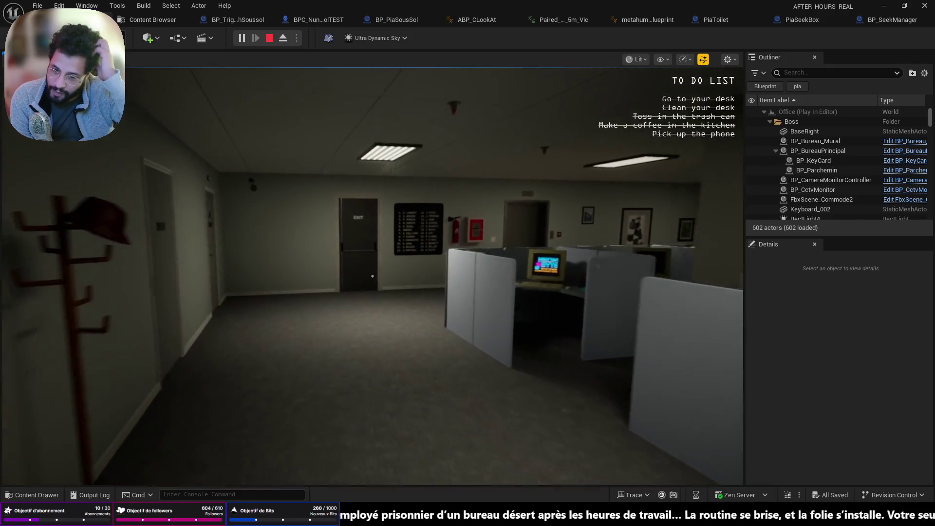
key(w)
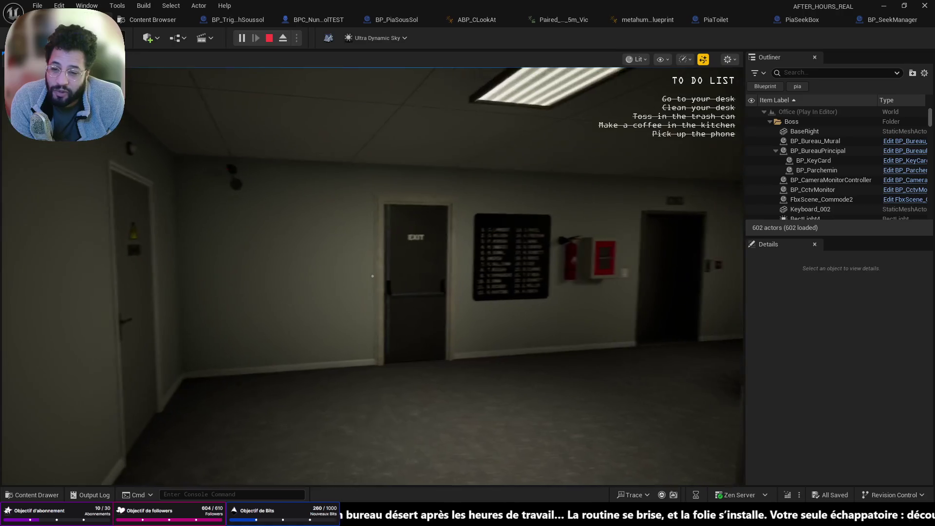
key(w)
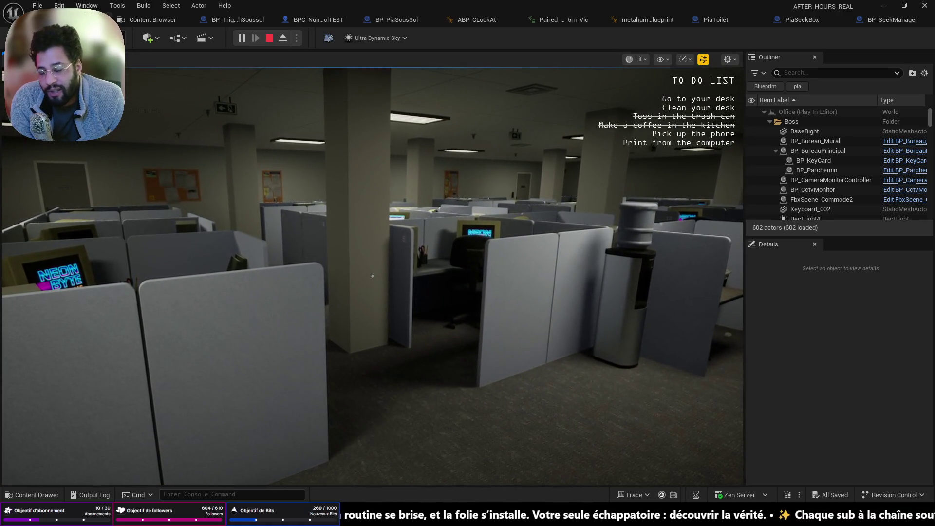
Print the email at the cubicle computer and walk on down the office hallway.
key(w)
key(w)
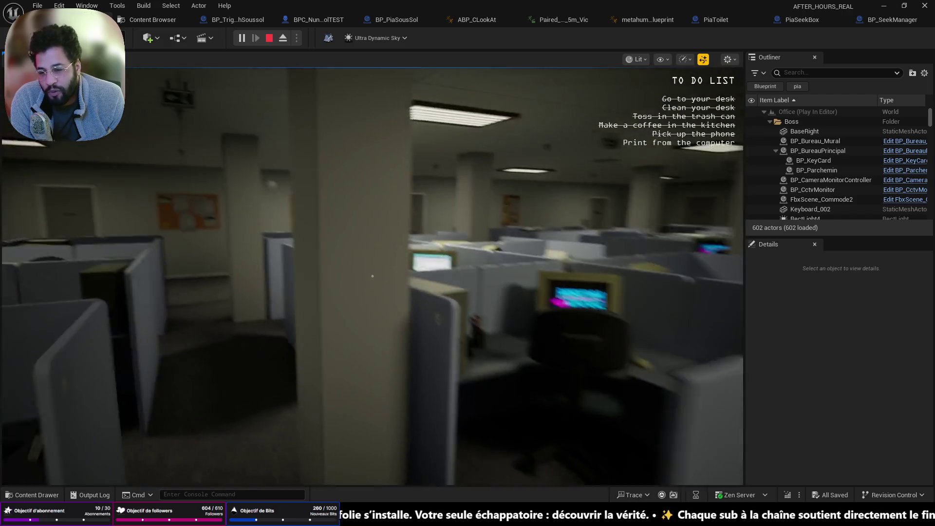
key(w)
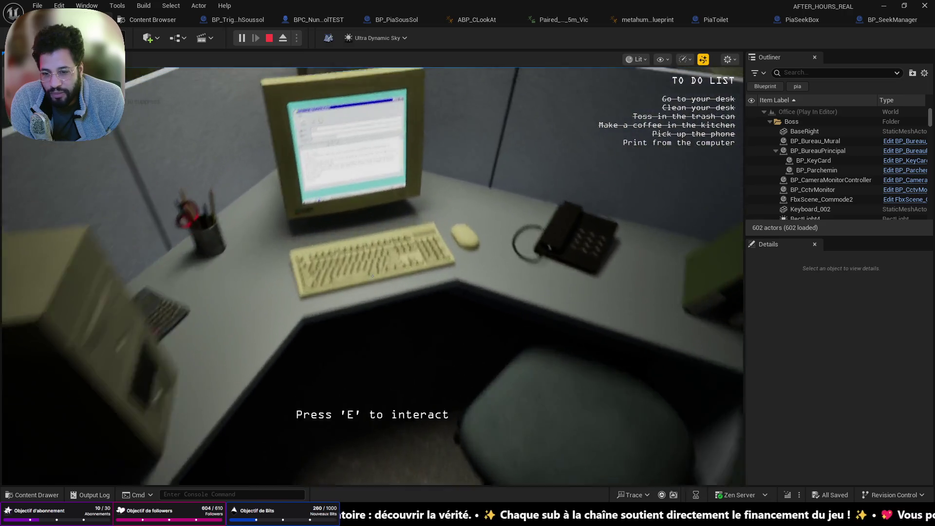
key(e)
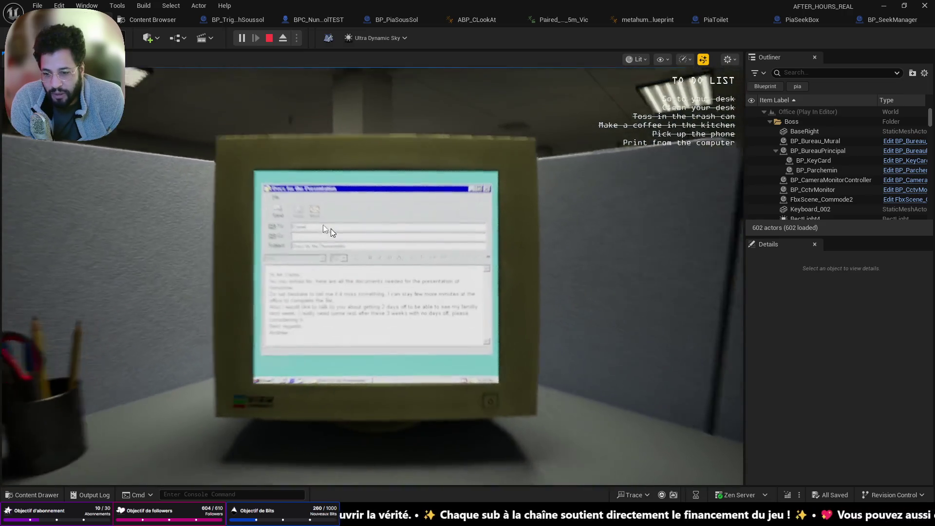
click(291, 203)
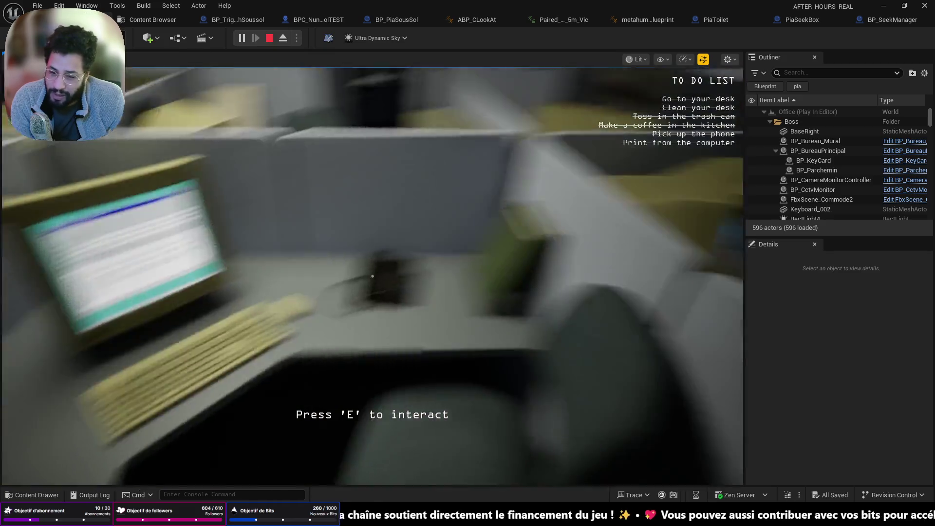
key(w)
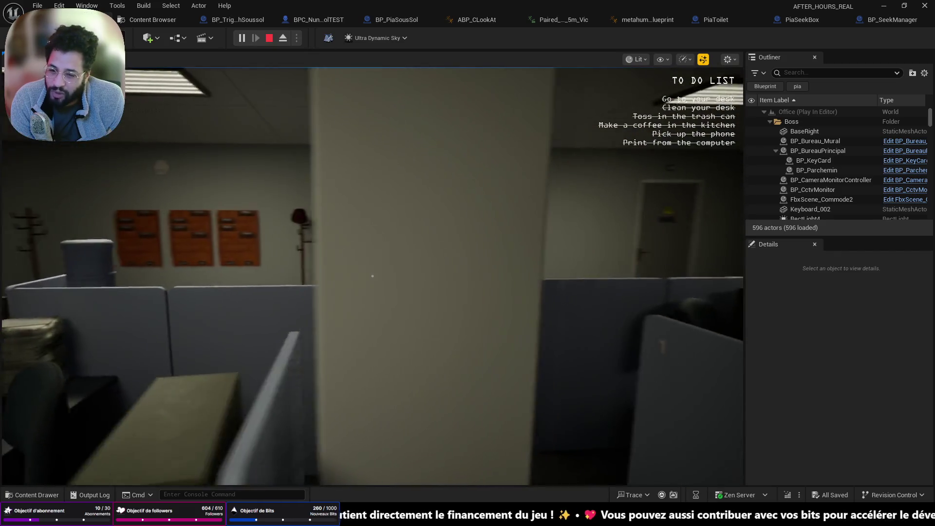
key(w)
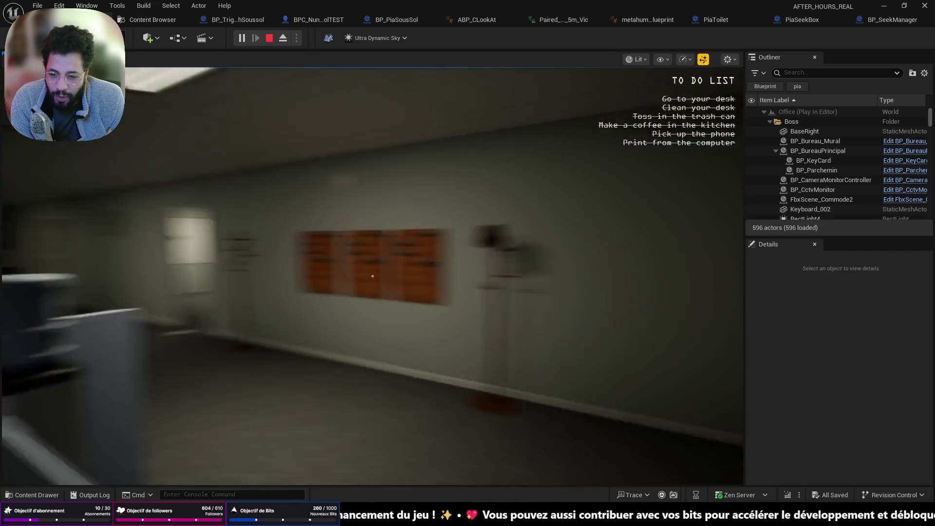
key(w)
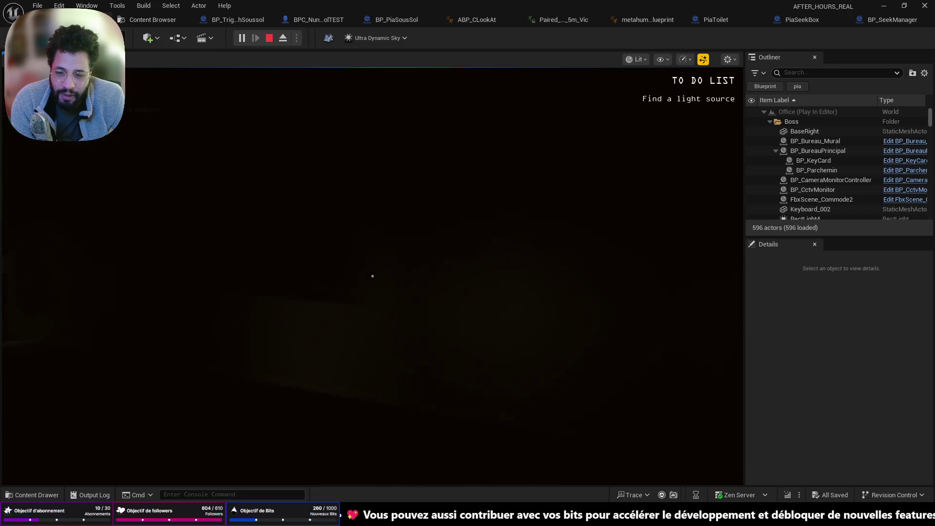
Take the flashlight from the red cabinet and switch it on.
key(w)
click(372, 277)
click(372, 277)
key(f)
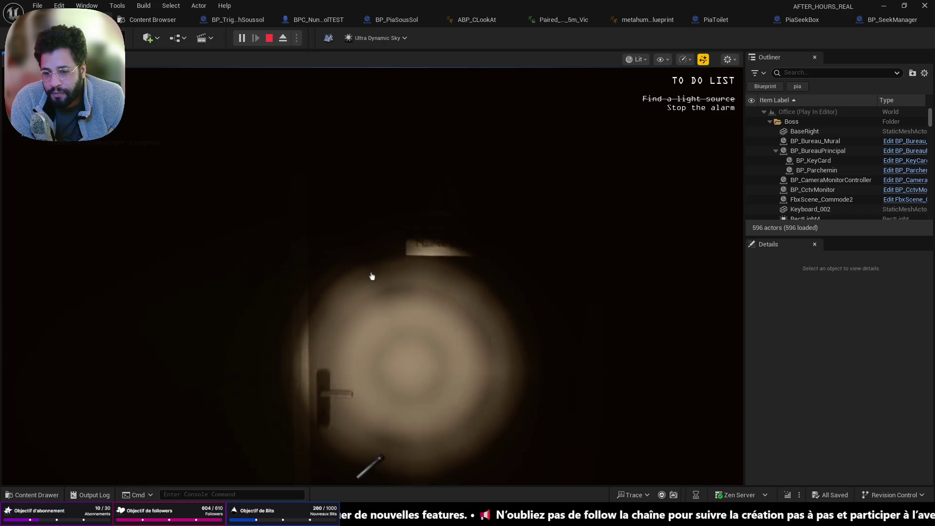
Stop the alarm, flip the circuit breaker back on, and check the wall monitor.
click(373, 276)
click(373, 276)
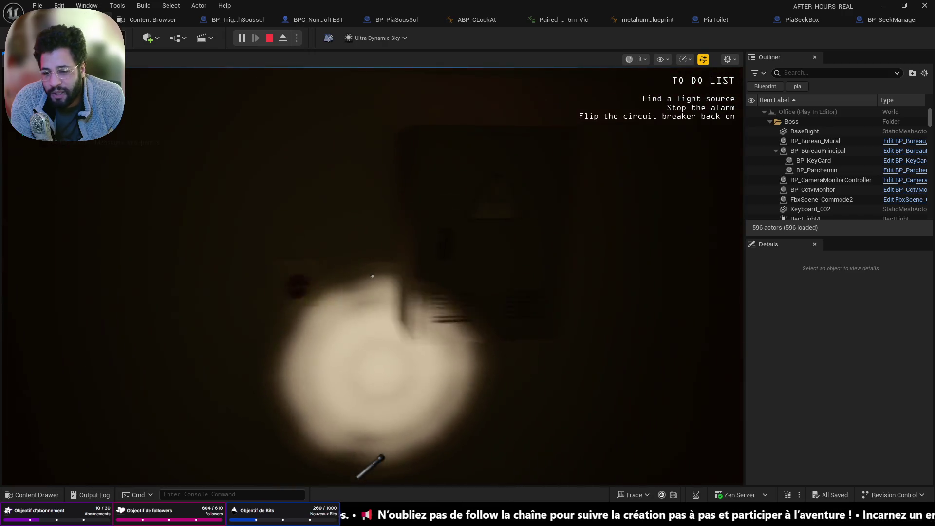
click(372, 276)
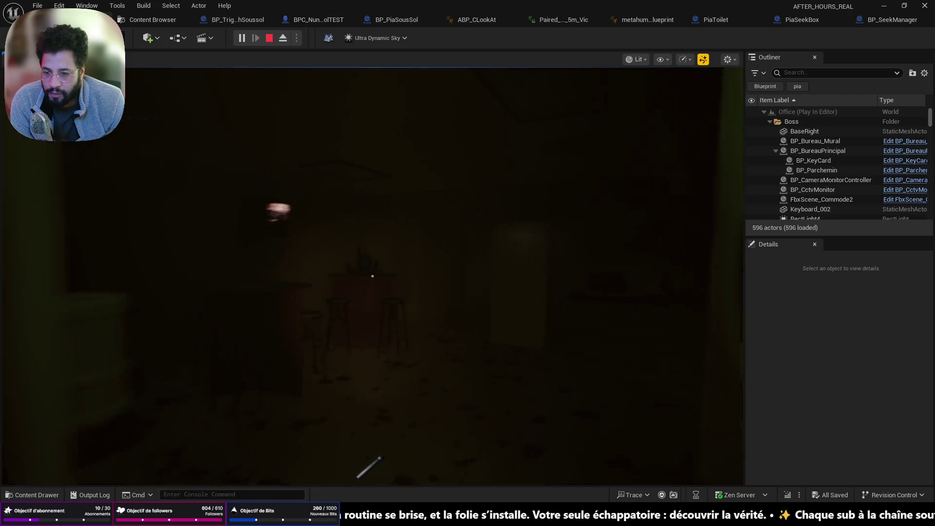
click(373, 276)
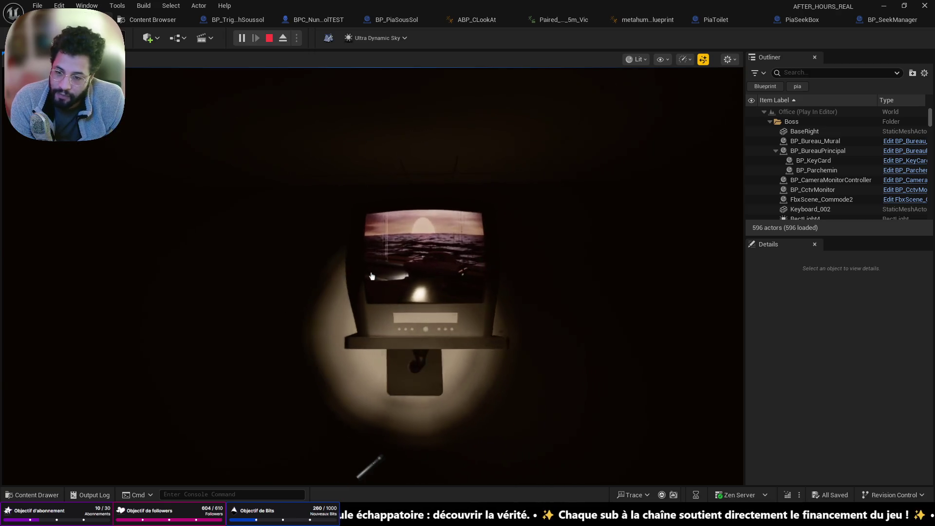
key(e)
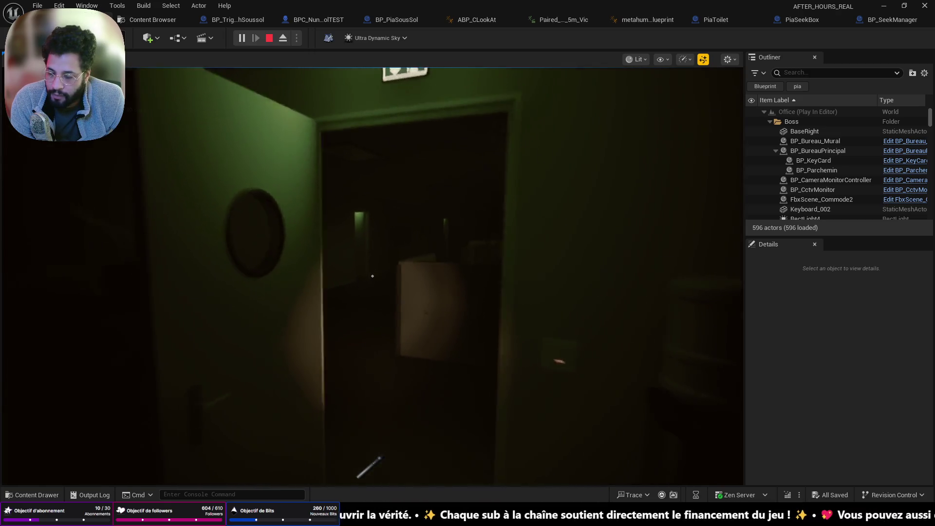
At the lit desk computer, open SEC_LOG.txt on the in-game desktop and exit the computer view.
mouse_move(373, 276)
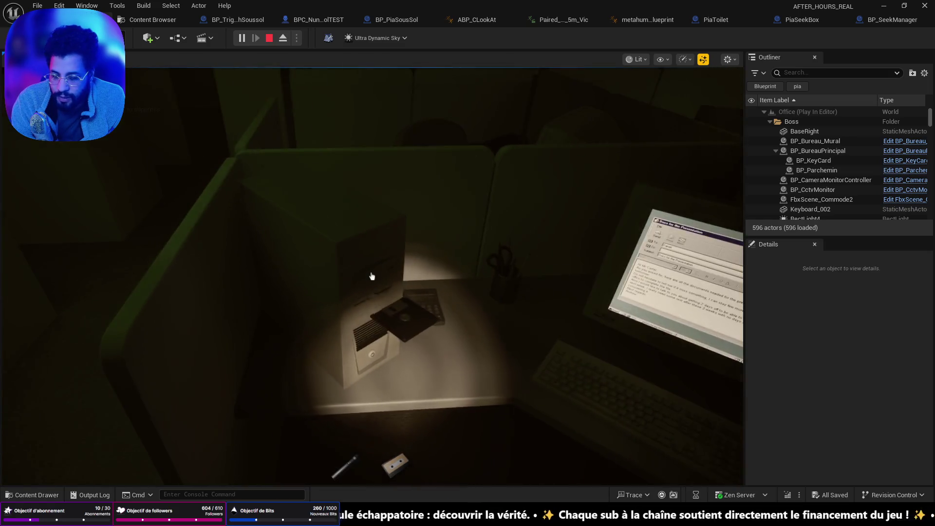
key(e)
key(d)
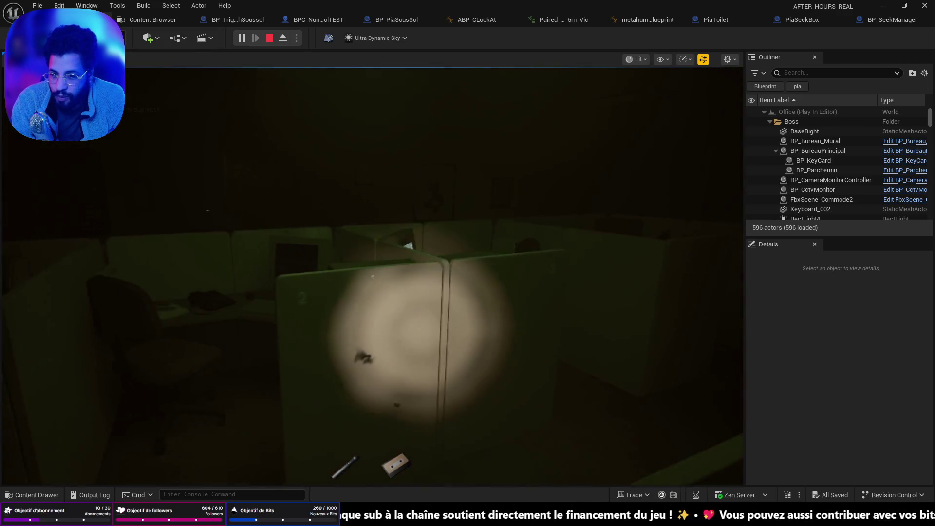
key(w)
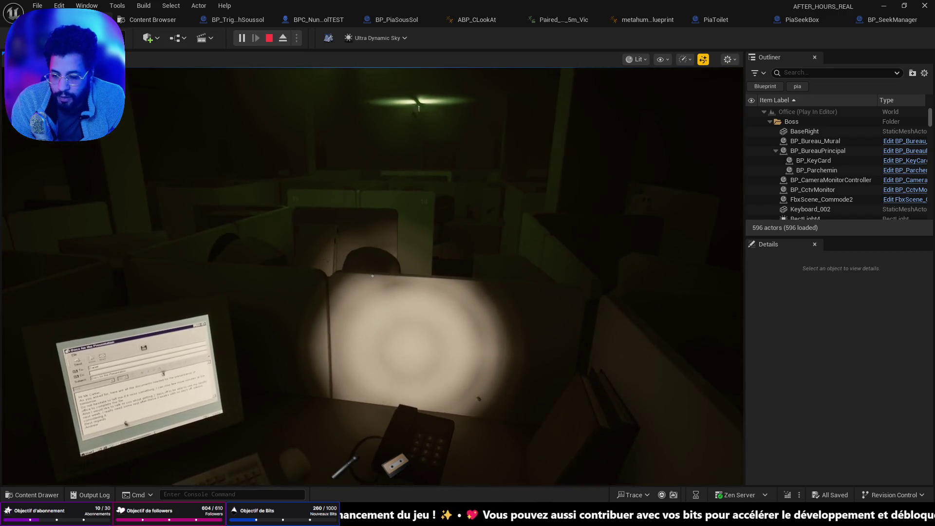
key(w)
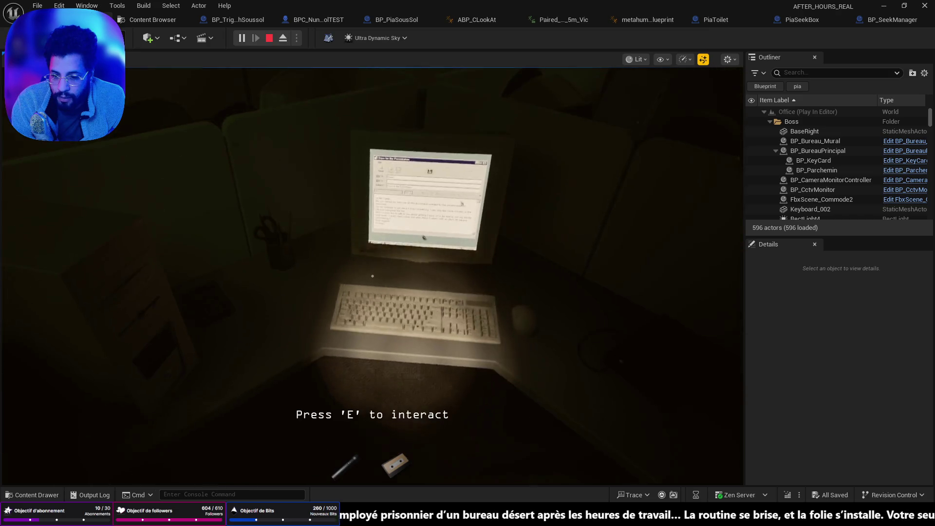
key(e)
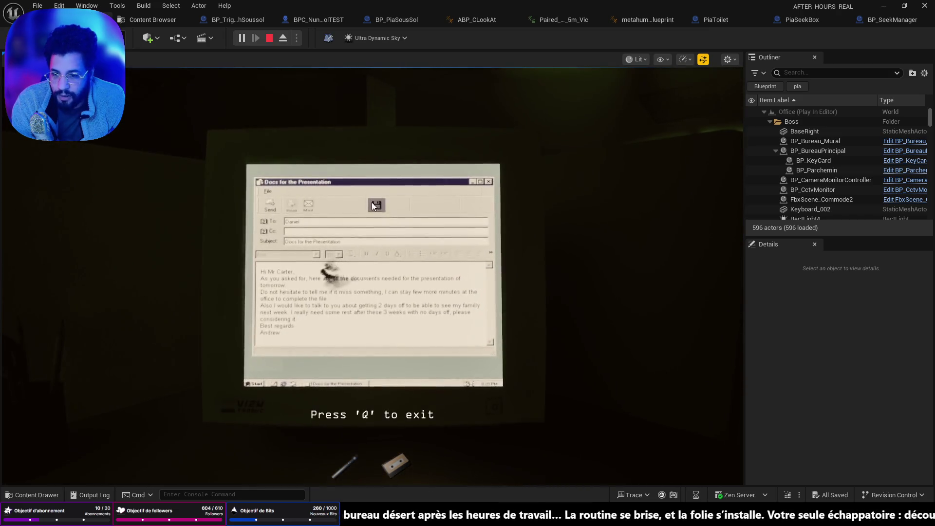
double_click(335, 263)
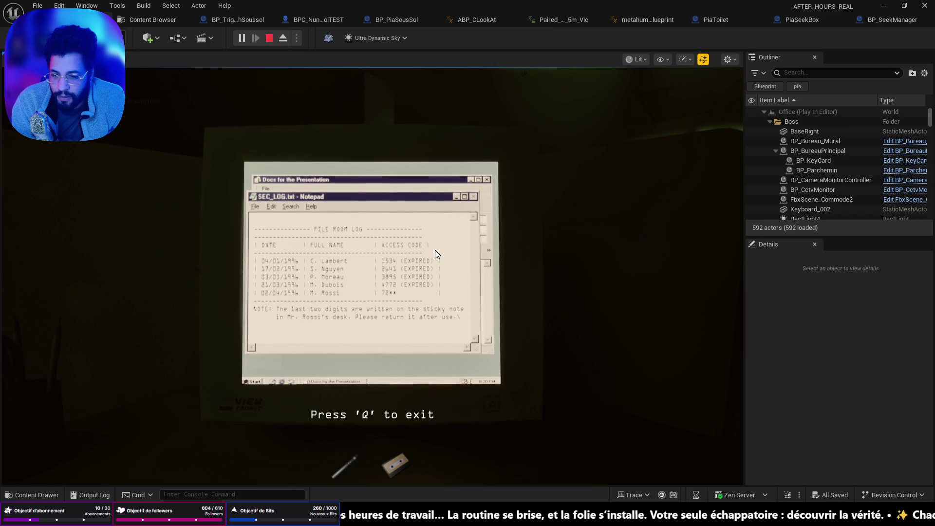
key(q)
Walk toward the woman at the office cubicles and stop the play-in-editor session.
key(s)
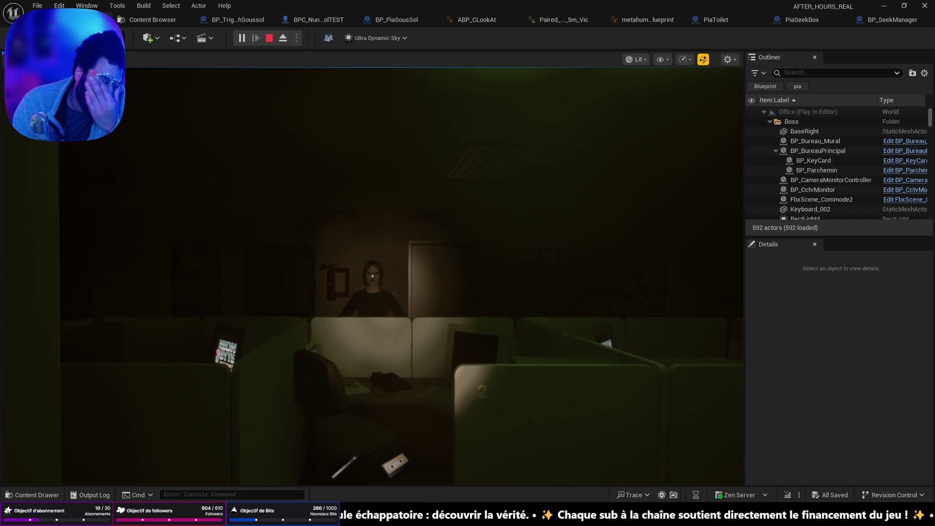
key(w)
key(w)
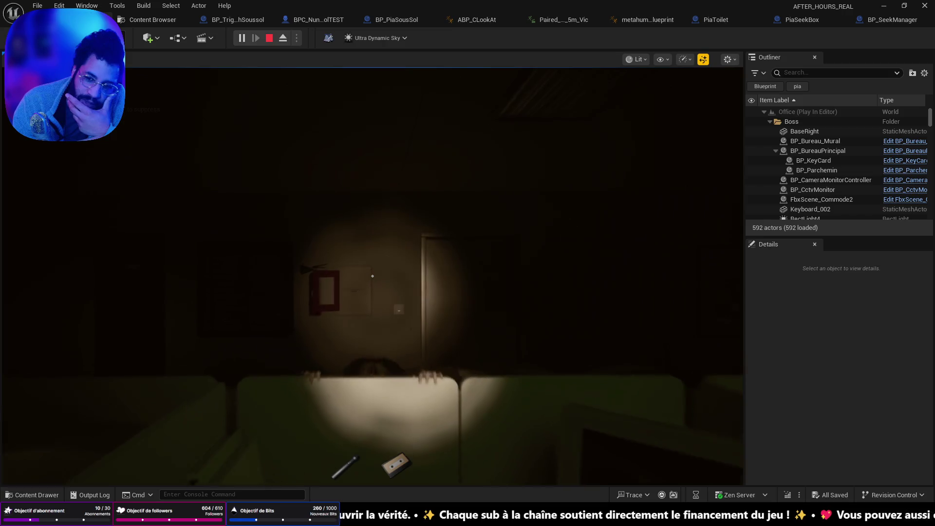
key(Escape)
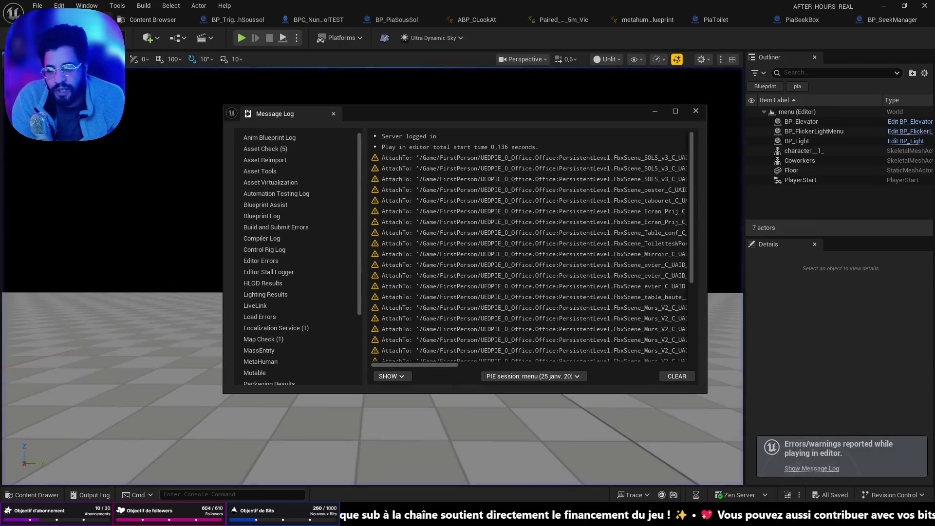
click(656, 112)
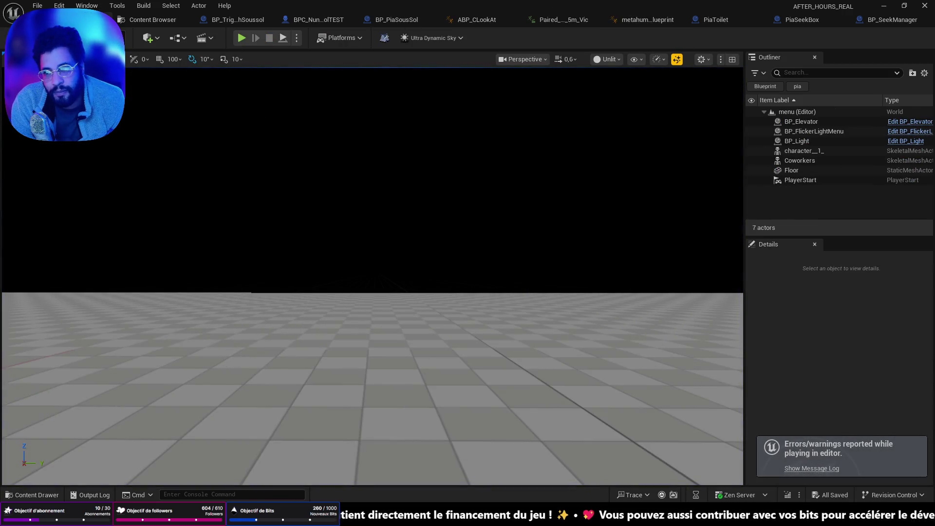
scroll(258, 130, up, 3)
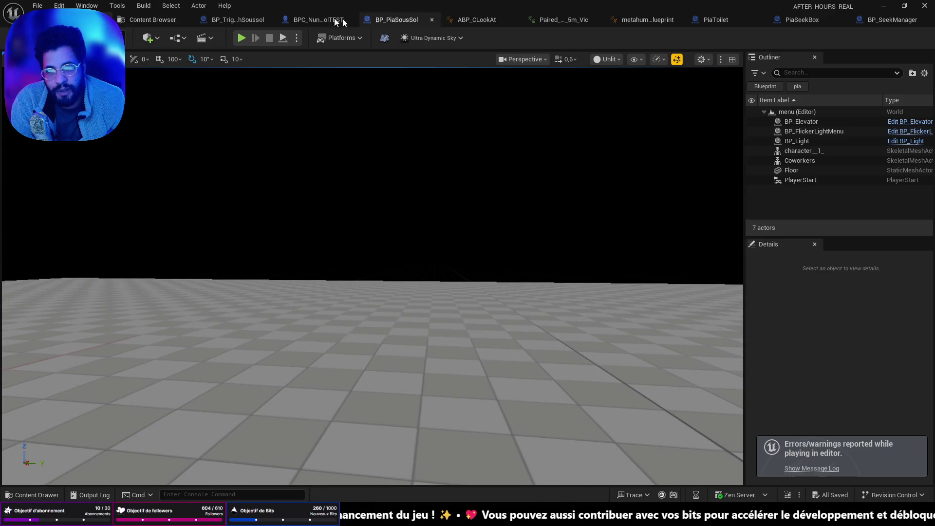
click(893, 20)
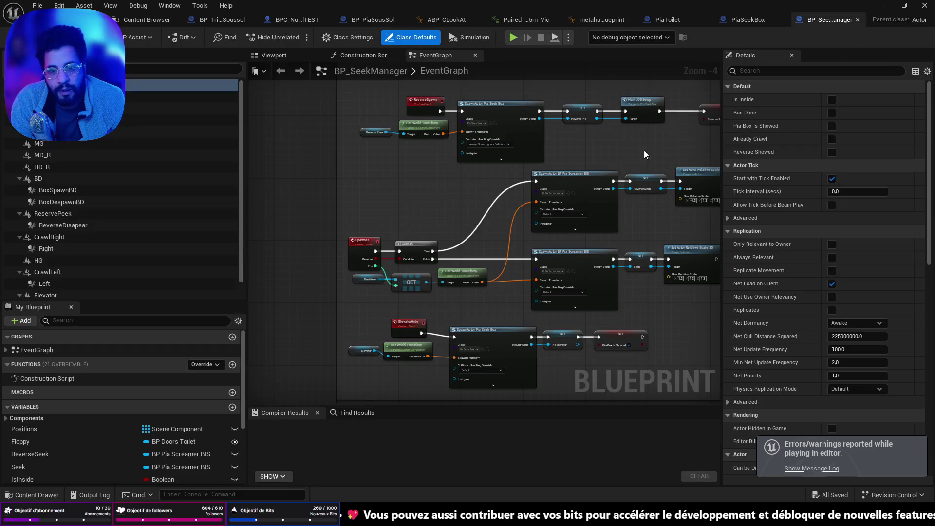
click(549, 203)
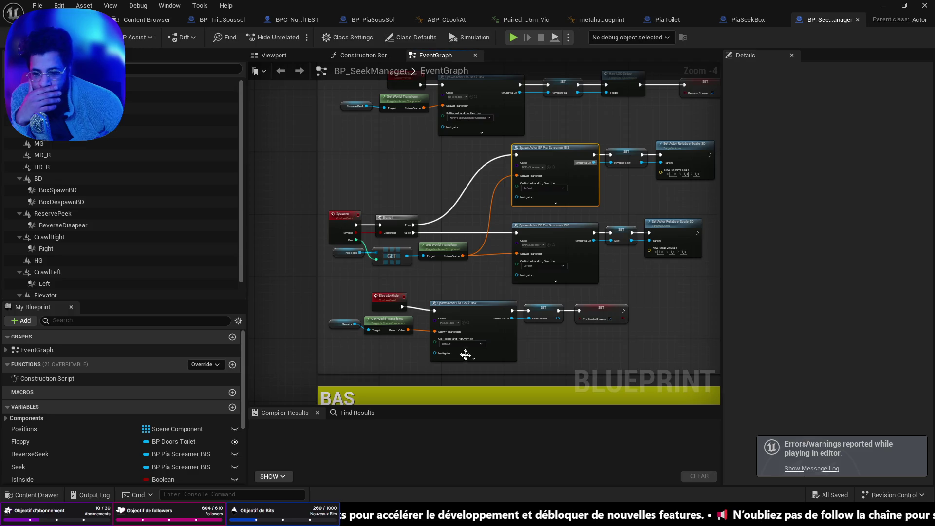
drag(464, 351, 455, 203)
scroll(455, 203, down, 2)
mouse_move(393, 238)
mouse_down()
mouse_move(424, 200)
mouse_move(427, 161)
mouse_up()
scroll(418, 224, up, 3)
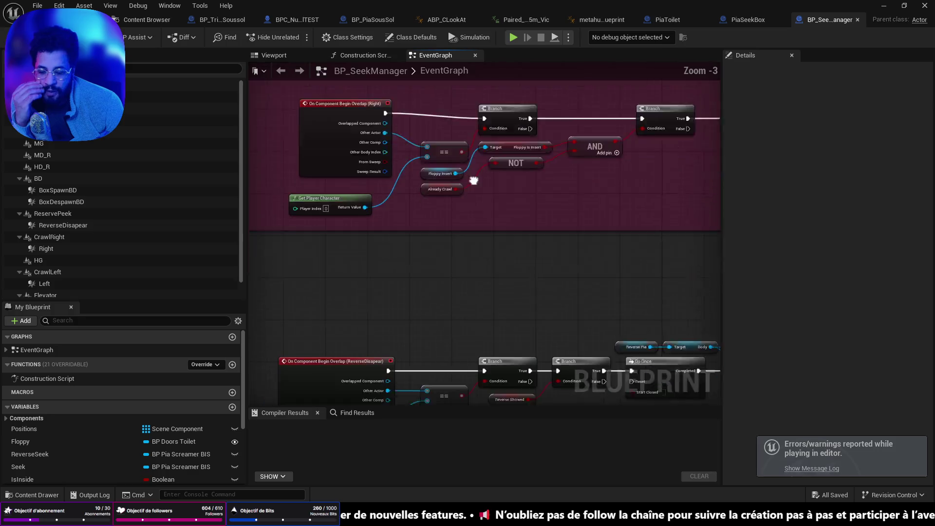
mouse_move(439, 209)
mouse_down()
mouse_move(412, 365)
mouse_move(430, 327)
mouse_up()
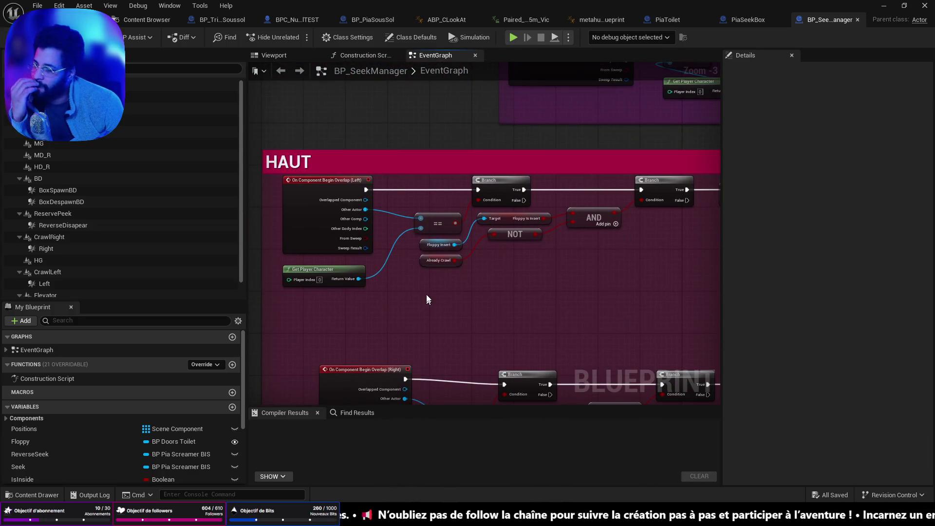
drag(441, 224, 445, 333)
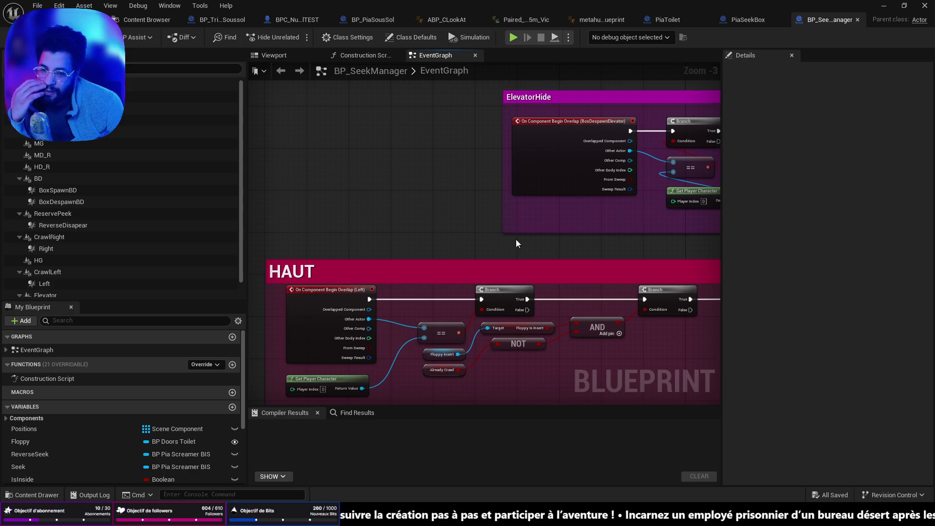
drag(518, 244, 481, 259)
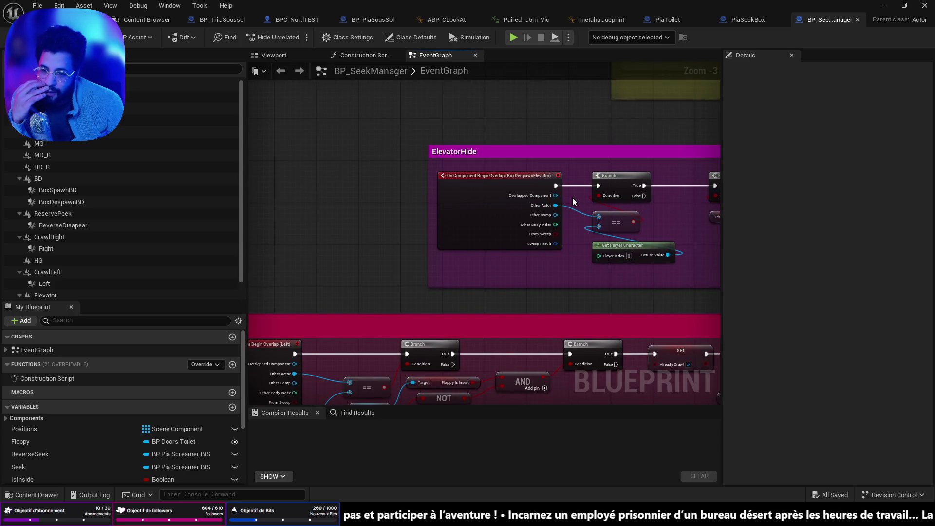
scroll(556, 214, down, 1)
mouse_move(531, 205)
mouse_down()
mouse_move(466, 379)
mouse_move(443, 291)
mouse_move(466, 162)
mouse_move(442, 238)
mouse_up()
drag(450, 144, 442, 363)
drag(380, 158, 399, 288)
scroll(441, 261, down, 4)
scroll(397, 210, up, 4)
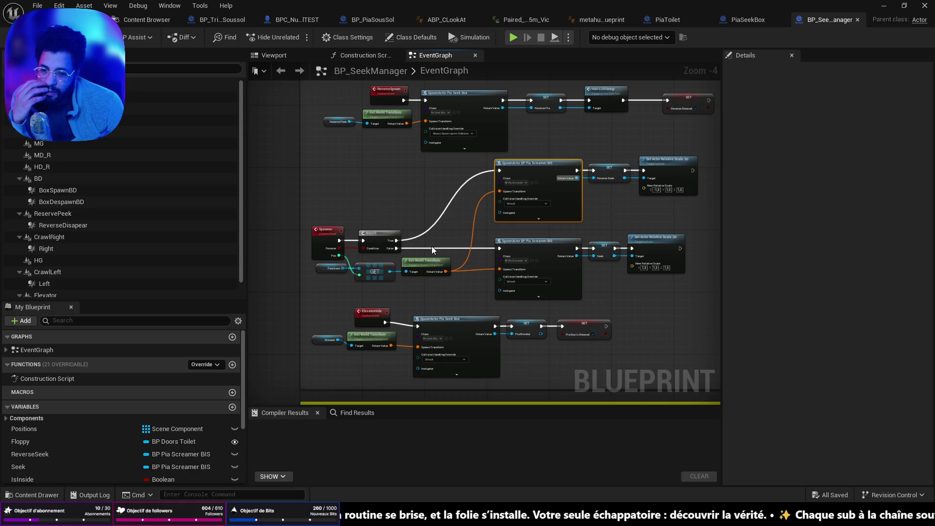
scroll(541, 321, up, 4)
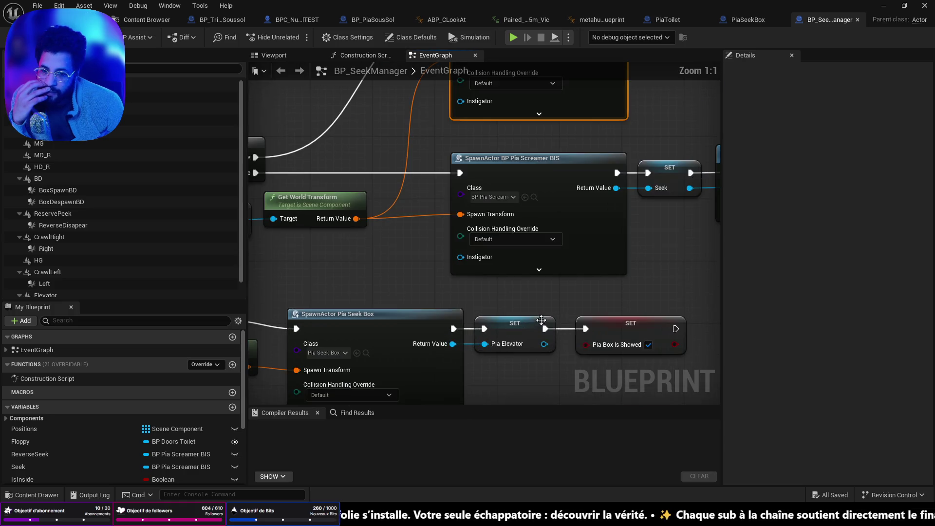
drag(550, 156, 480, 278)
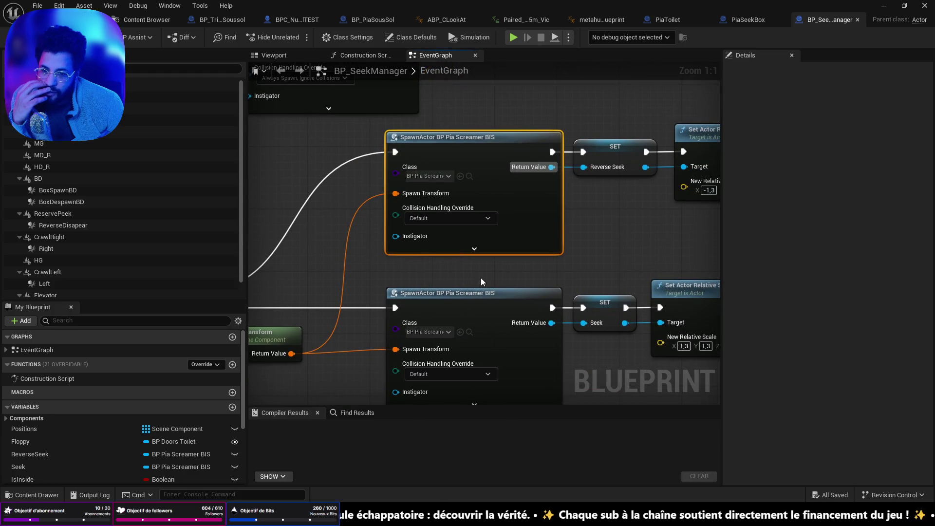
scroll(484, 267, down, 3)
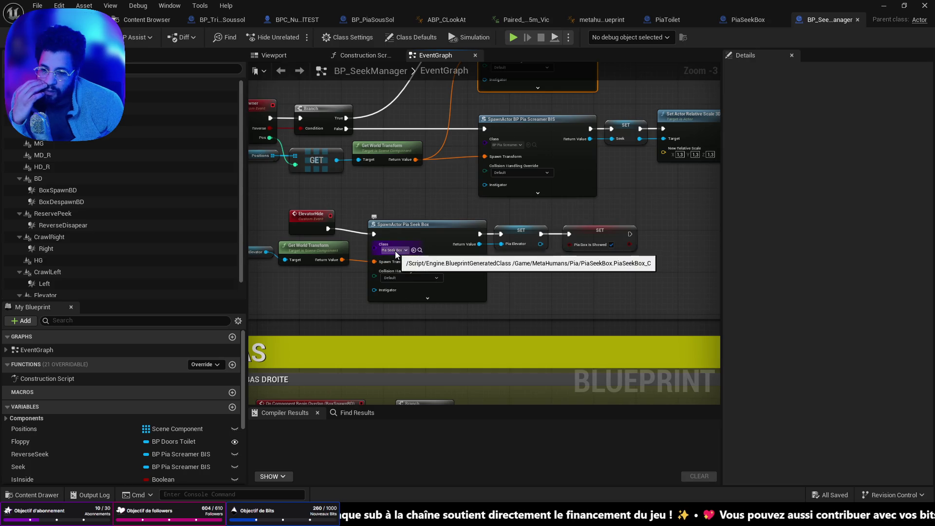
drag(396, 255, 432, 263)
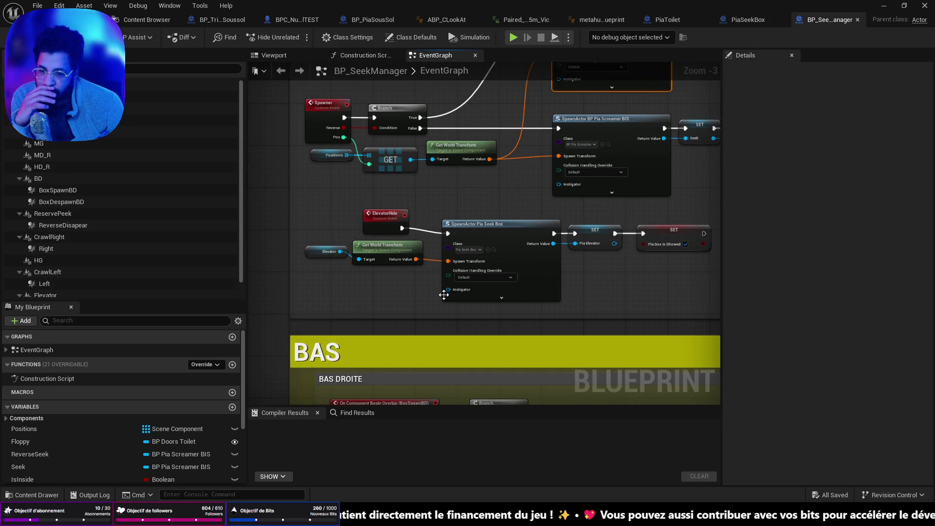
click(494, 250)
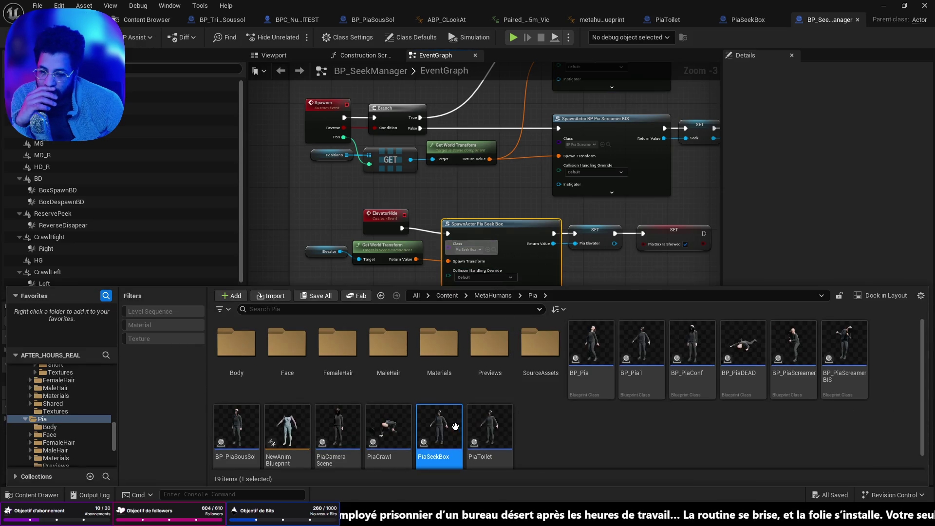
Open PiaSeekBox, then its Retarget Anim Class ABP_MetaHuman_f_srt_nrw_Retargeting.
mouse_move(454, 425)
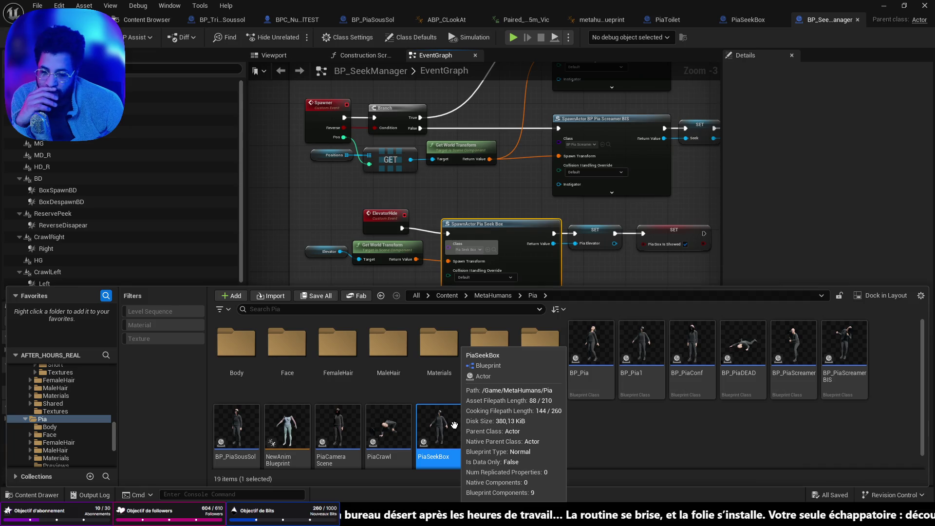
double_click(454, 425)
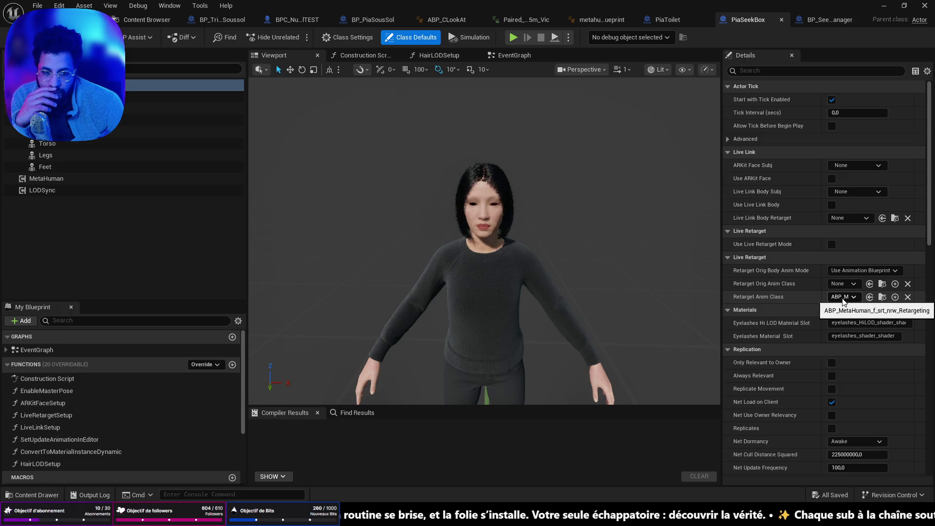
click(883, 297)
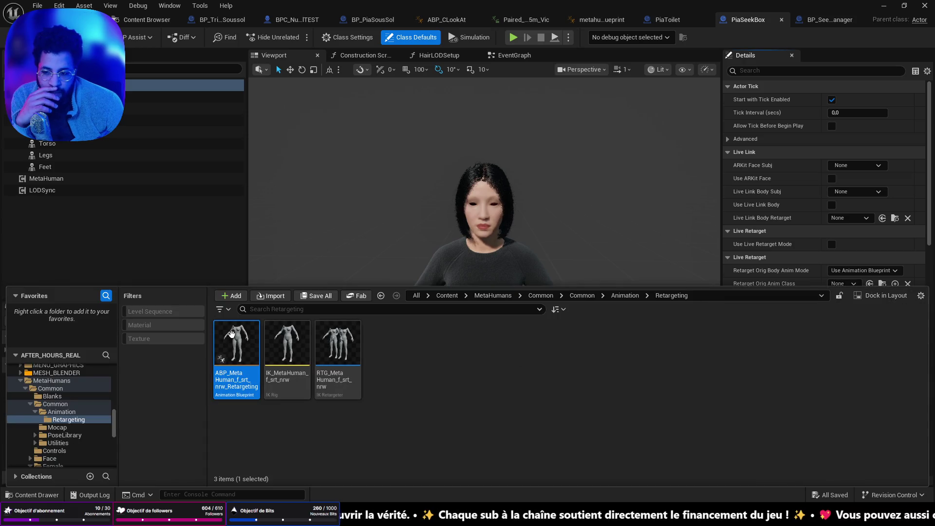
double_click(232, 334)
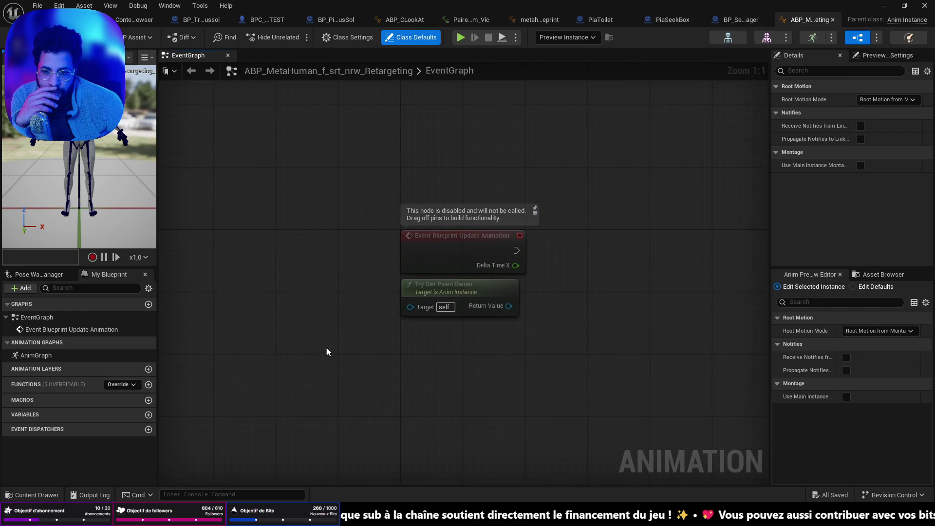
Frame the two nodes of the retargeting blueprint's EventGraph.
drag(312, 200, 531, 343)
click(577, 323)
scroll(572, 324, down, 2)
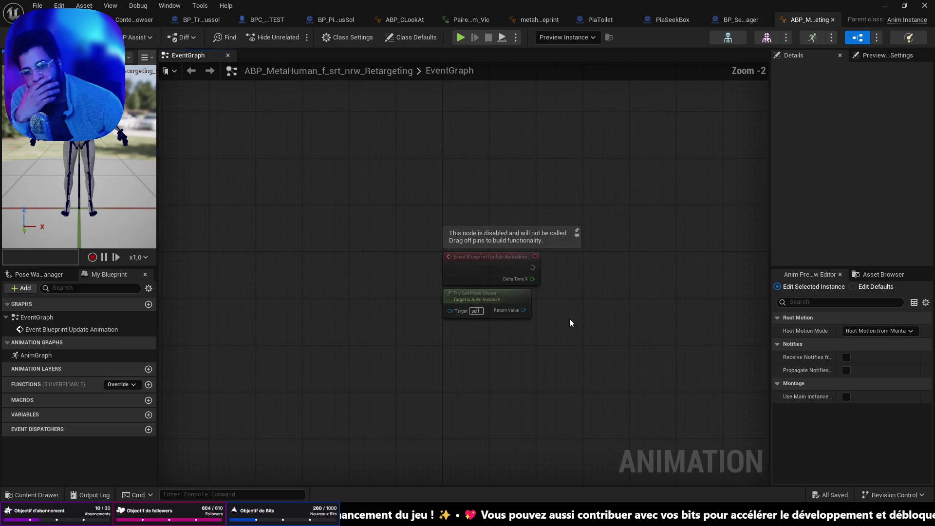
drag(569, 318, 480, 299)
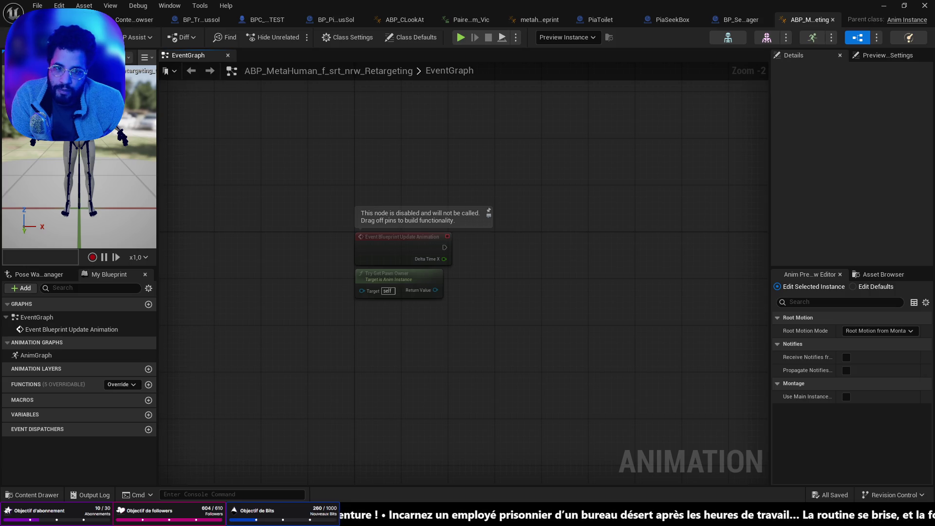
Glance at the level viewport, then select the Try Get Pawn Owner node in the retargeting blueprint.
key(ctrl+space)
key(ctrl+space)
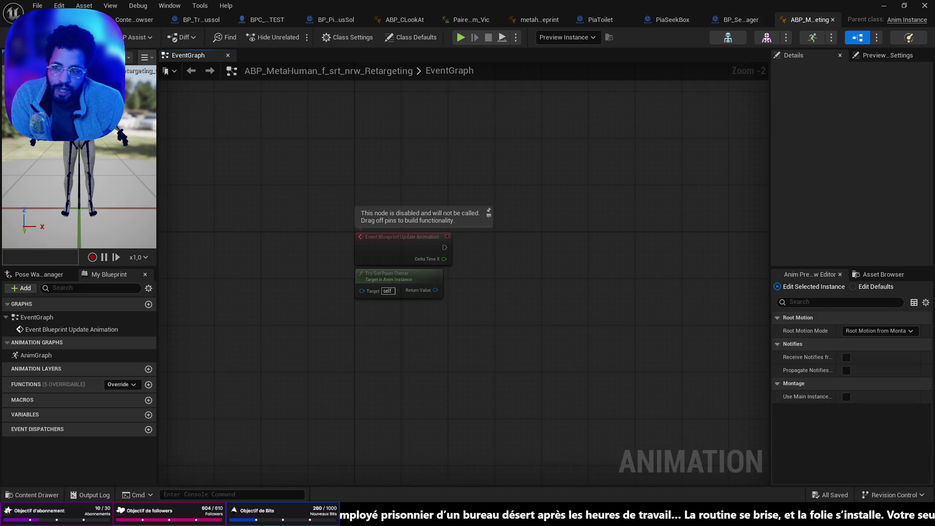
key(ctrl+tab)
drag(406, 249, 407, 248)
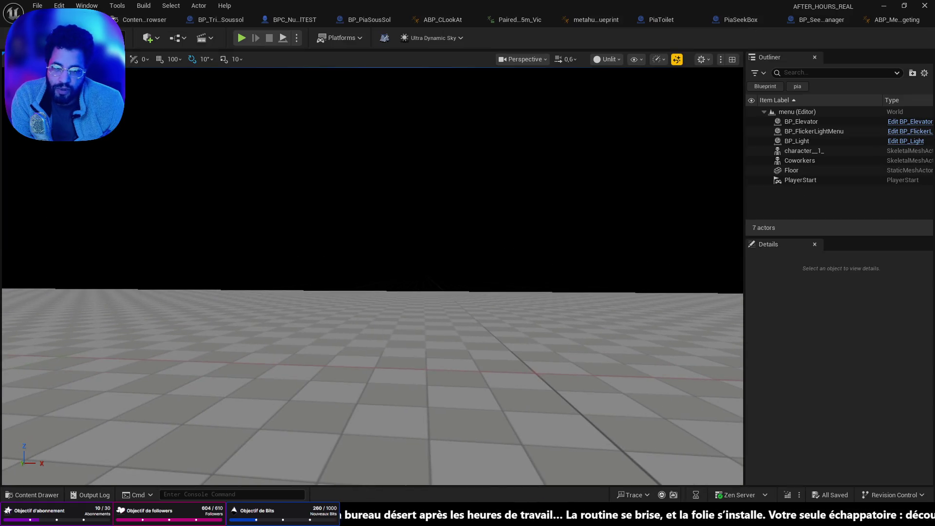
click(890, 22)
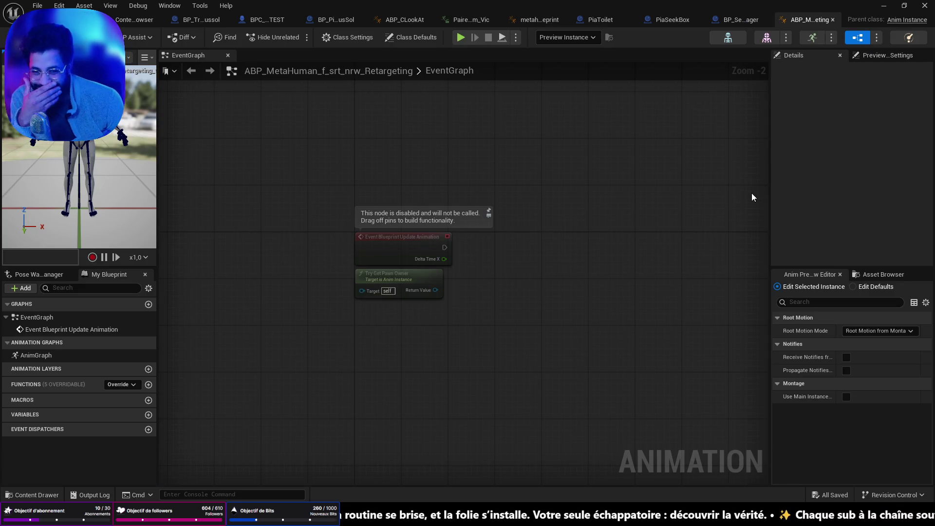
click(418, 276)
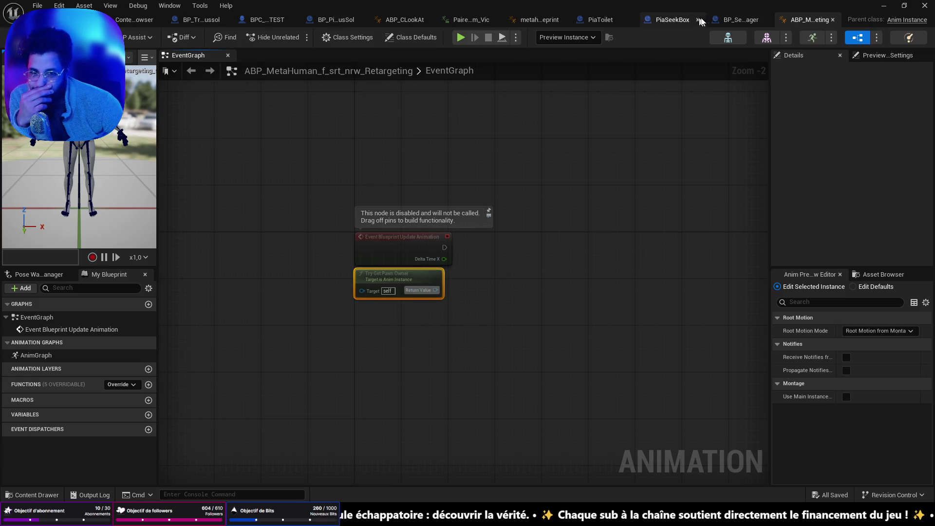
Return to the Pia folder in the content browser drawer.
key(ctrl+space)
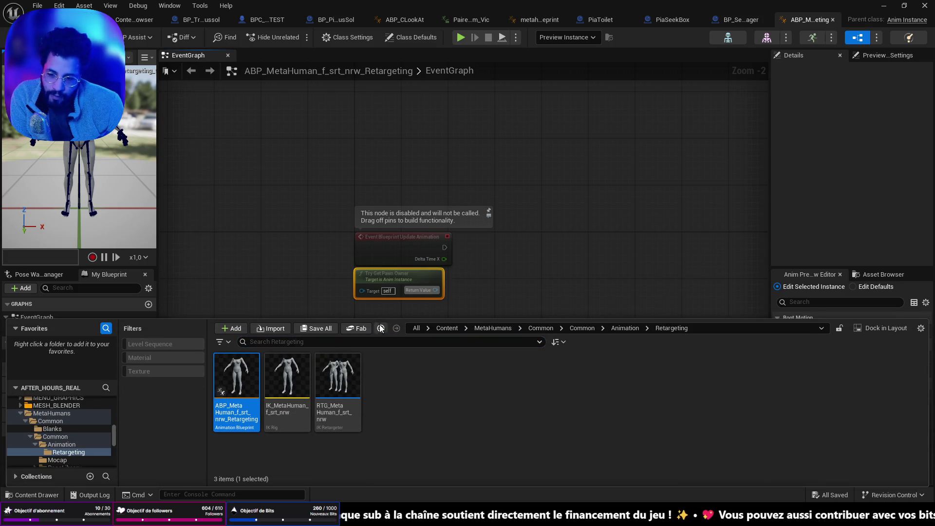
click(380, 325)
scroll(535, 411, down, 1)
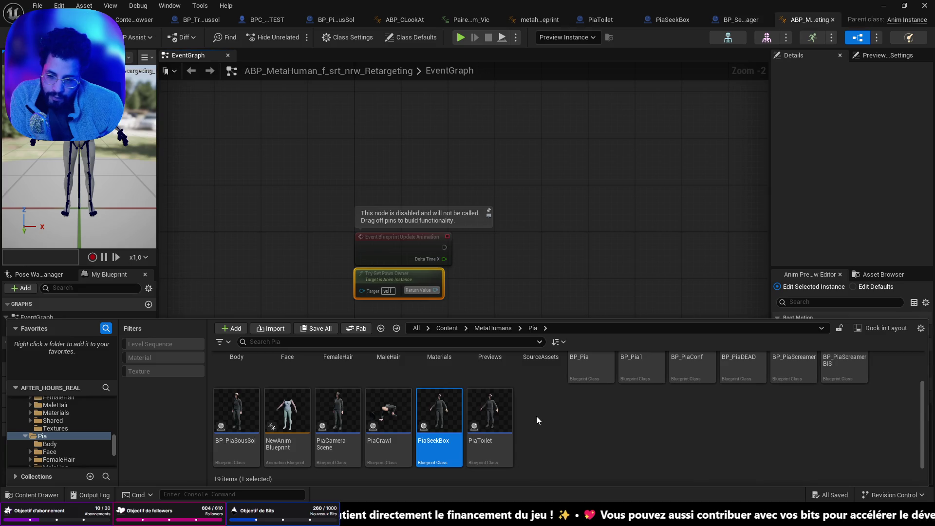
Open NewAnimBlueprint and move its Output Pose node to the right.
double_click(288, 413)
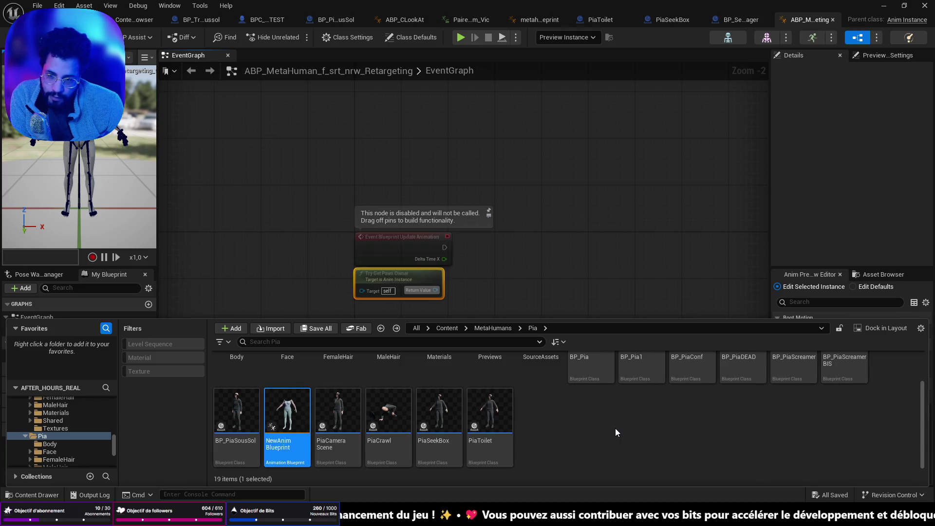
drag(475, 258, 576, 258)
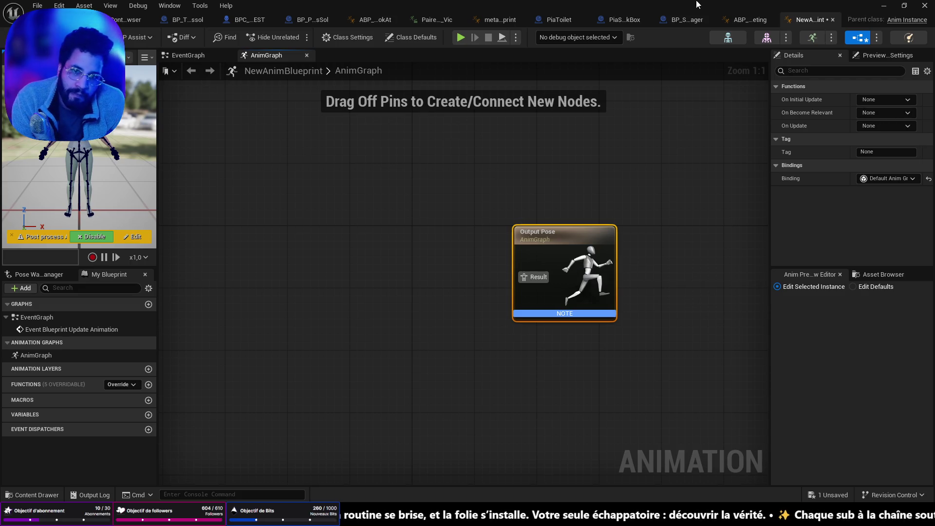
click(688, 18)
From PiaSeekBox's Body component, open its Anim Class AB_HideBehindBox.
click(636, 22)
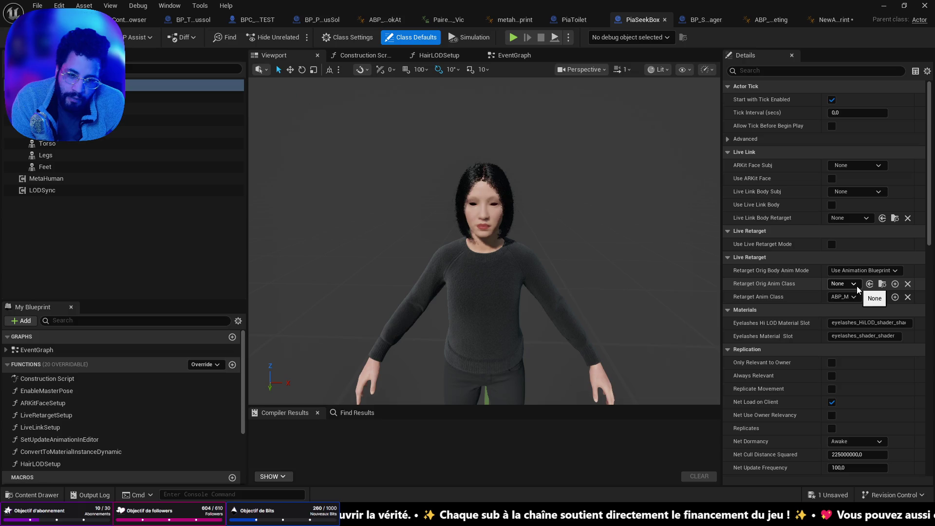
click(185, 108)
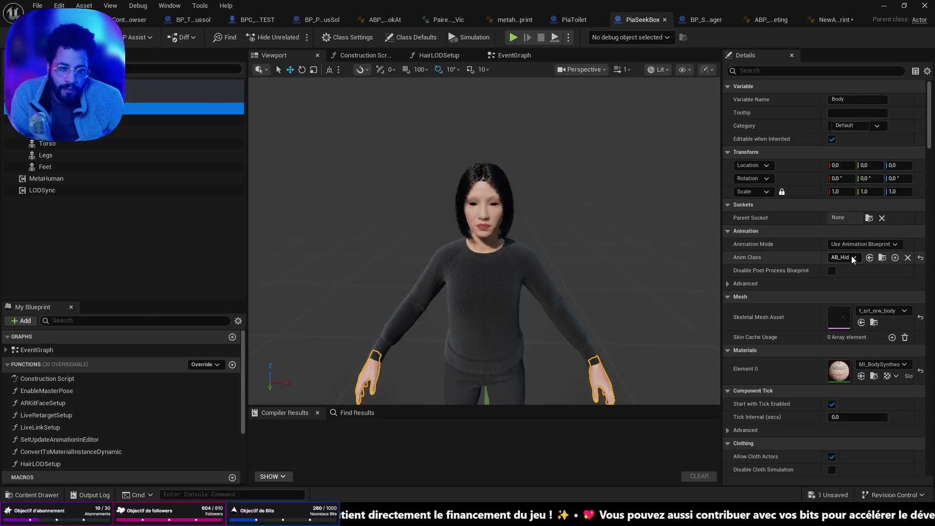
click(882, 257)
double_click(657, 381)
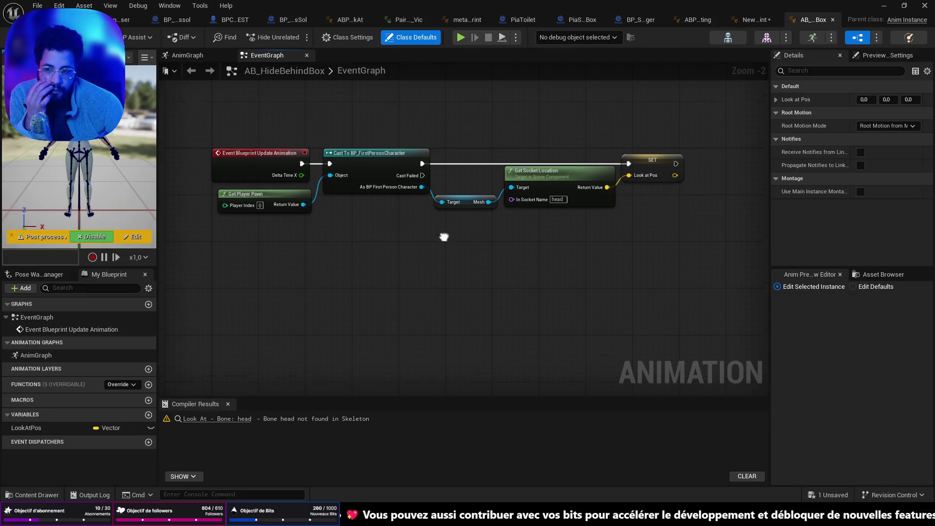
Tidy the SET and Get Socket Location nodes, compile, and jump to the Look At warning.
drag(651, 204, 681, 202)
drag(576, 207, 586, 212)
click(22, 37)
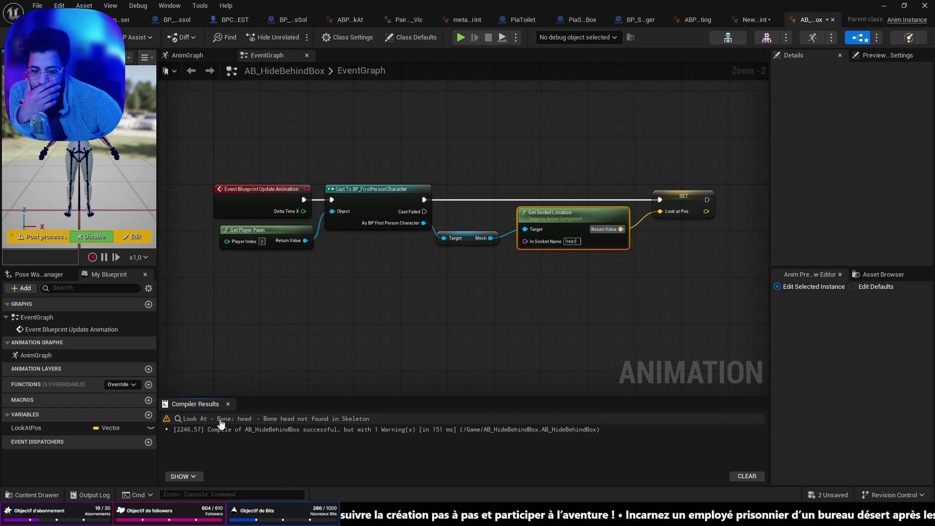
click(220, 420)
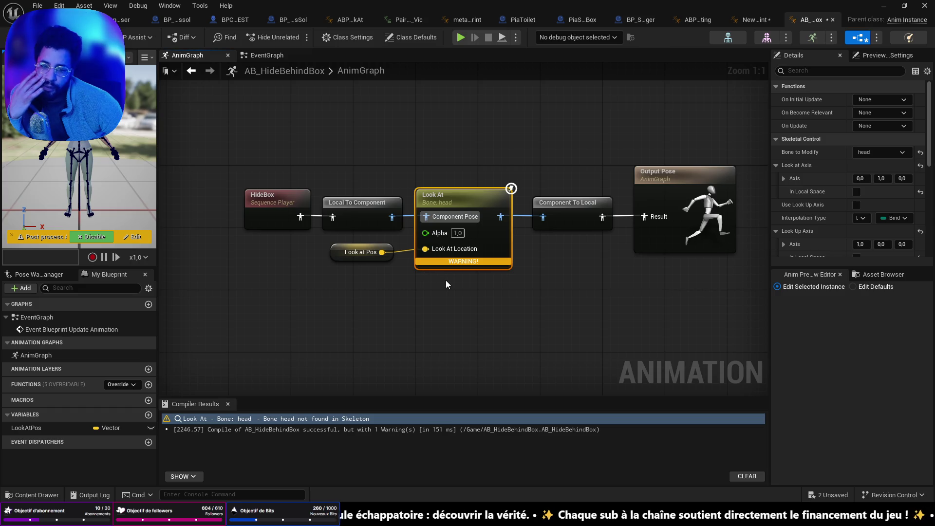
Rearrange the AnimGraph around the Look at Pos node and return to the Look At warning.
drag(353, 255, 356, 246)
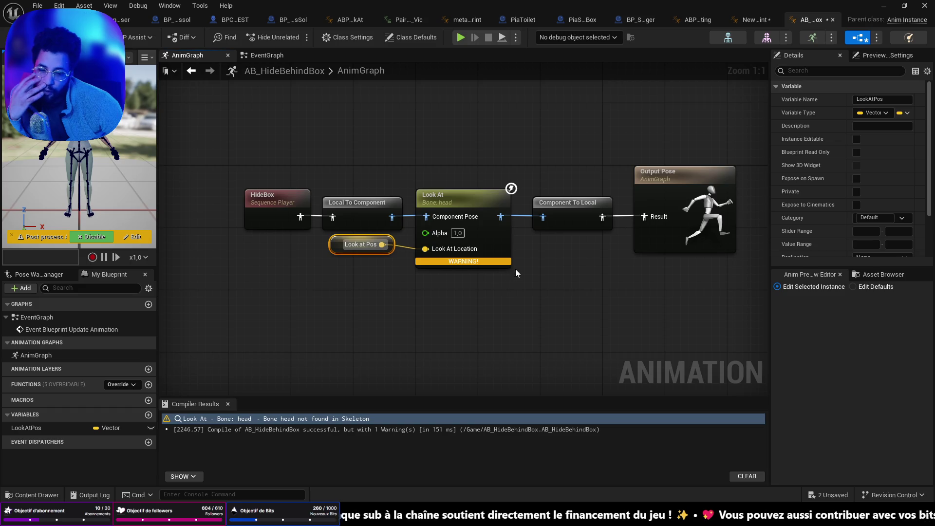
drag(515, 269, 498, 315)
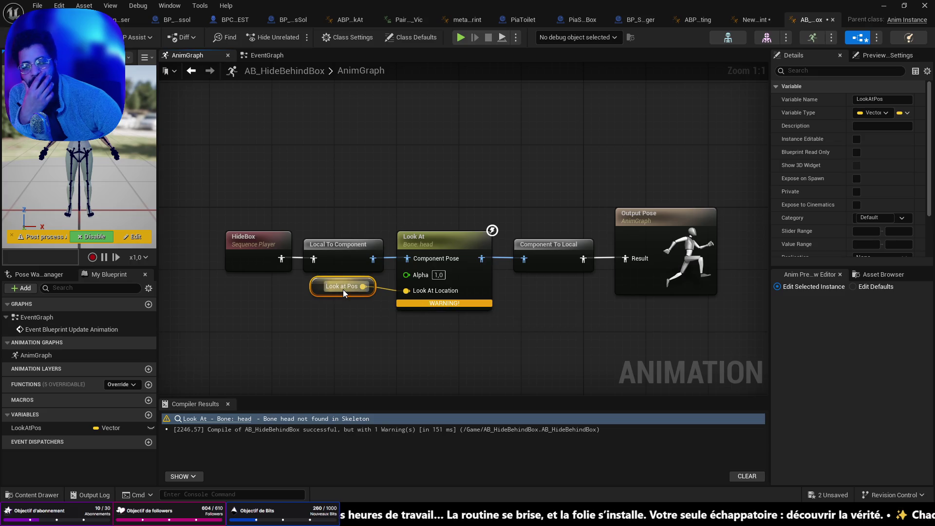
drag(362, 286, 346, 296)
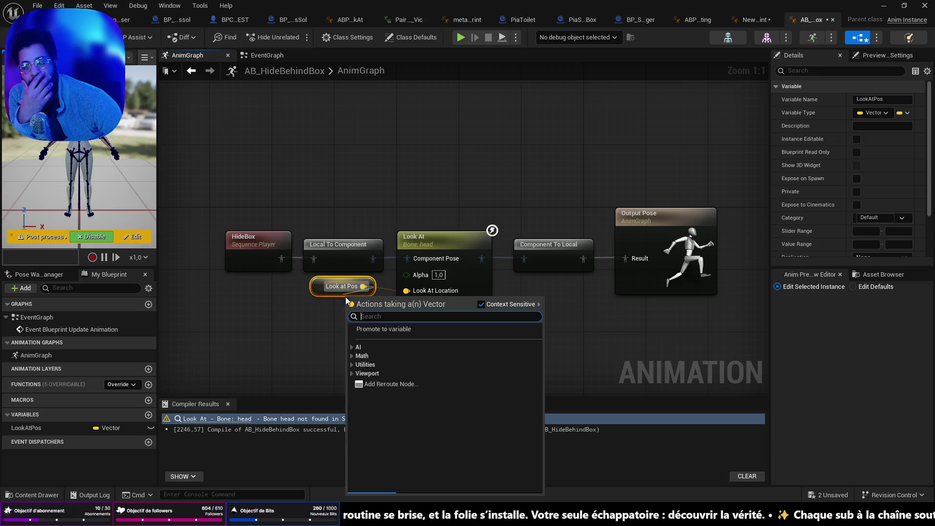
click(334, 315)
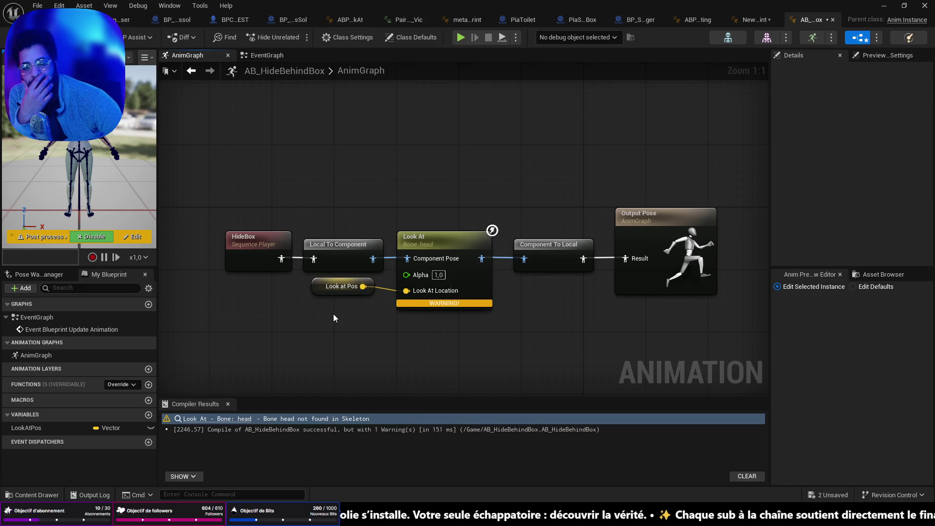
click(242, 422)
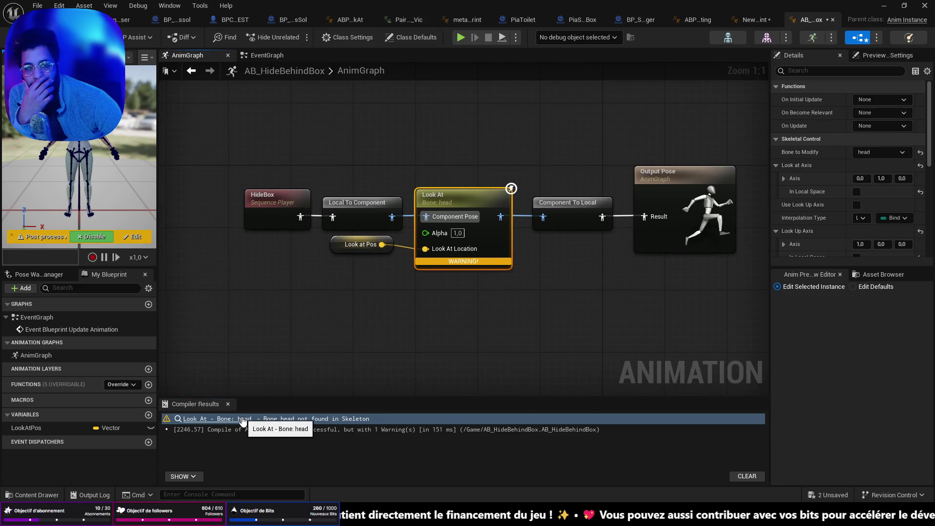
Set the Look At node's Bone to Modify to head726 and recompile.
click(884, 152)
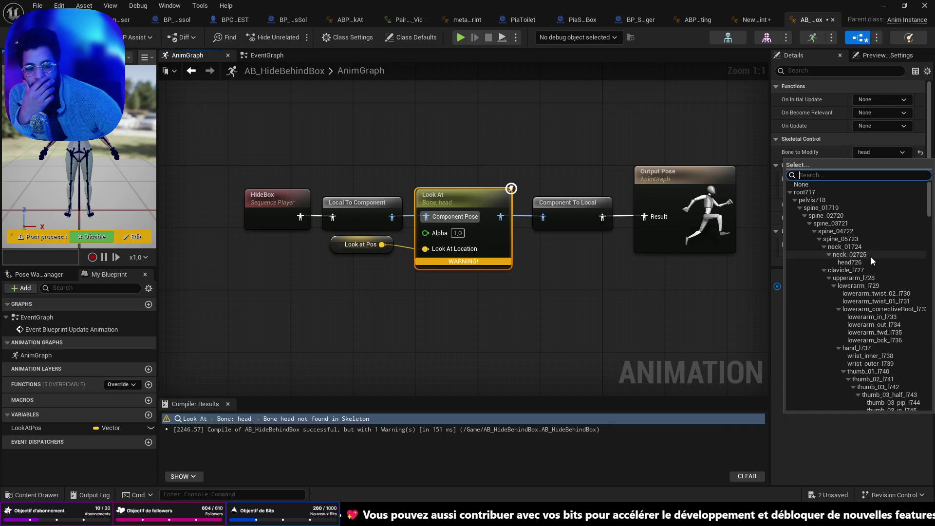
scroll(871, 256, down, 10)
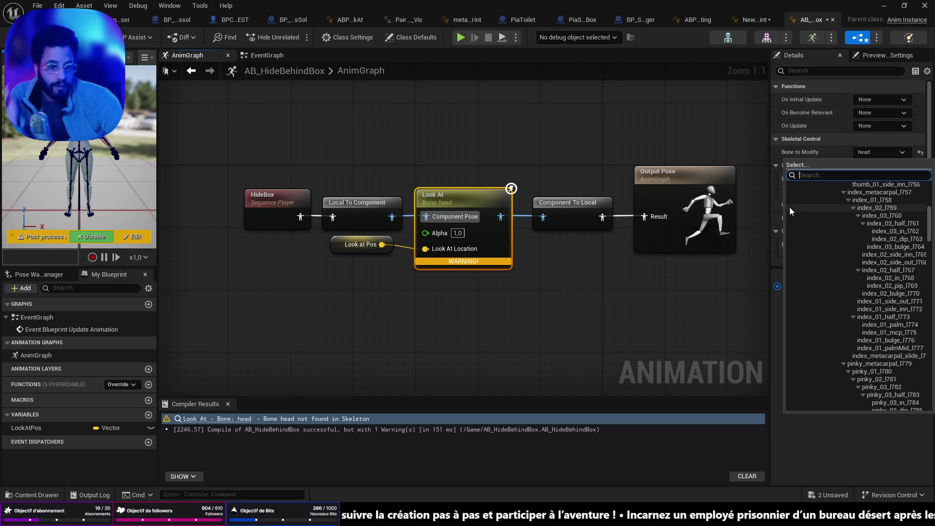
text(head)
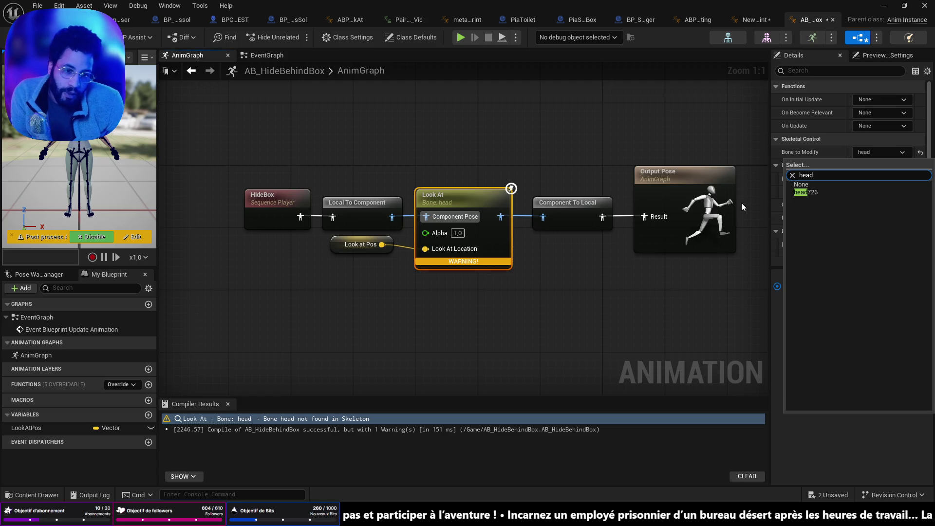
click(807, 193)
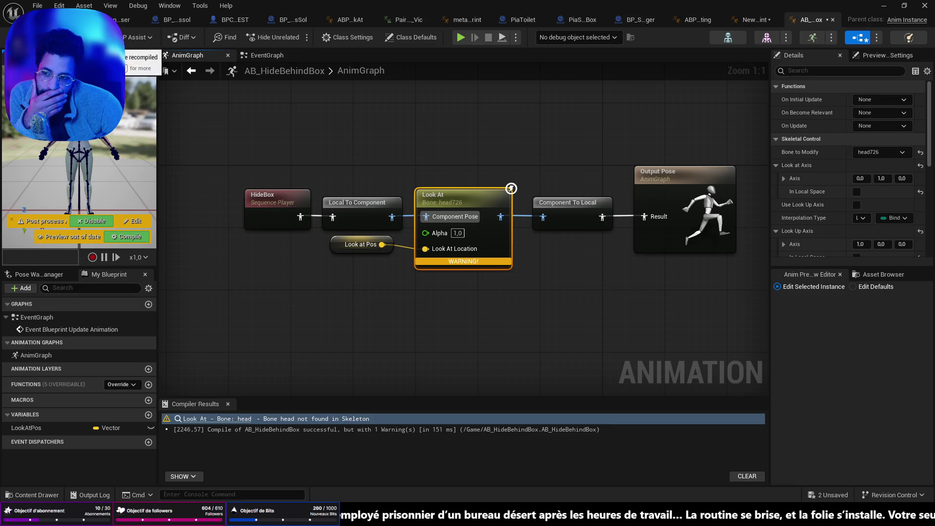
key(F7)
click(73, 19)
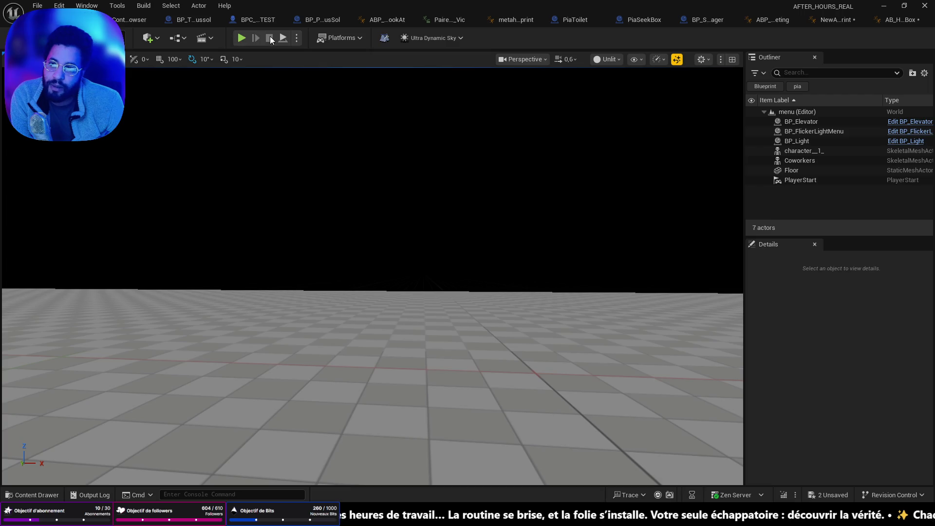
click(242, 38)
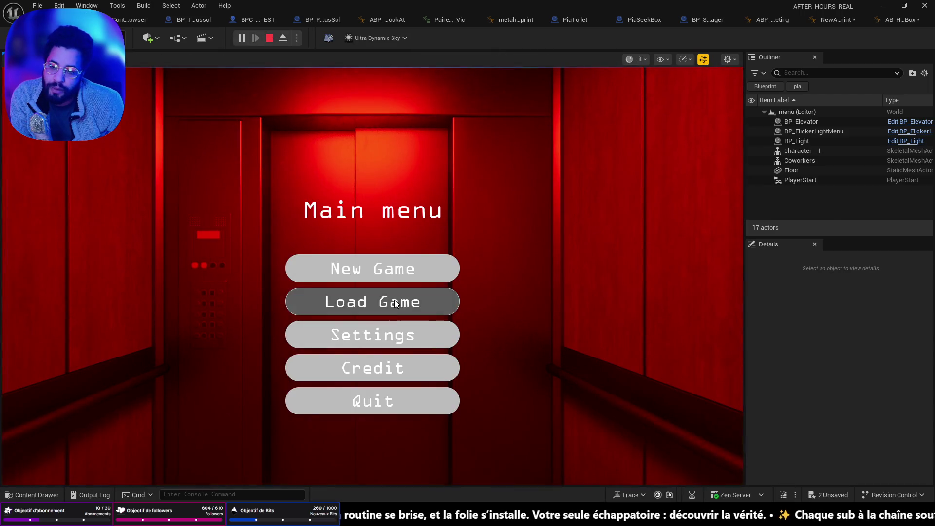
click(396, 303)
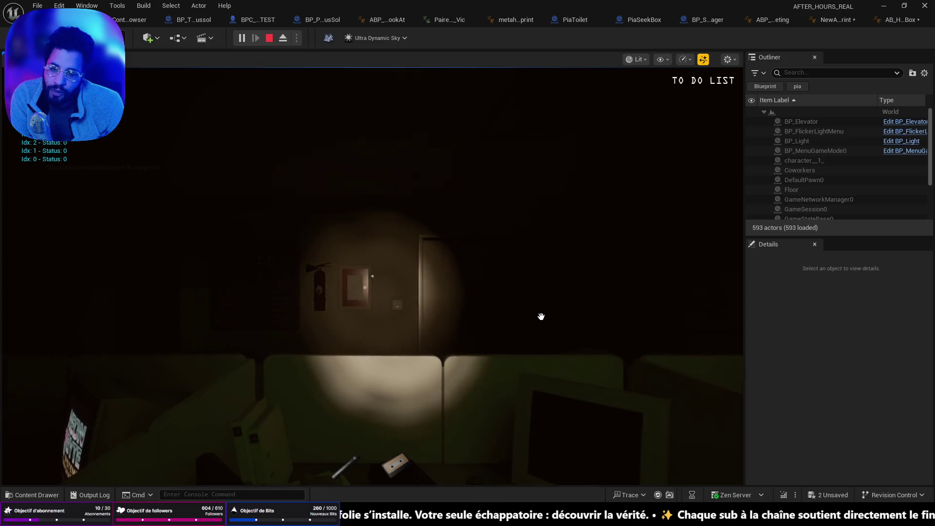
mouse_move(372, 276)
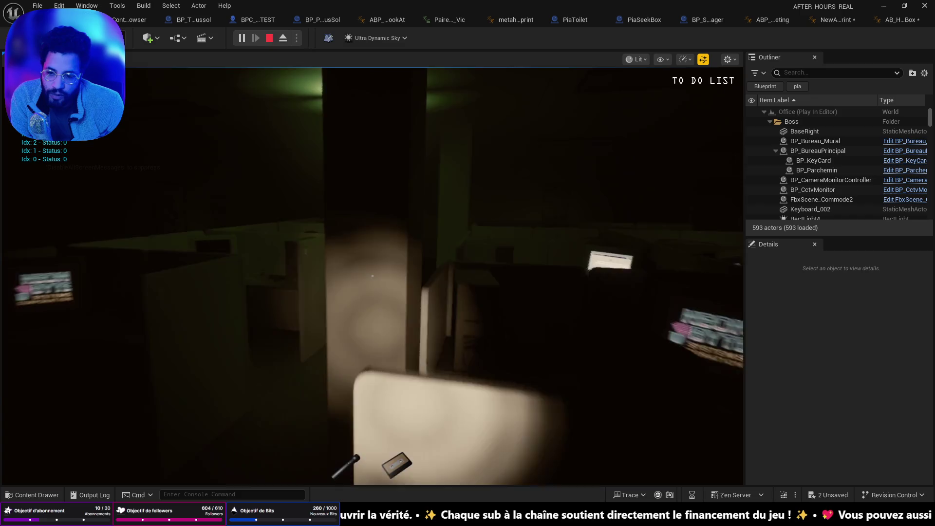
key(e)
click(383, 202)
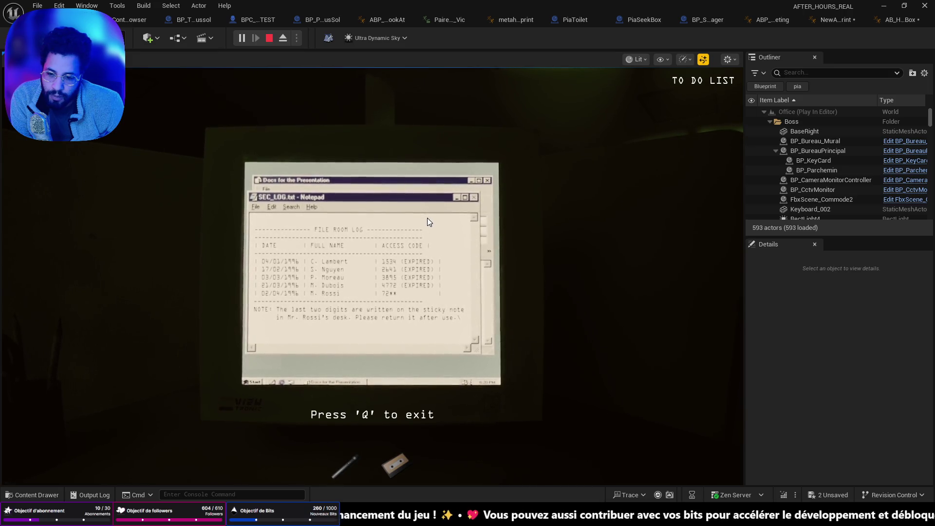
key(q)
mouse_move(373, 277)
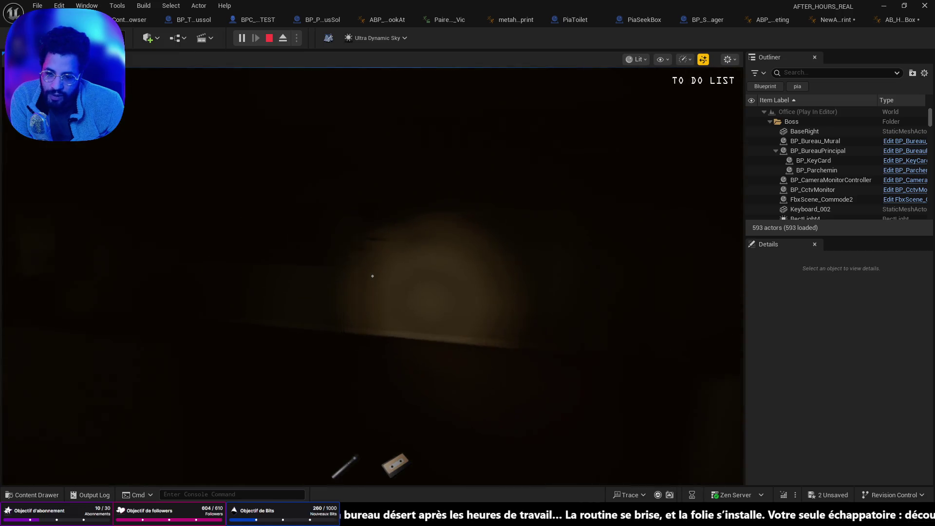
key(f)
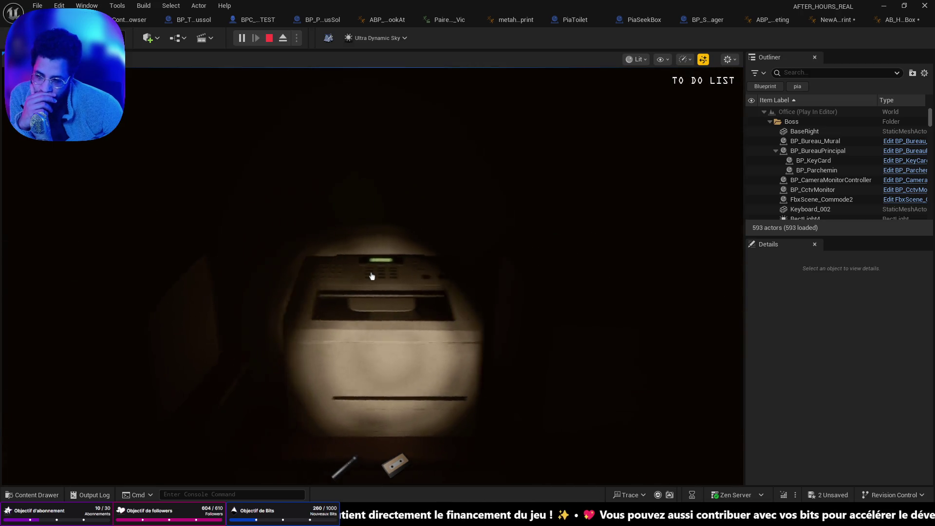
click(372, 276)
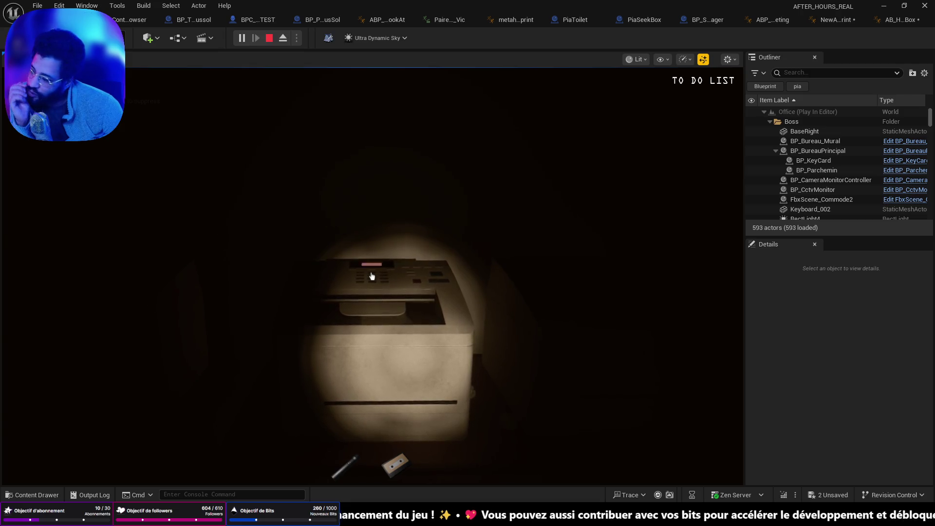
mouse_move(371, 276)
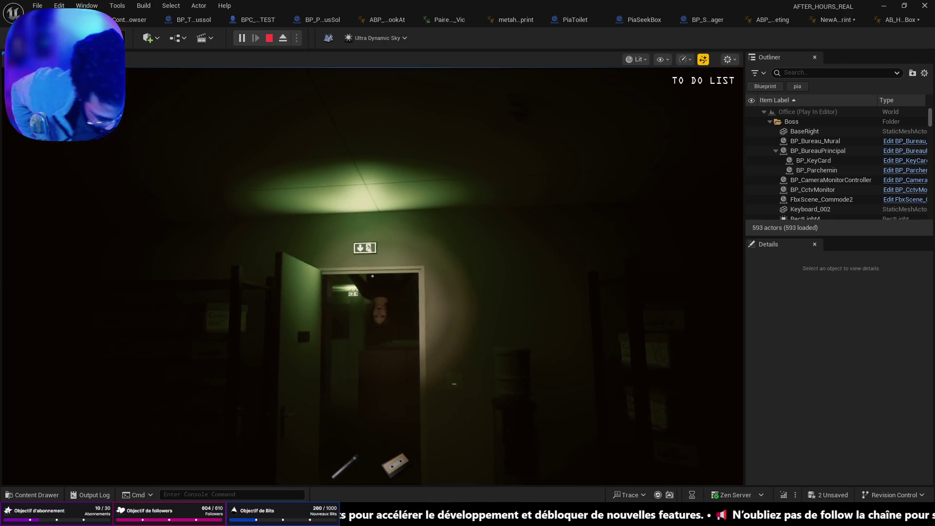
key(w)
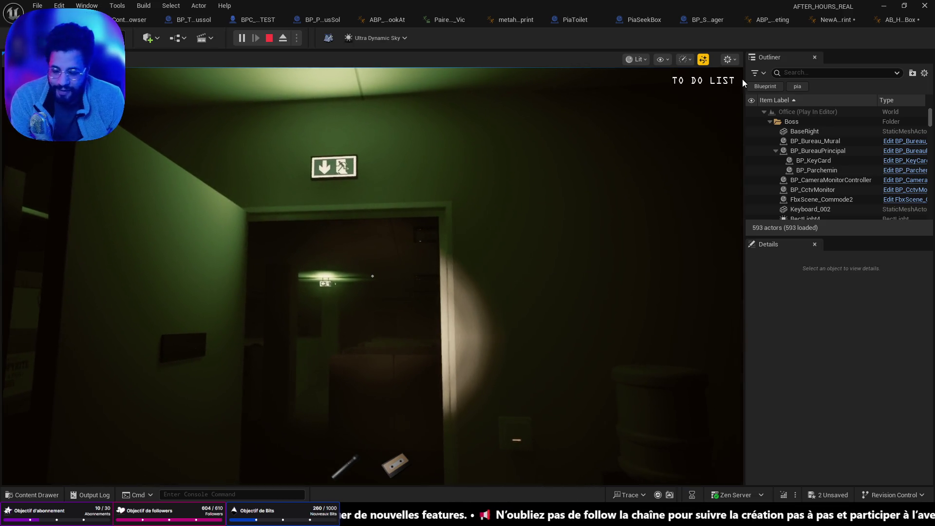
key(Escape)
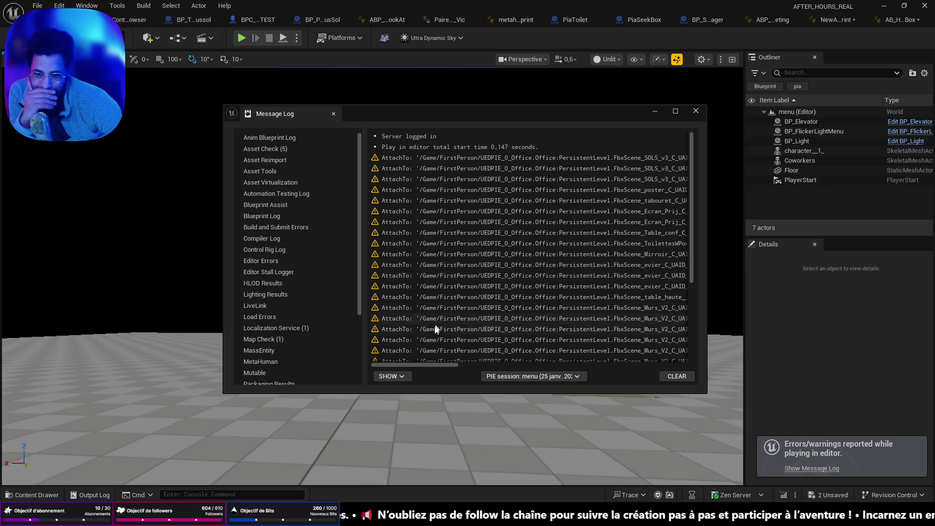
click(414, 360)
scroll(444, 253, down, 5)
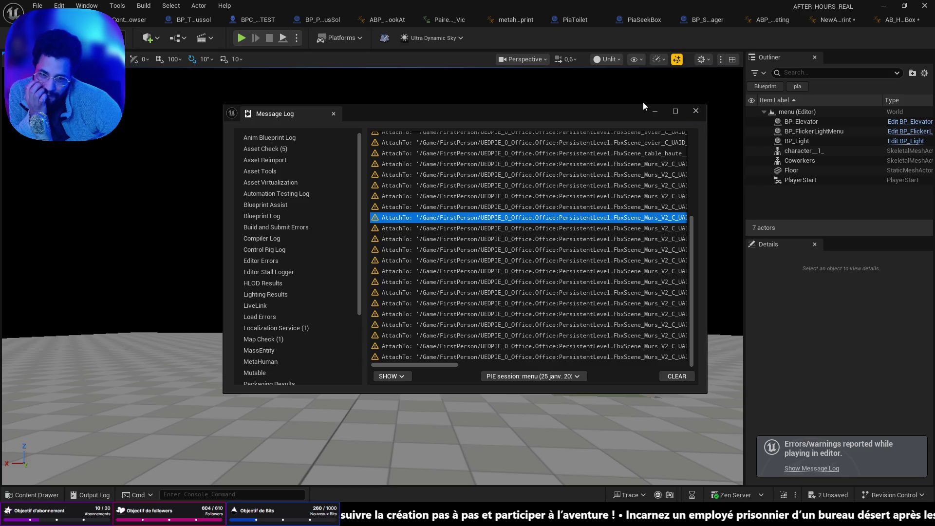
click(656, 112)
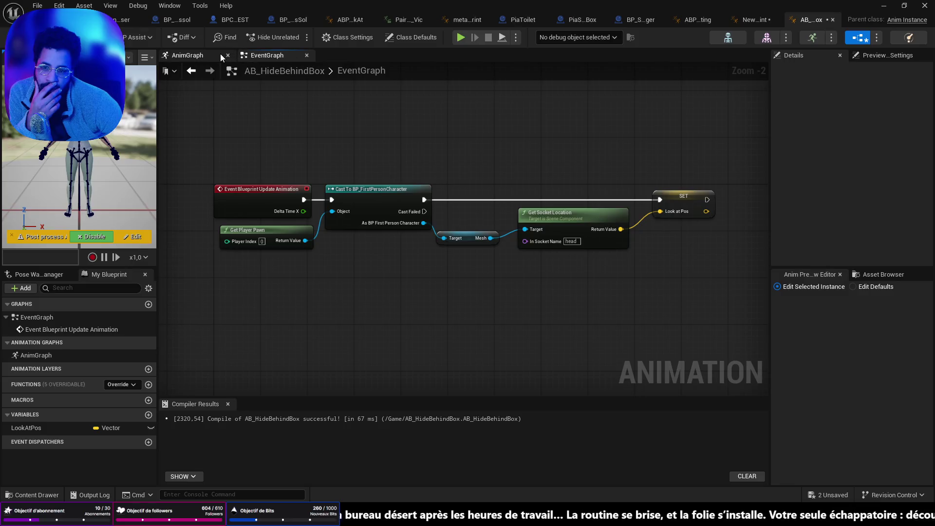
click(218, 54)
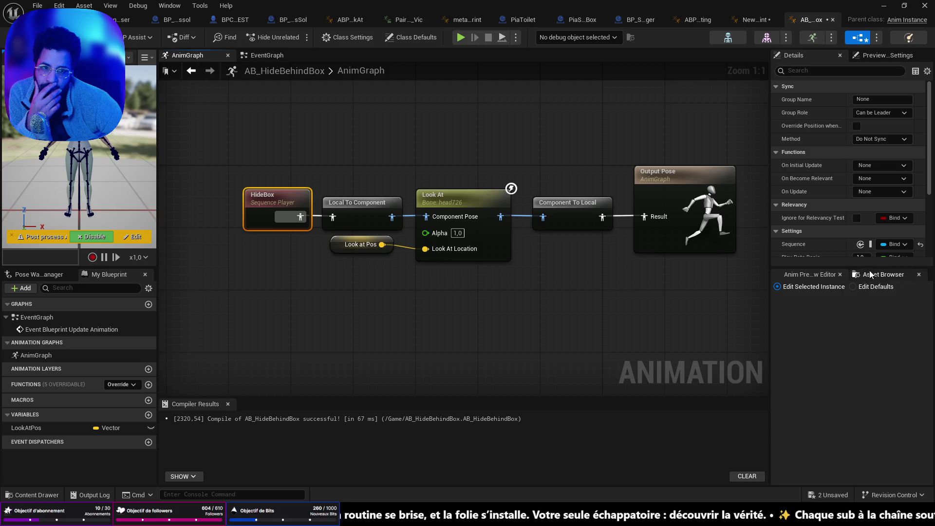
click(626, 20)
click(561, 22)
click(653, 26)
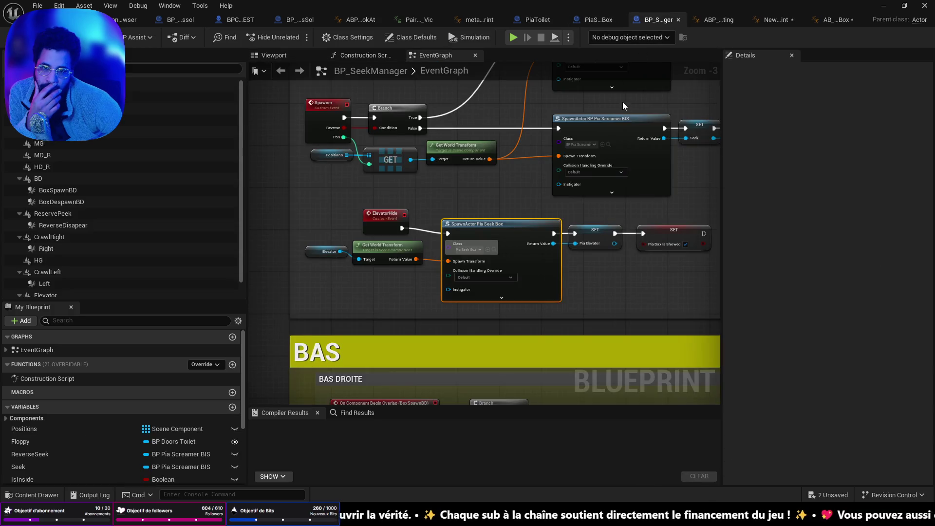
click(592, 20)
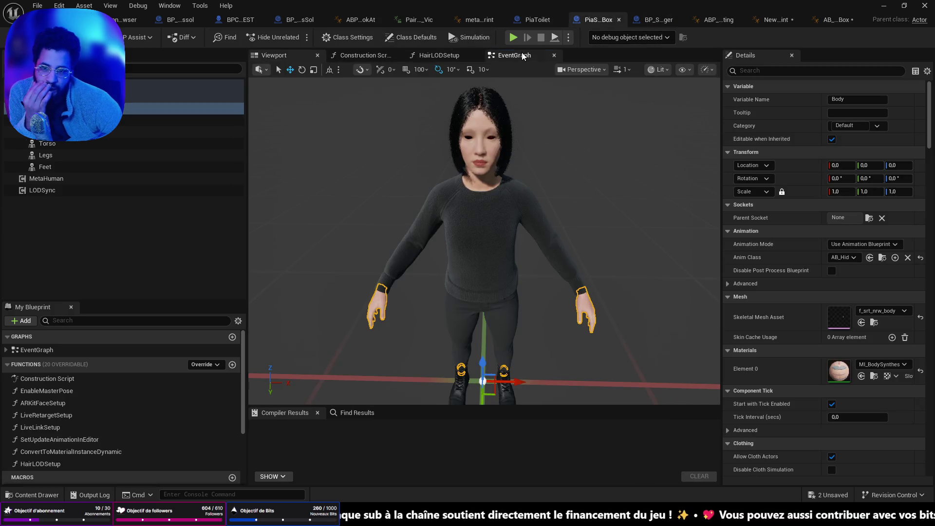
click(522, 56)
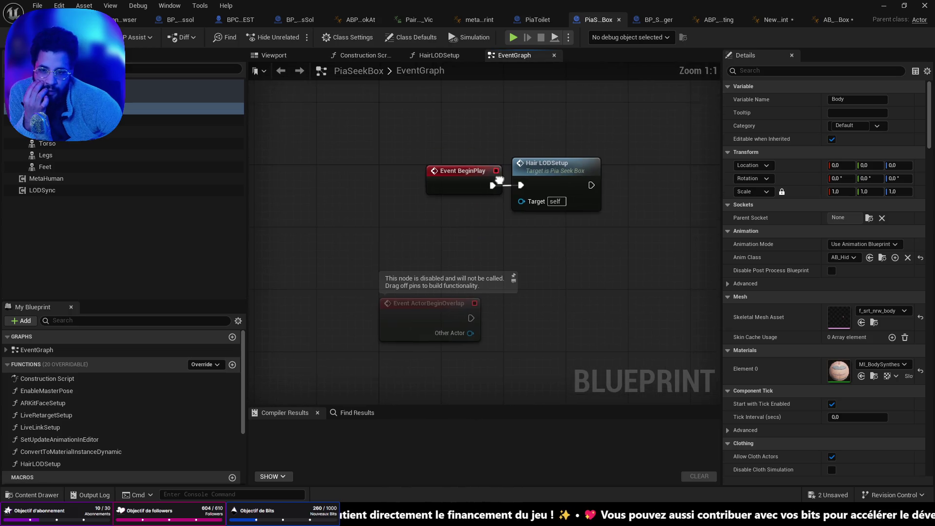
click(351, 56)
click(523, 56)
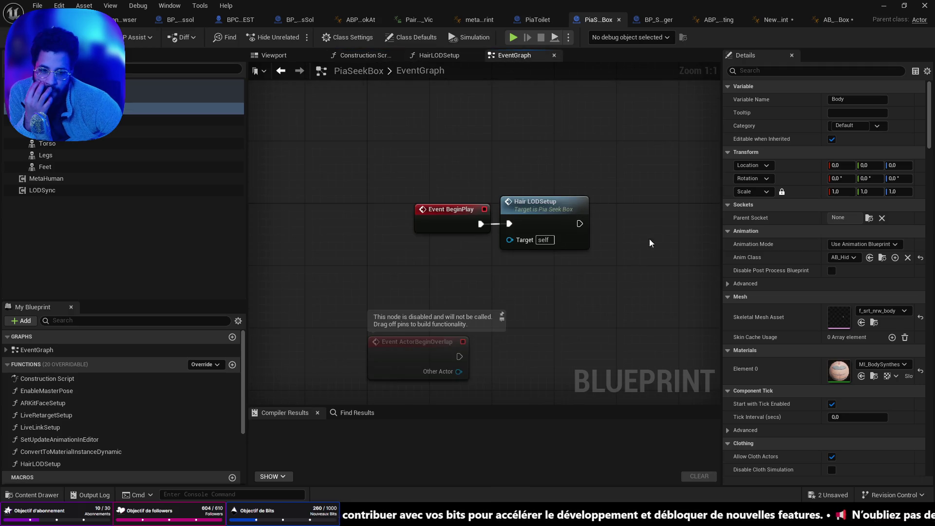
click(647, 20)
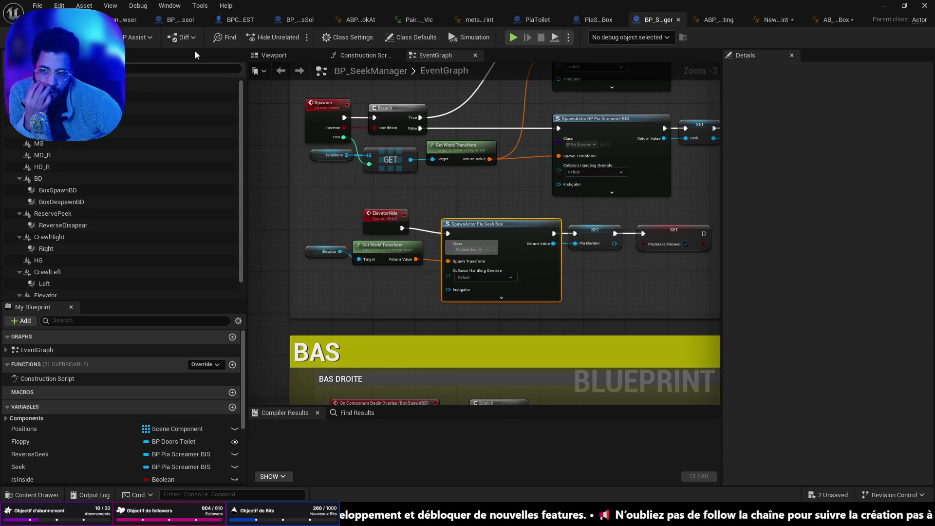
click(87, 19)
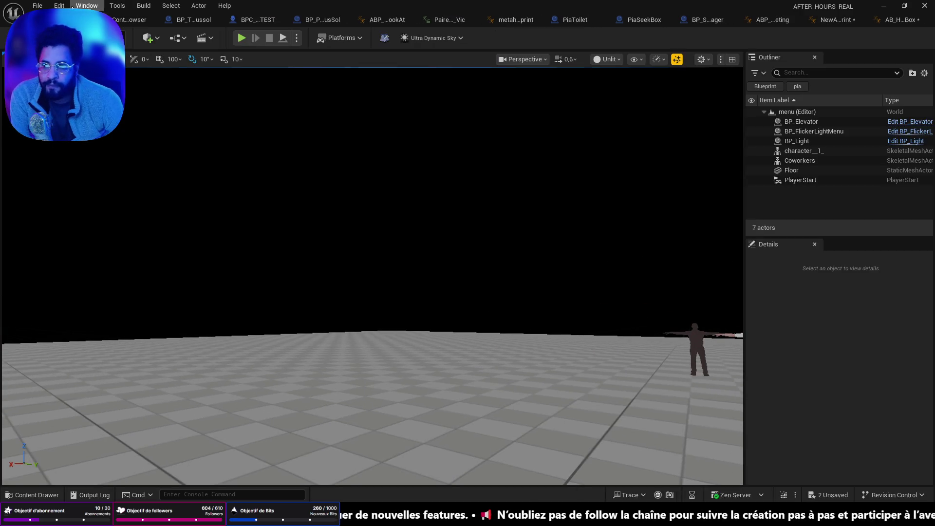
Load the Office level from Recent Levels and fly around the cubicles and cabinets.
click(37, 6)
mouse_move(155, 74)
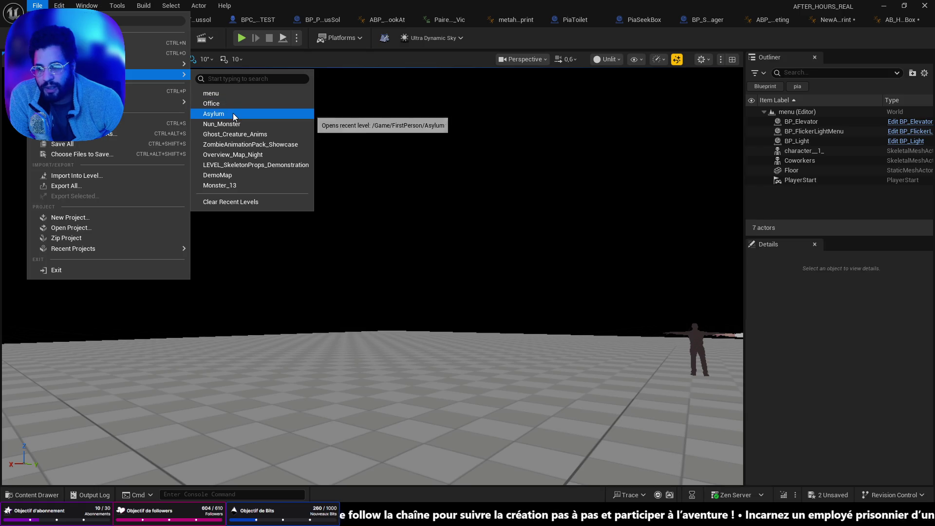
click(233, 104)
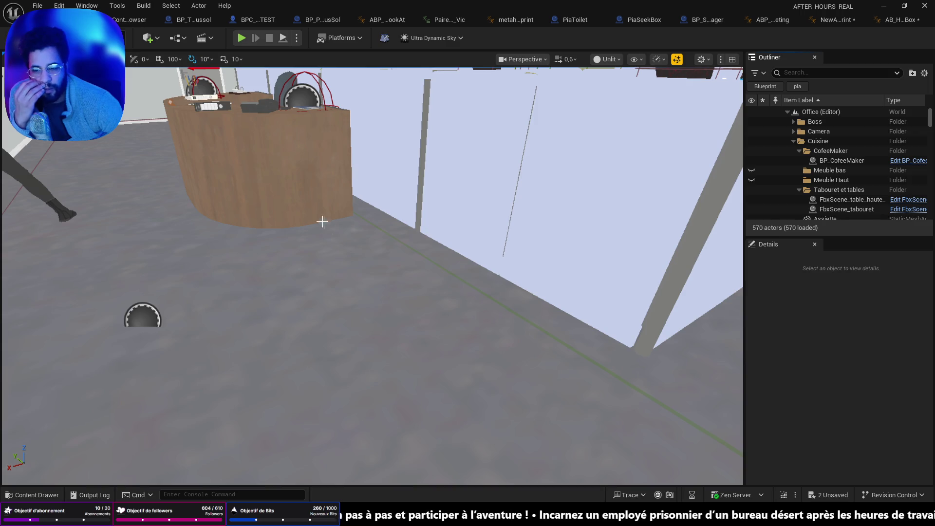
drag(322, 222, 322, 221)
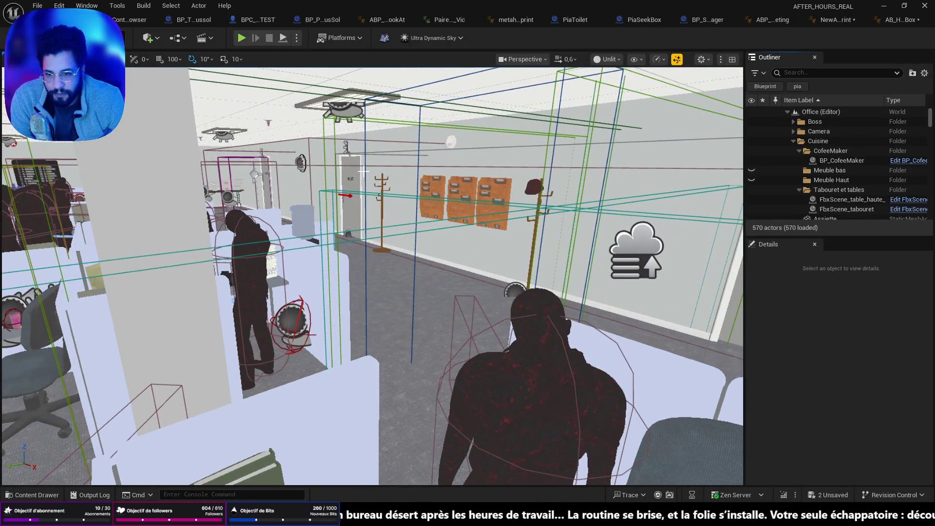
click(365, 168)
drag(364, 168, 365, 168)
drag(467, 147, 466, 148)
Switch the viewport to Lit rendering and select the BP_SeekManager actor.
click(609, 59)
click(615, 96)
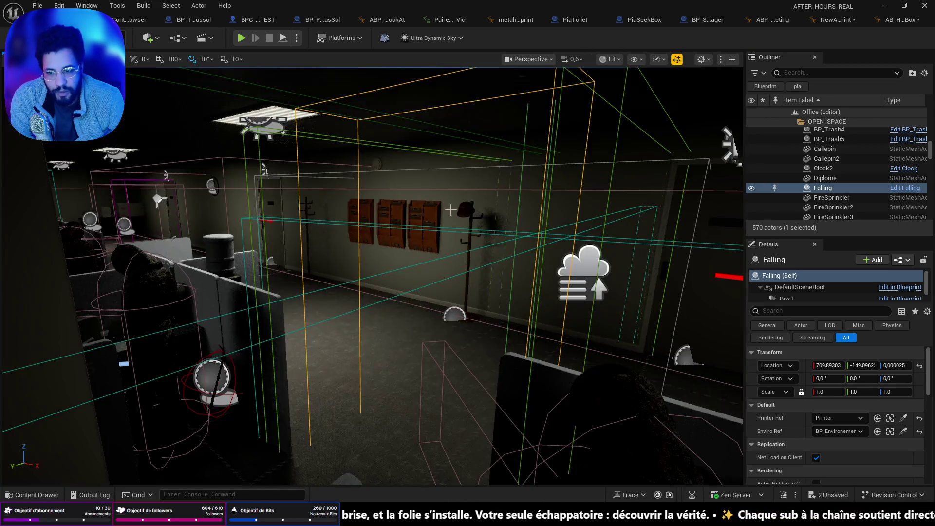
click(282, 221)
click(298, 221)
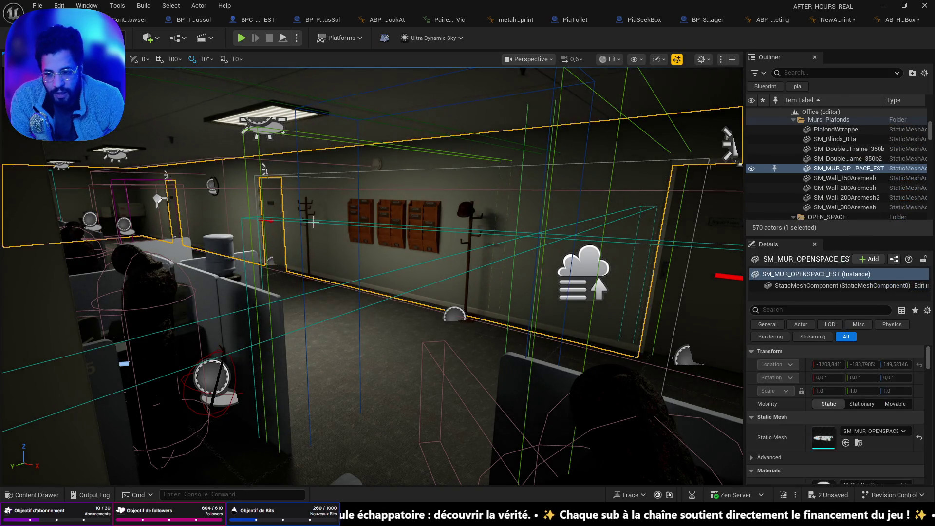
click(313, 222)
drag(498, 276, 497, 276)
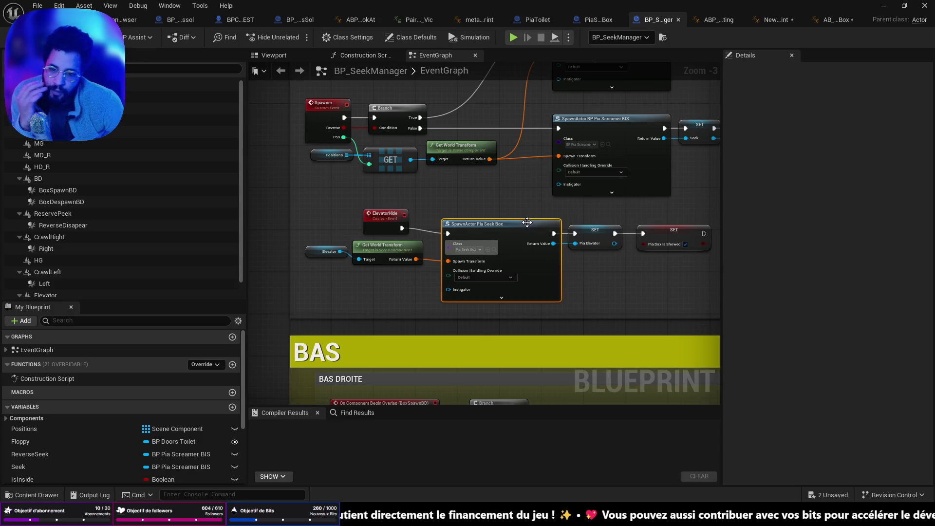
Find all references to the BoxSpawnBD component by name in BP_SeekManager.
scroll(575, 209, down, 5)
drag(517, 218, 437, 242)
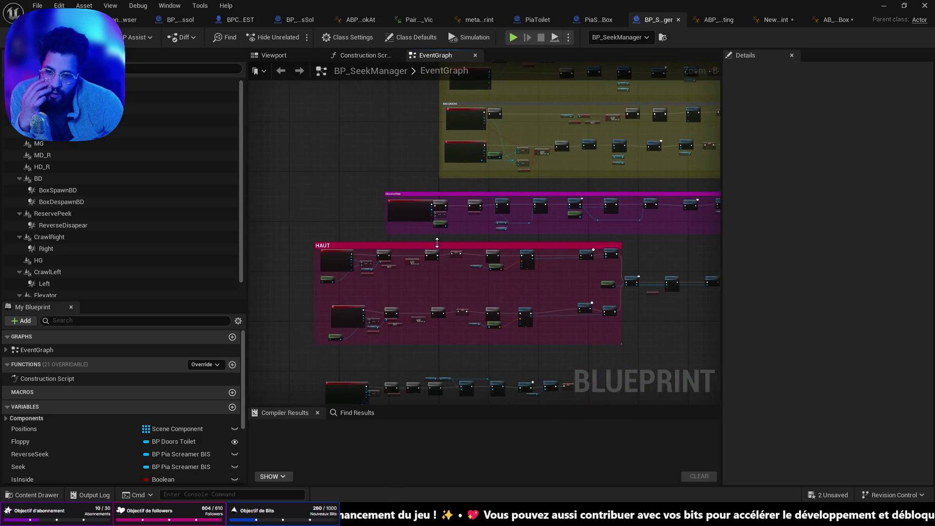
drag(428, 314, 435, 241)
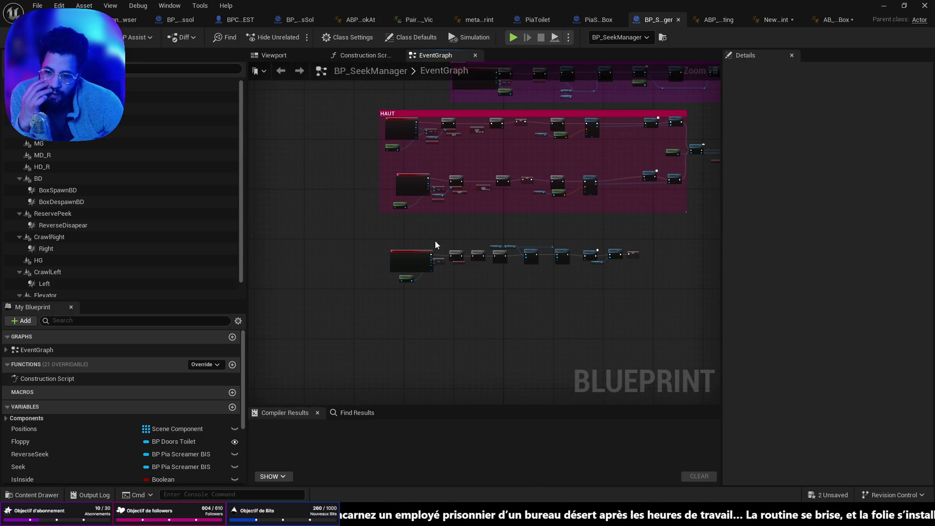
click(79, 191)
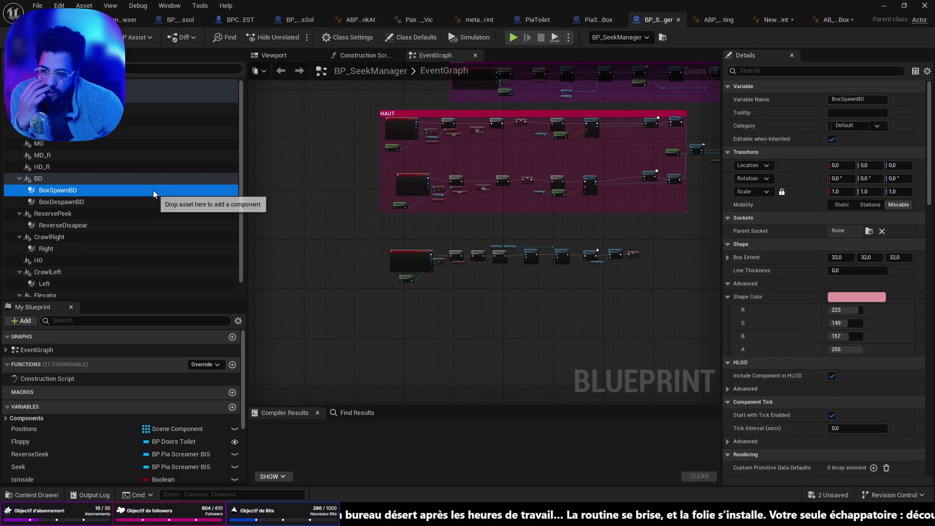
right_click(149, 191)
click(127, 195)
right_click(127, 195)
mouse_move(198, 232)
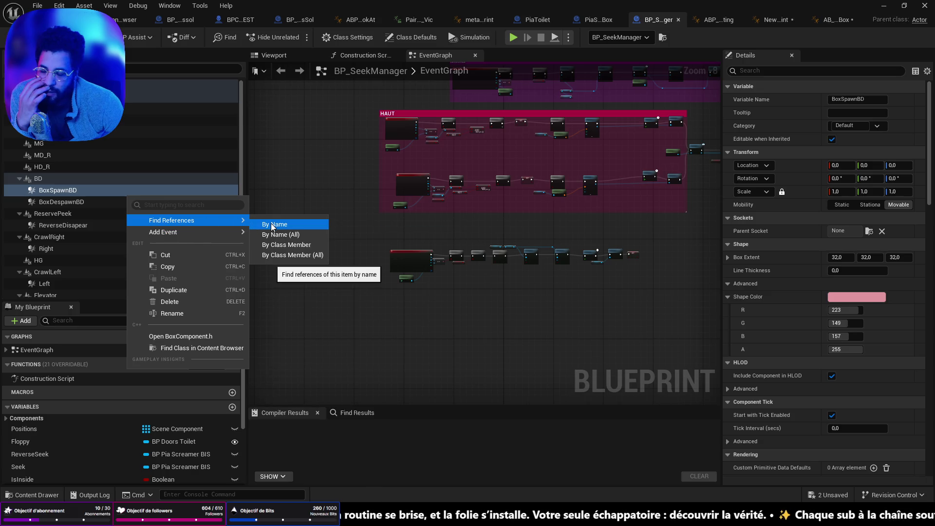
click(271, 224)
Jump from the results to the Box Spawn BD node, then back to the OnTriggered event.
scroll(297, 469, down, 1)
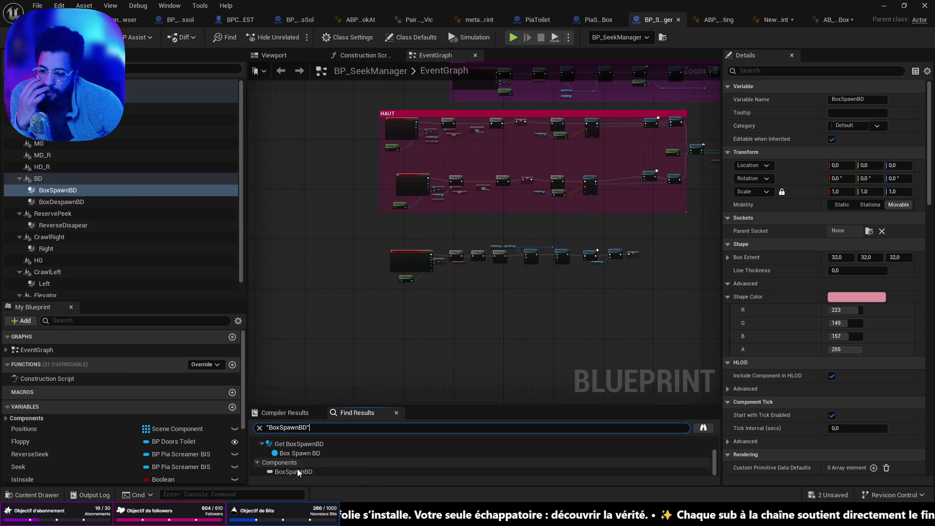
click(303, 455)
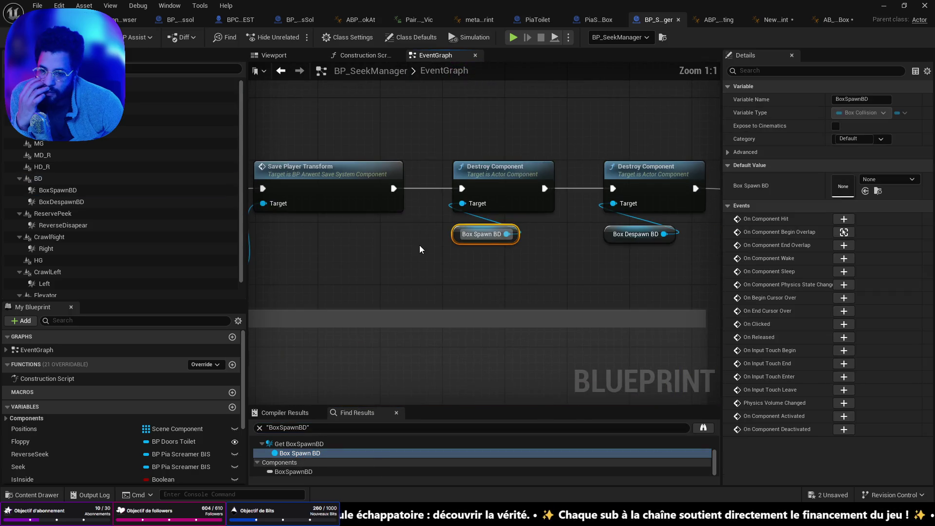
key(alt+Left)
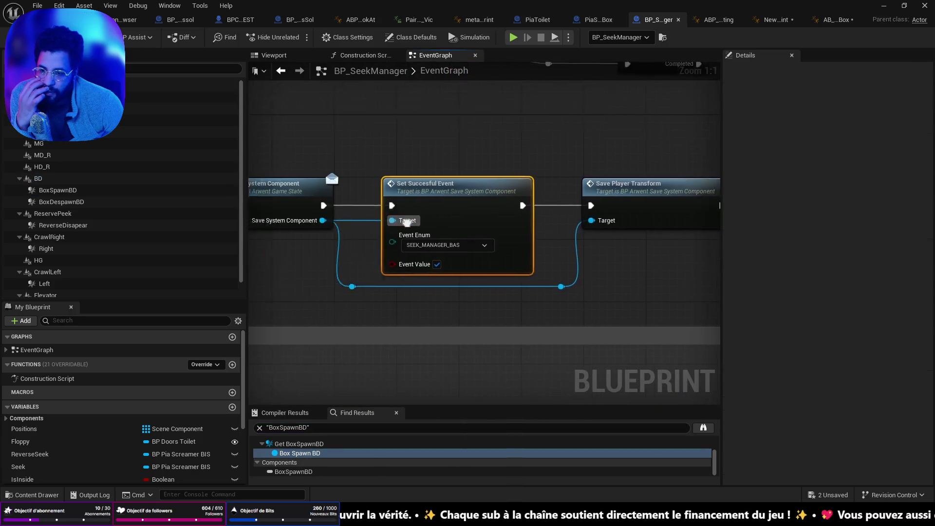
key(alt+Left)
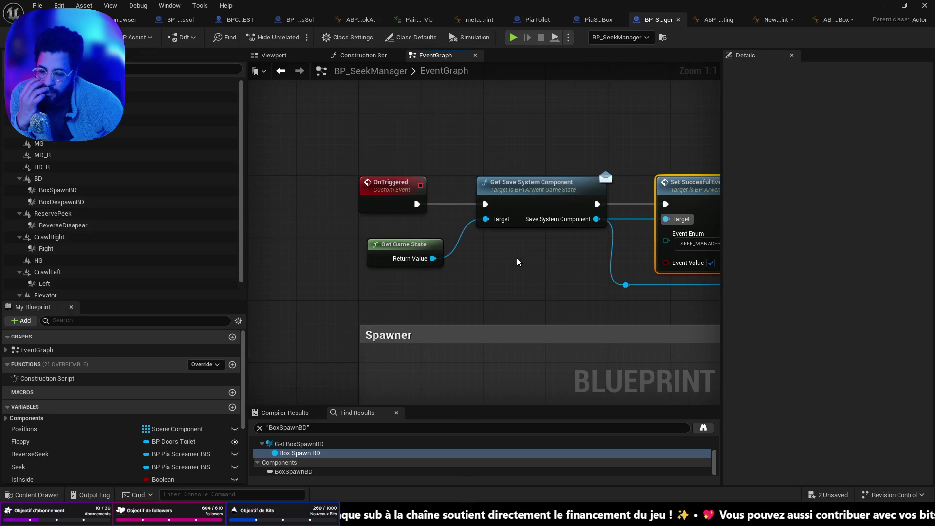
Trace ElevatorHide's Play Animation node and locate its HideBehindBoxOut animation asset.
scroll(518, 263, down, 4)
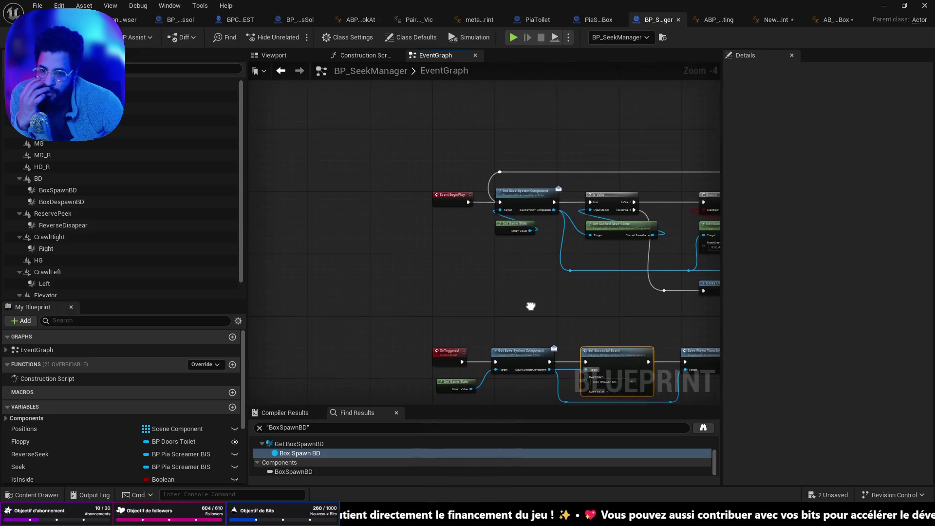
drag(531, 305, 533, 129)
mouse_move(445, 312)
mouse_down()
mouse_move(445, 163)
mouse_move(458, 156)
mouse_up()
drag(462, 446, 459, 200)
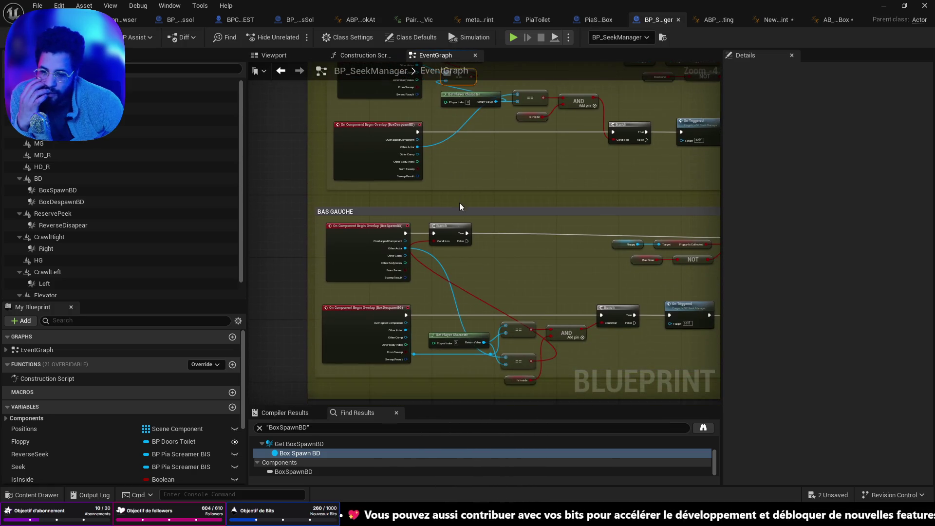
drag(428, 324, 414, 146)
drag(395, 337, 395, 232)
drag(301, 182, 559, 182)
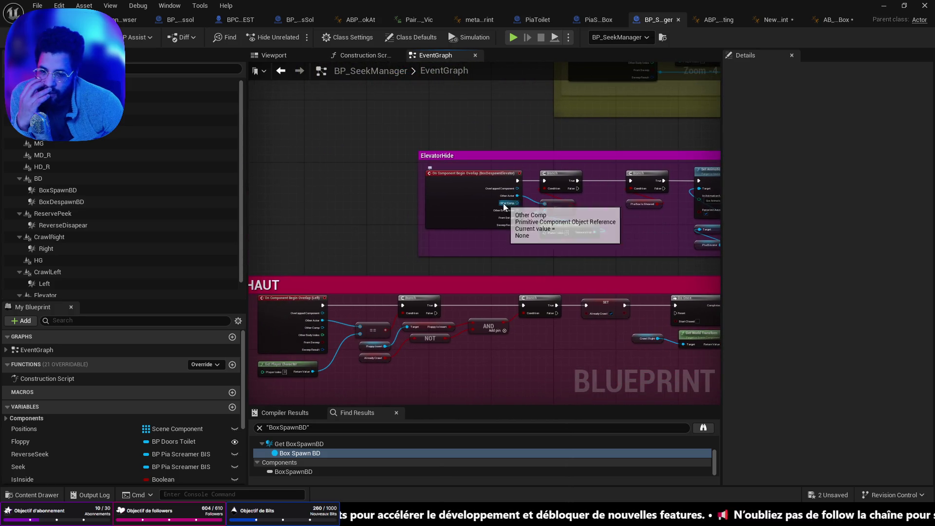
scroll(514, 197, up, 2)
drag(626, 211, 365, 207)
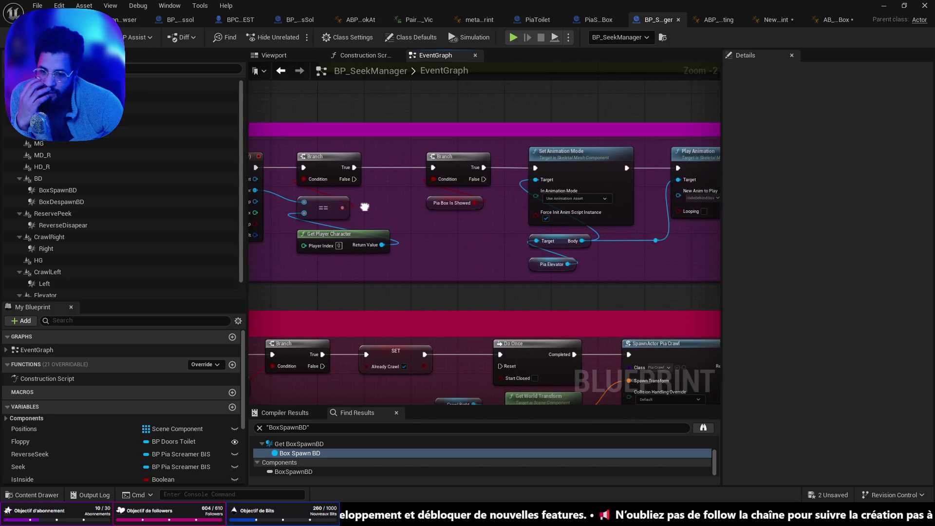
scroll(487, 210, up, 1)
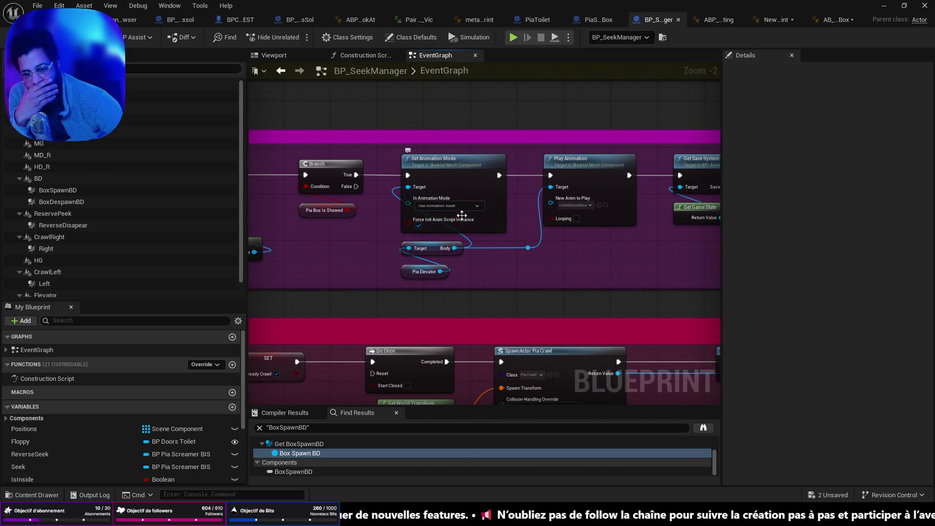
scroll(465, 212, up, 1)
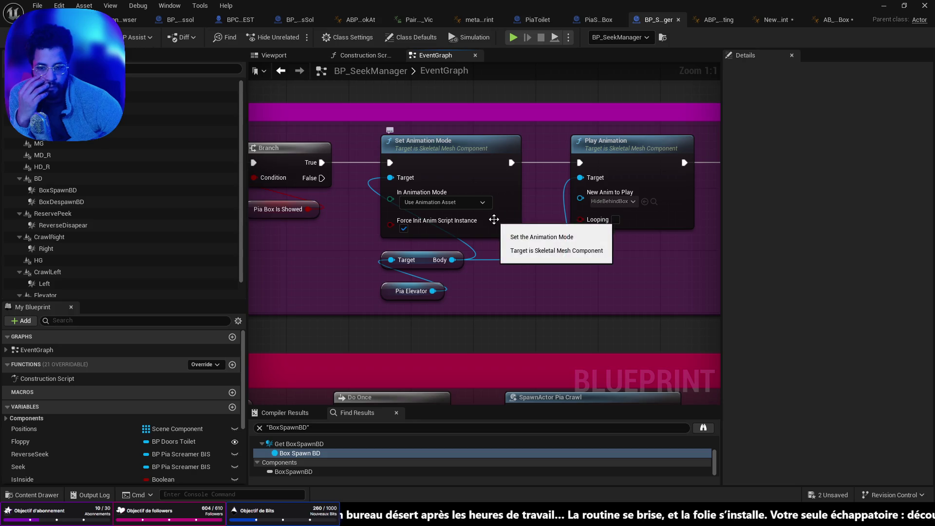
click(654, 202)
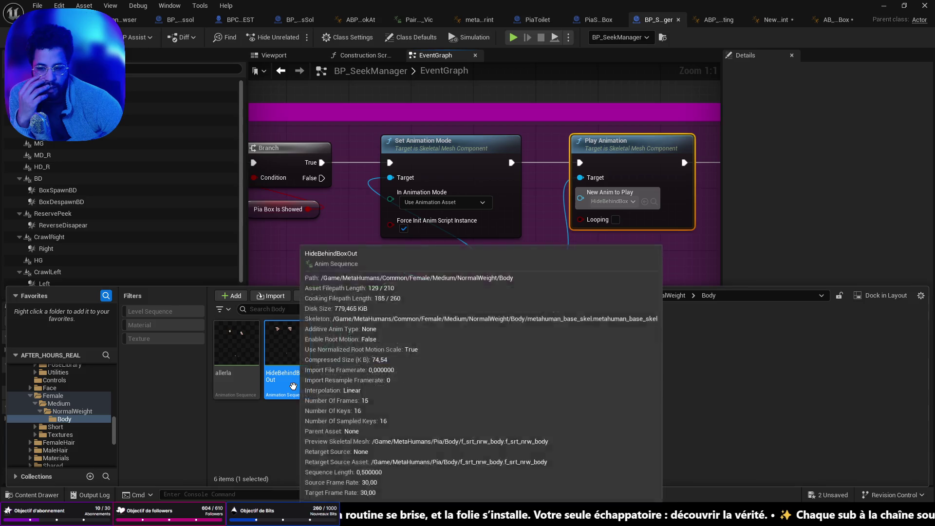
click(835, 23)
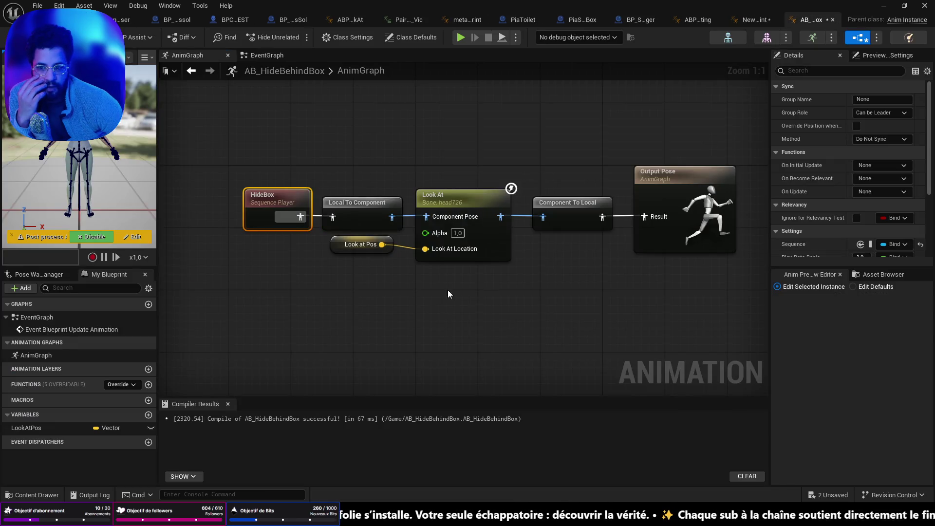
Browse the animation asset list, filtering by 'hide', and preview two listed assets.
click(894, 276)
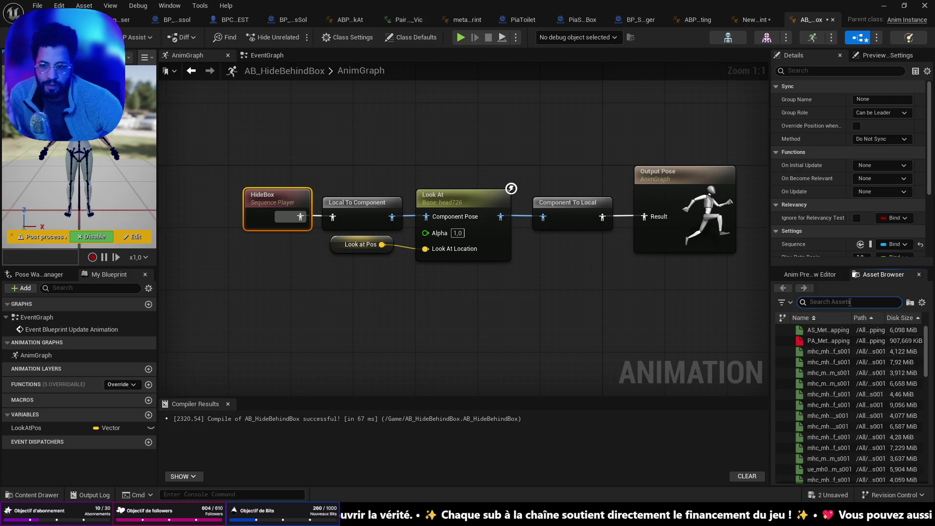
text(hide)
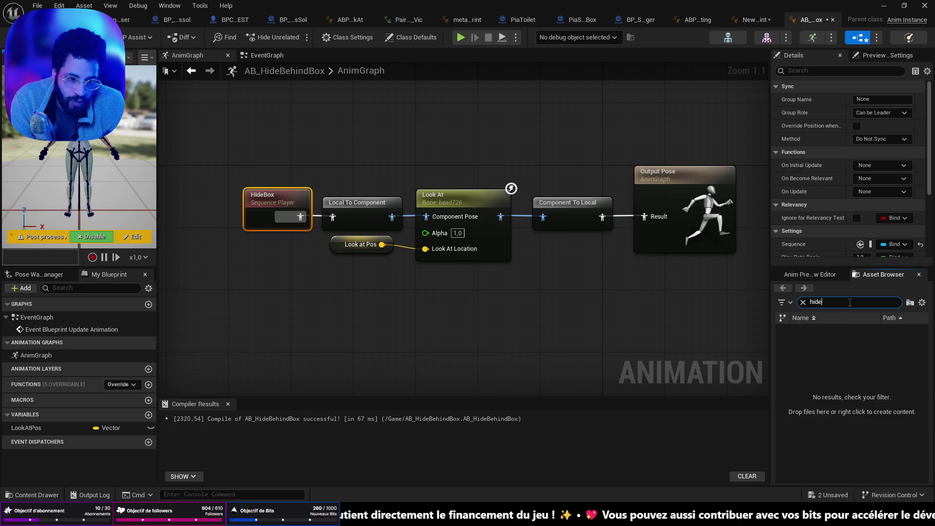
key(BackSpace)
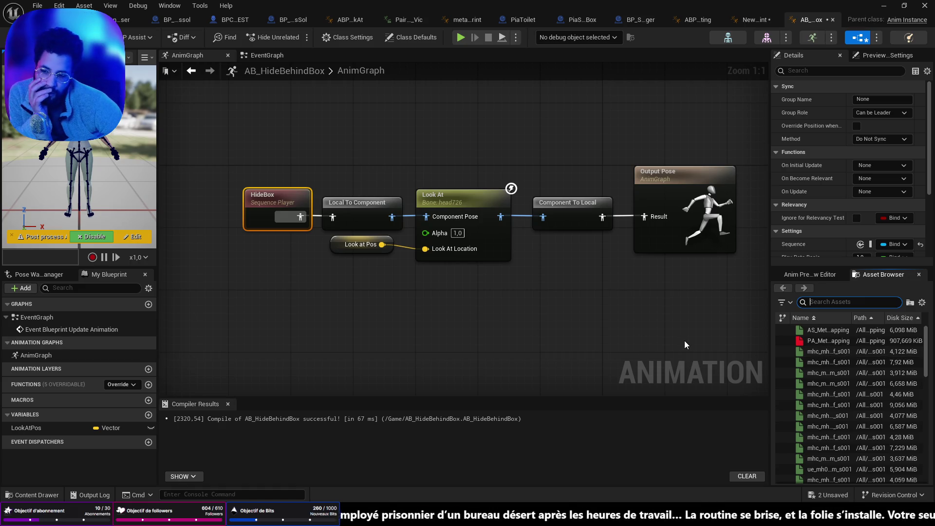
click(821, 352)
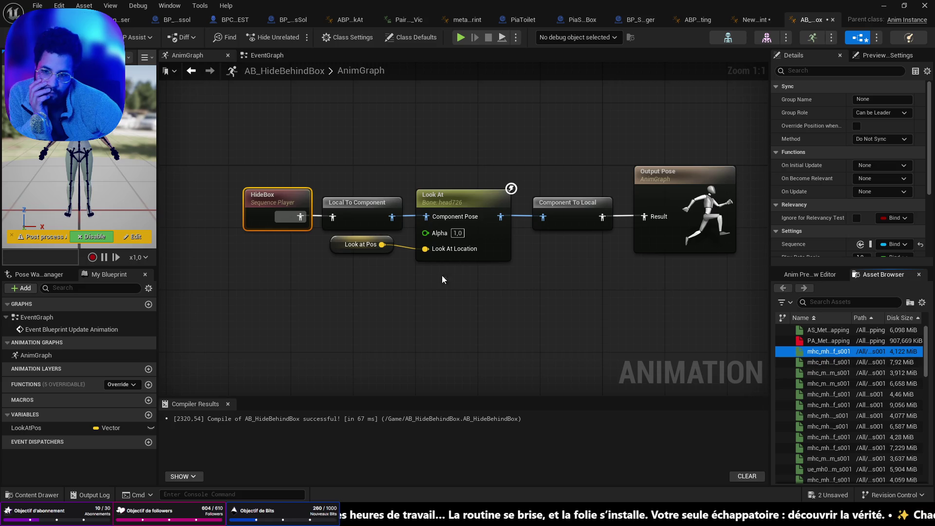
click(543, 323)
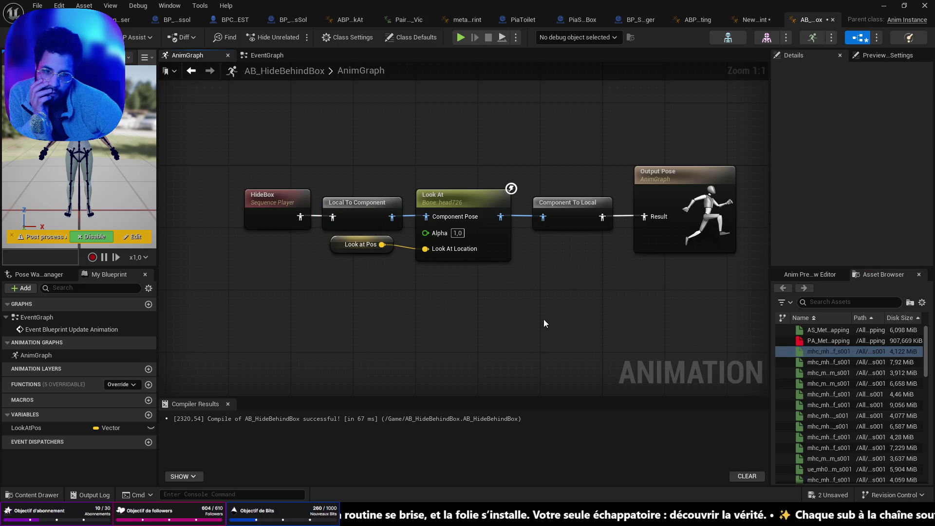
click(470, 198)
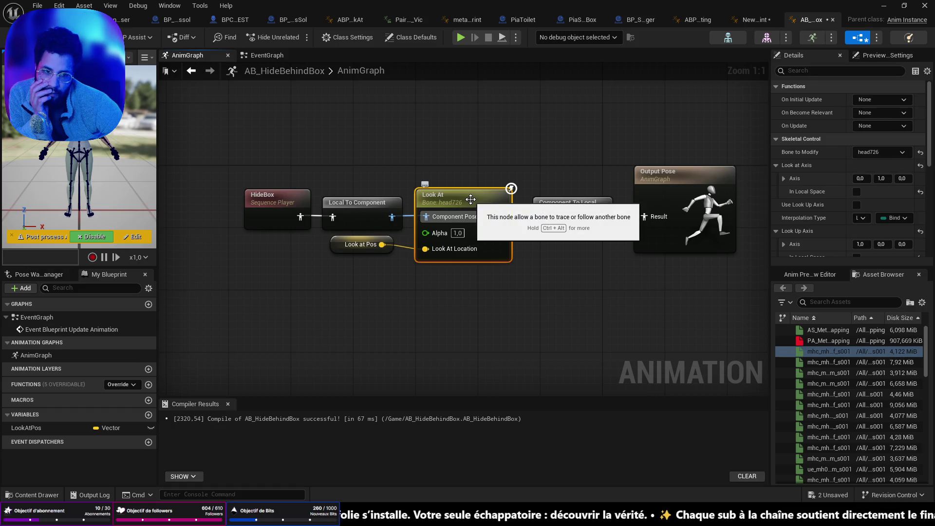
mouse_move(804, 344)
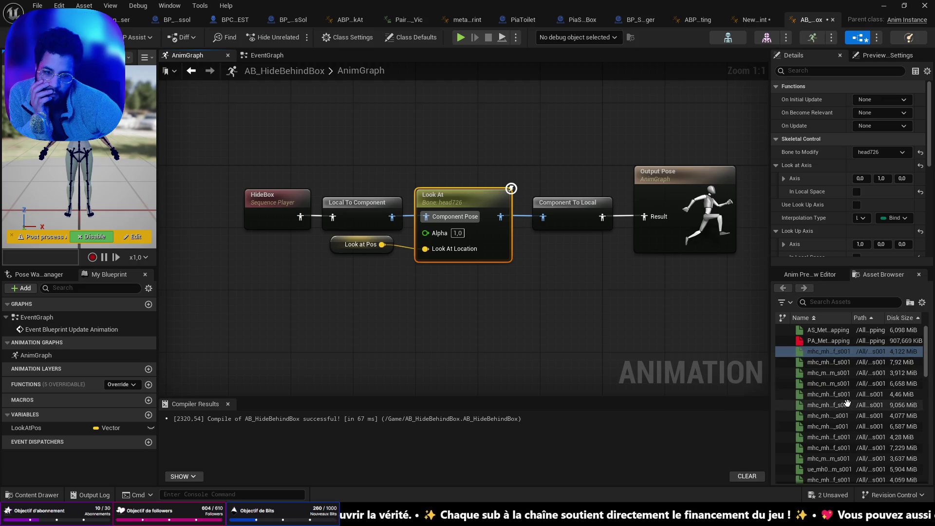
scroll(843, 401, down, 3)
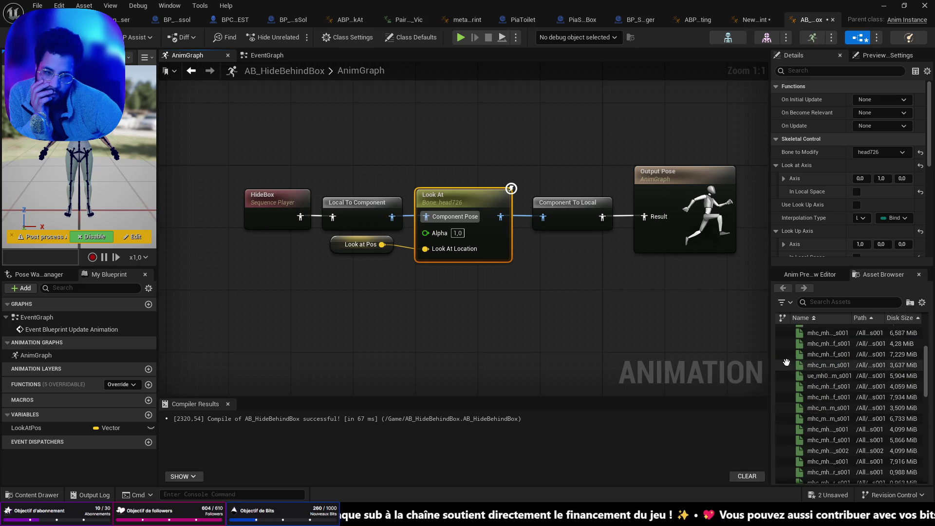
click(810, 364)
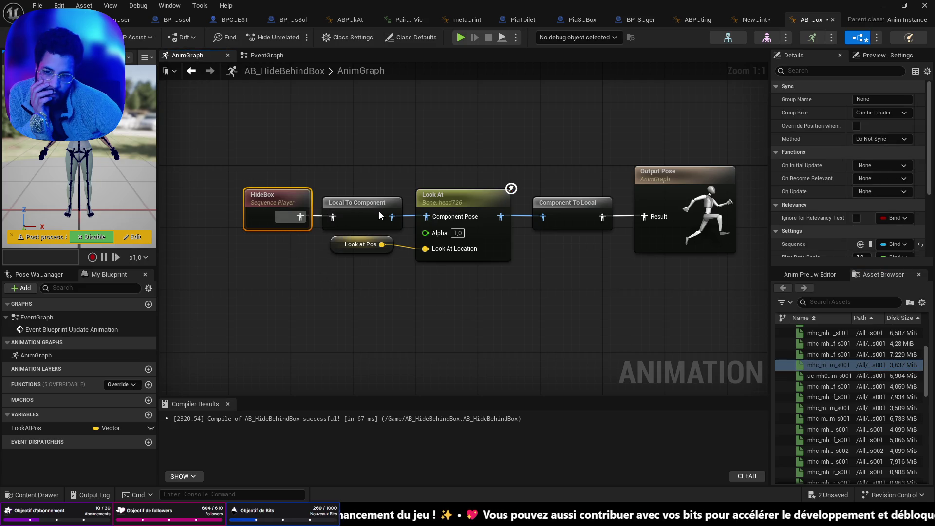
Inspect the Local To Component, Look At, Component To Local, Output Pose and HideBox nodes.
click(341, 202)
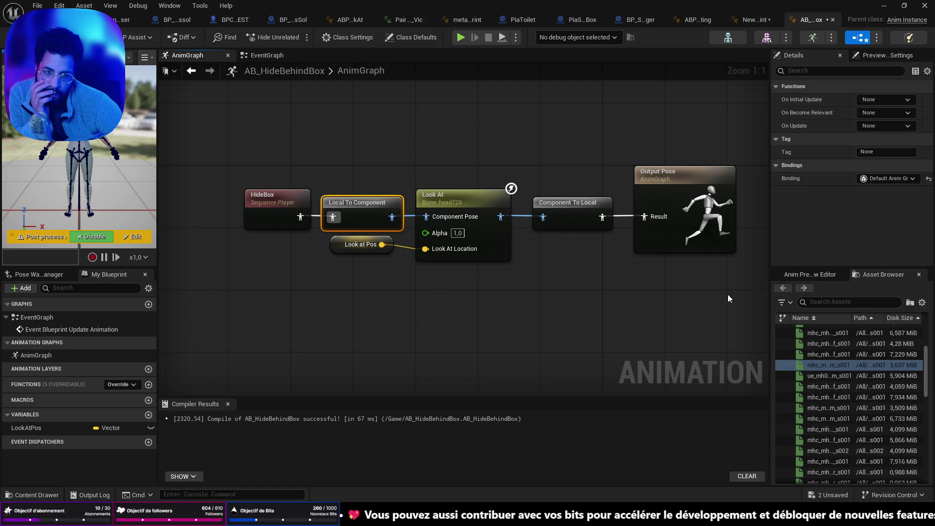
click(481, 204)
click(648, 194)
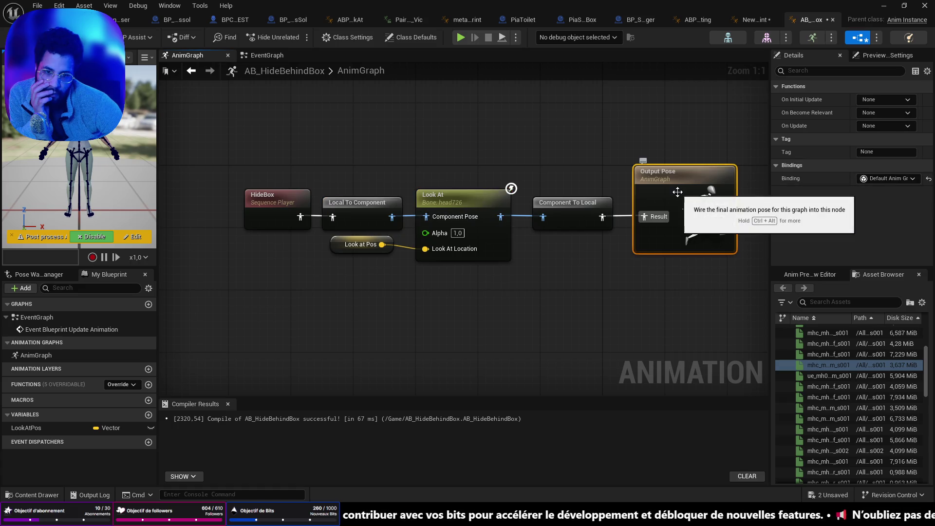
click(565, 206)
click(448, 196)
click(361, 203)
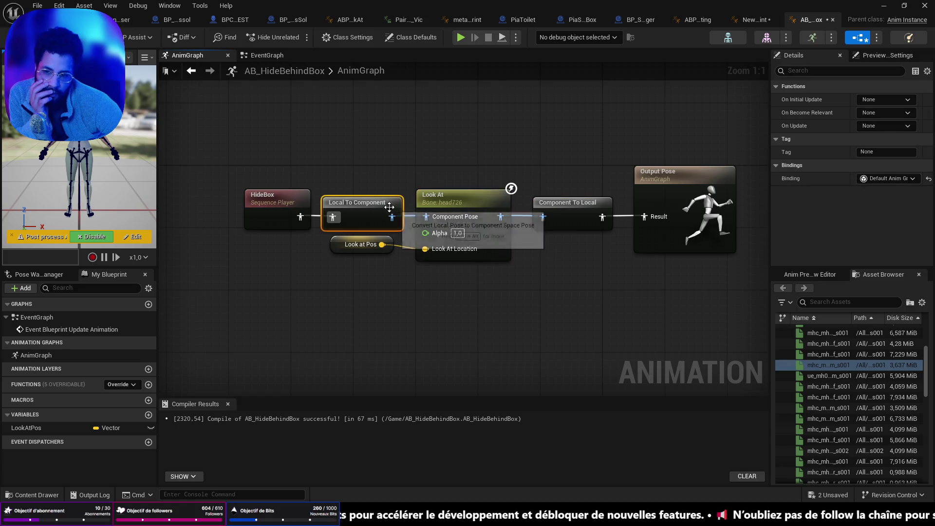
click(276, 202)
scroll(837, 180, down, 5)
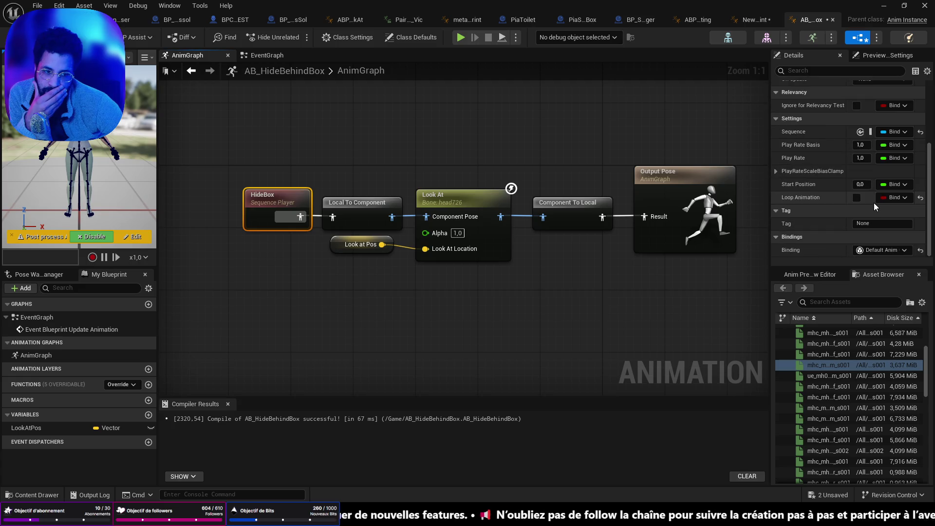
scroll(870, 206, up, 5)
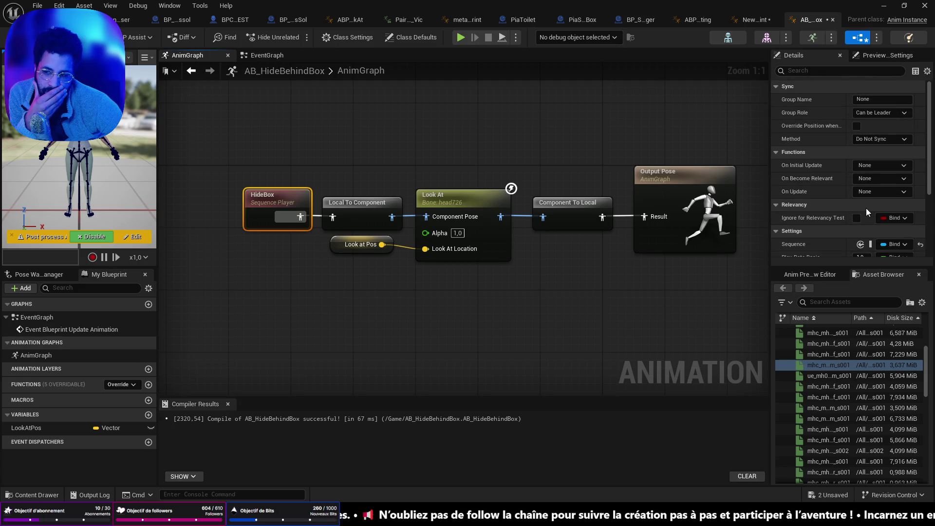
Check the EventGraph and the preview's class defaults, then bring up HideBox's node actions.
click(267, 56)
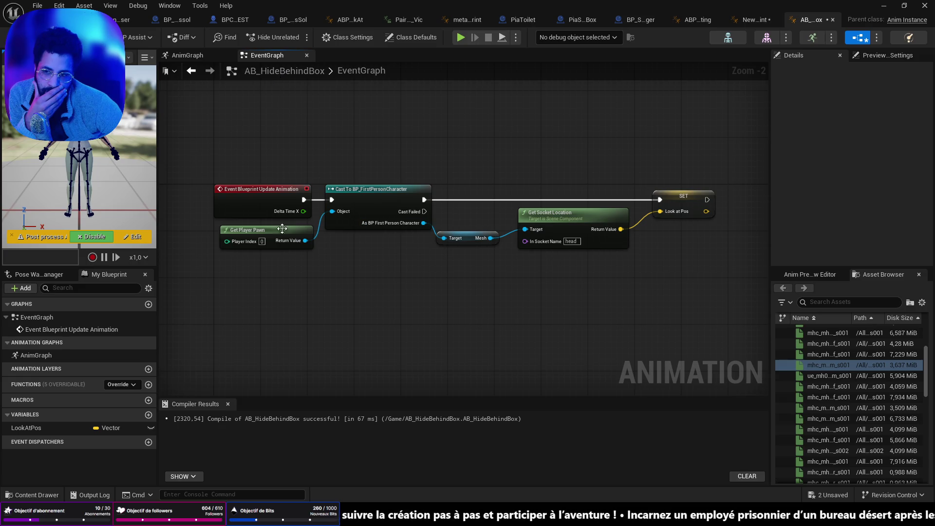
click(205, 58)
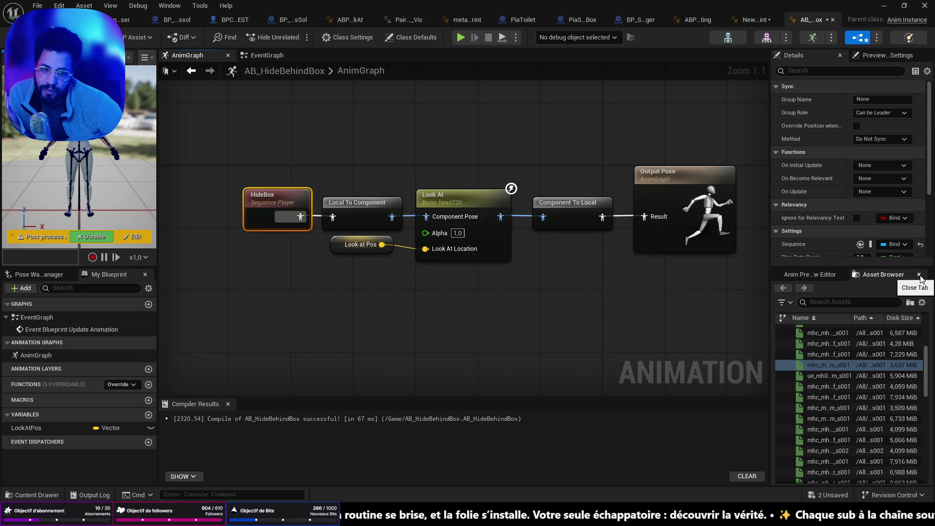
click(810, 274)
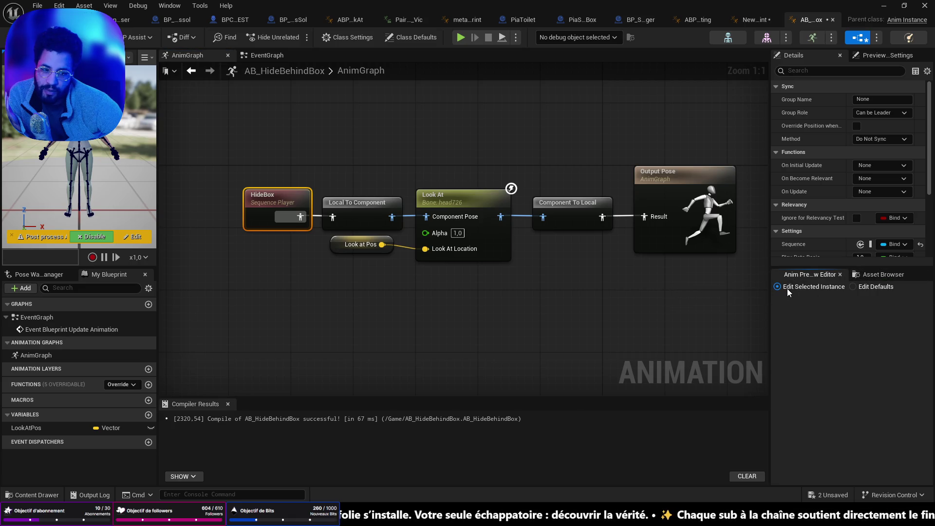
click(859, 289)
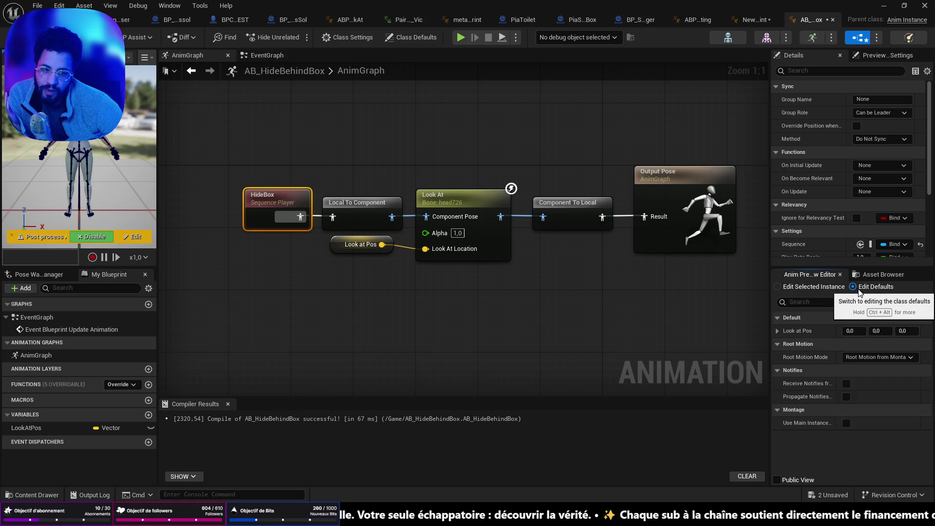
click(780, 287)
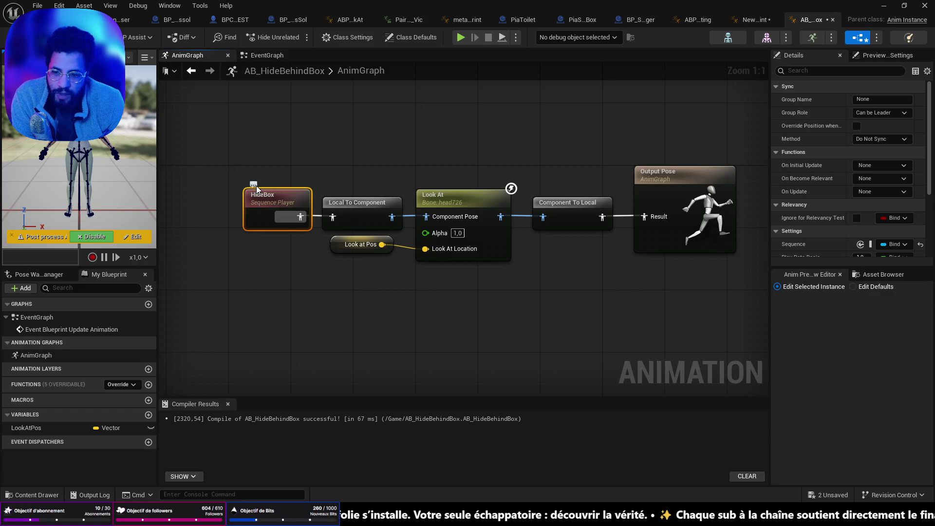
right_click(264, 204)
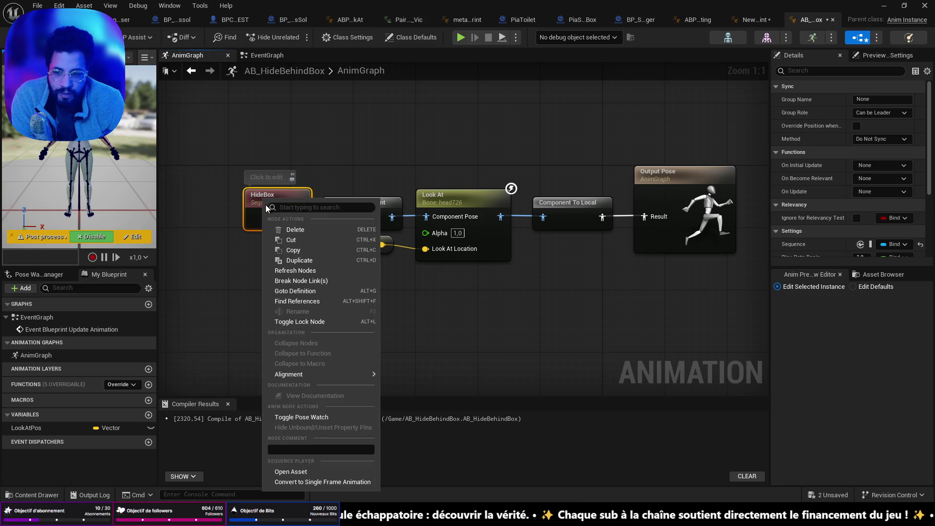
Wire HideBox directly into Output Pose's Result and recompile.
click(246, 263)
drag(258, 195, 242, 273)
mouse_move(287, 304)
mouse_down()
mouse_move(576, 247)
mouse_move(653, 195)
mouse_move(644, 217)
mouse_up()
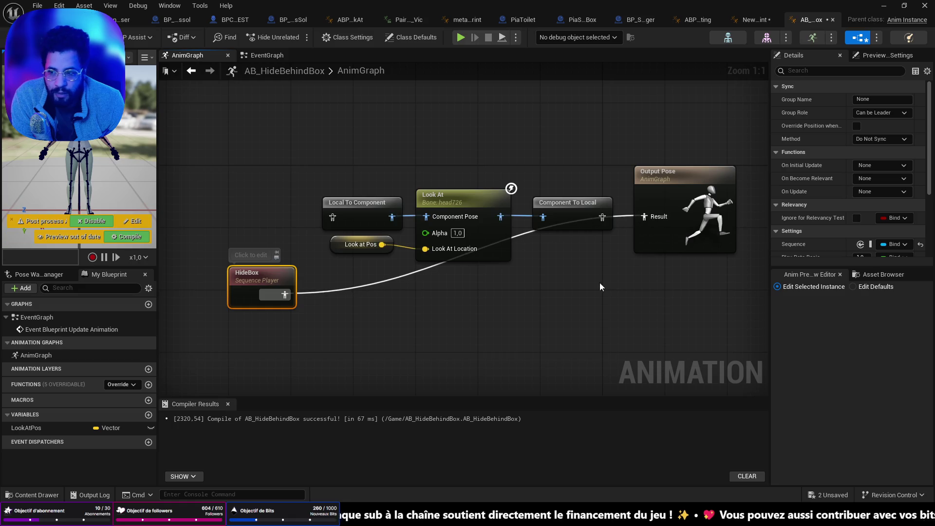
mouse_move(271, 277)
mouse_down()
mouse_move(520, 314)
mouse_move(600, 313)
mouse_up()
click(20, 37)
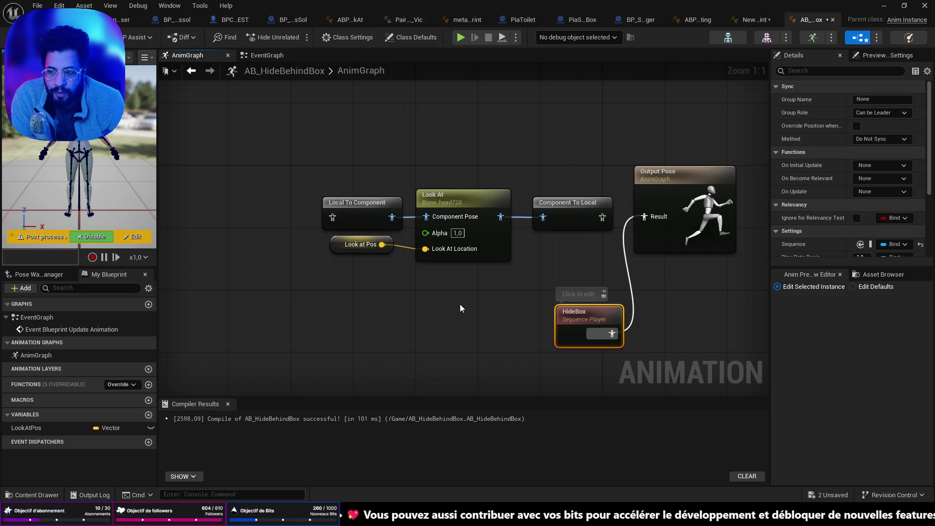
Undo the direct link so HideBox feeds Local To Component again.
mouse_move(576, 317)
mouse_down()
mouse_move(271, 304)
mouse_move(338, 334)
mouse_up()
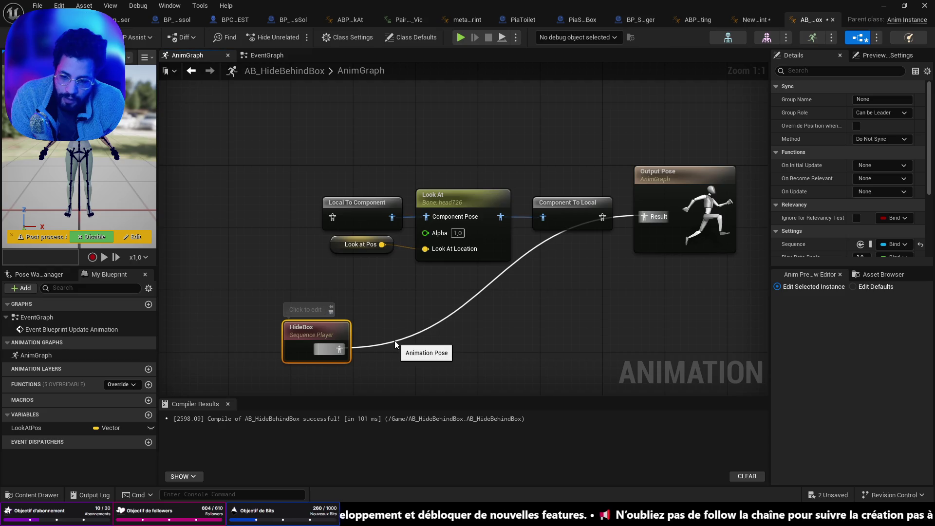
key(ctrl+z)
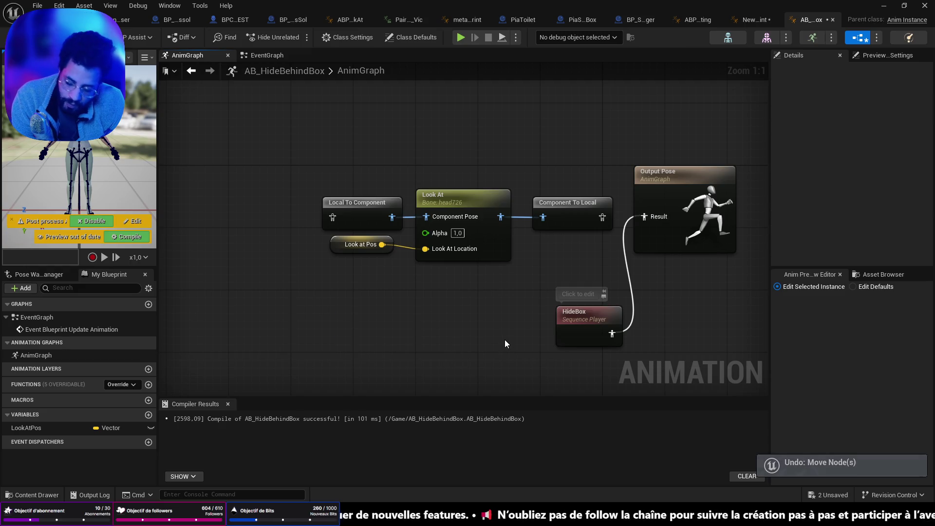
key(ctrl+y)
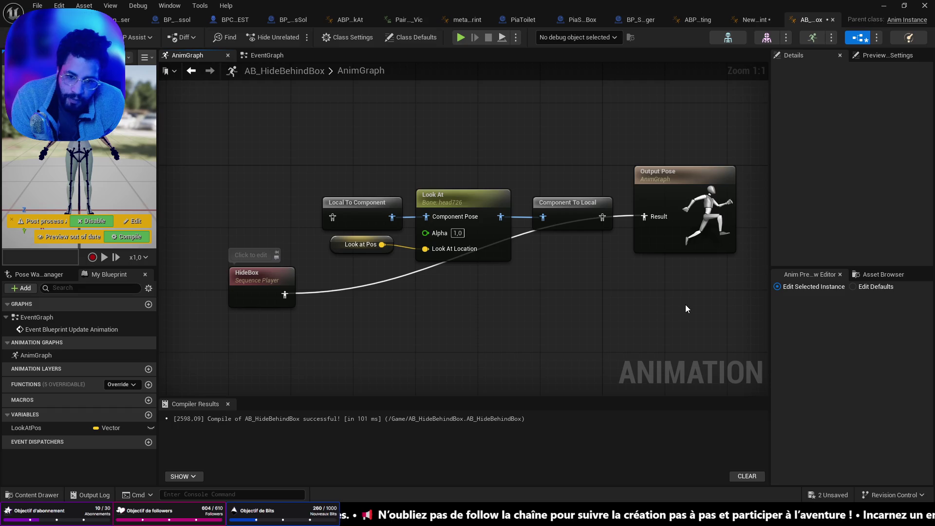
key(ctrl+z)
click(881, 274)
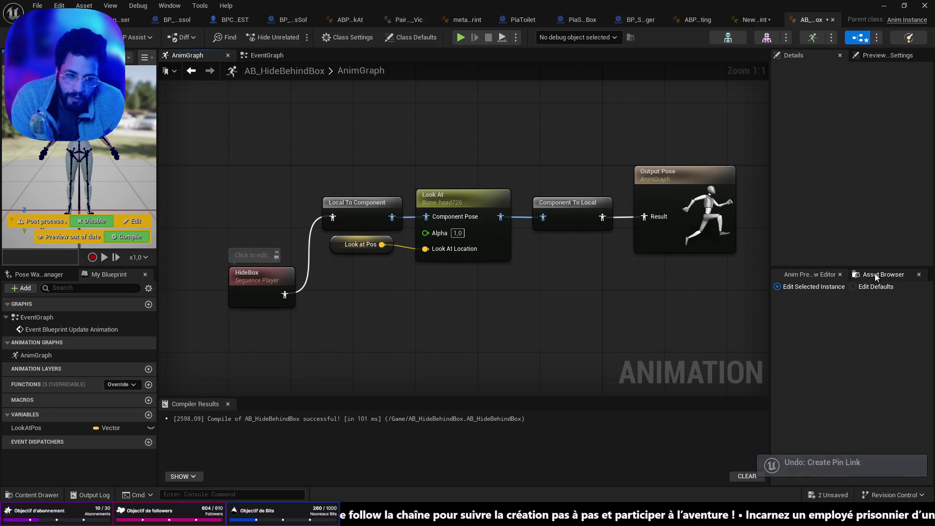
Add a Lying_Down1 sequence player, wire it into Local To Component, and compile.
click(859, 301)
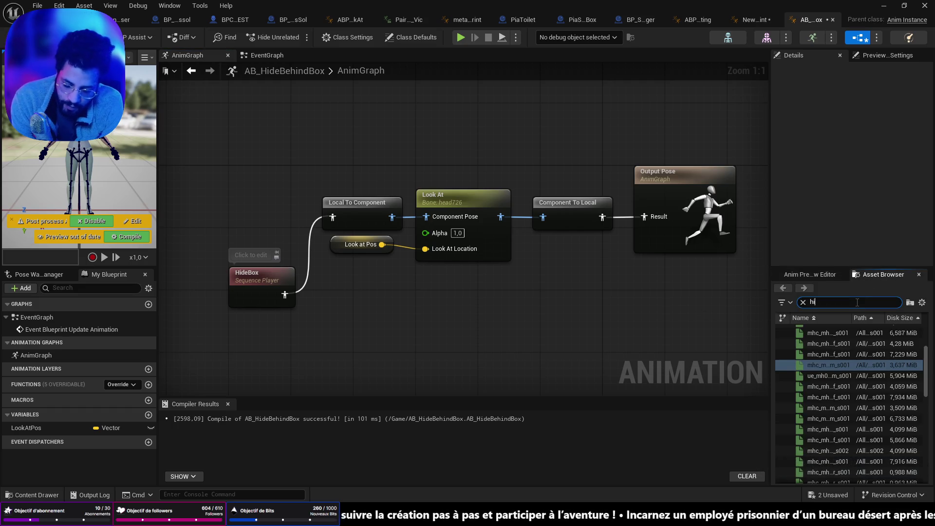
text(de)
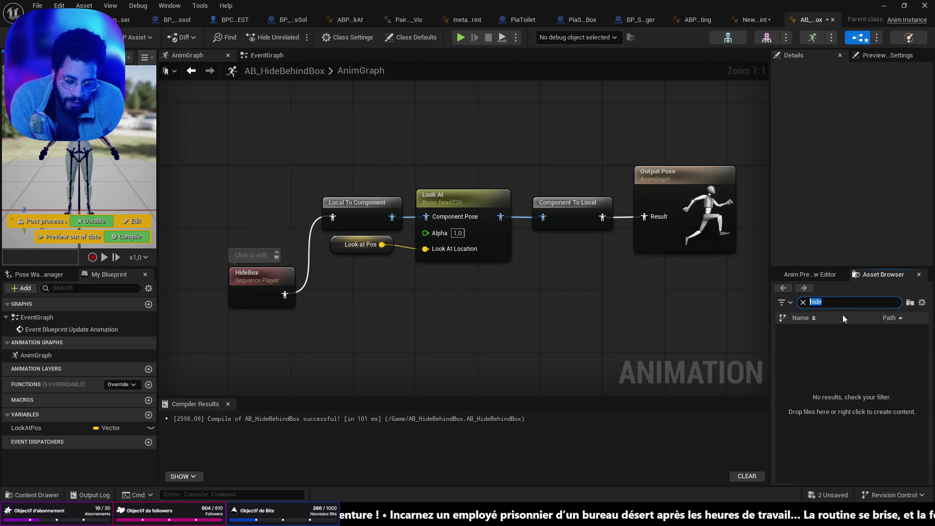
key(BackSpace)
scroll(839, 385, down, 10)
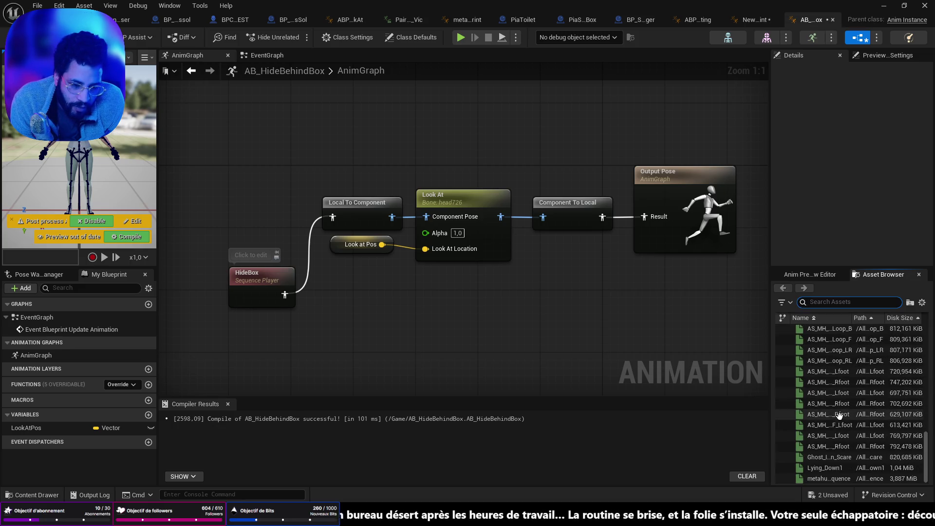
mouse_move(829, 468)
mouse_down()
mouse_move(614, 341)
mouse_move(717, 317)
mouse_up()
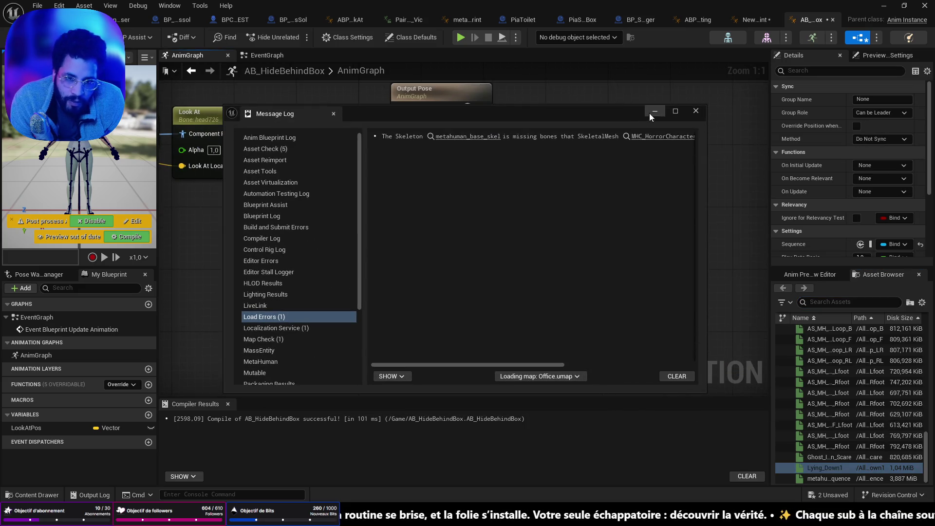
click(655, 111)
drag(632, 359, 264, 326)
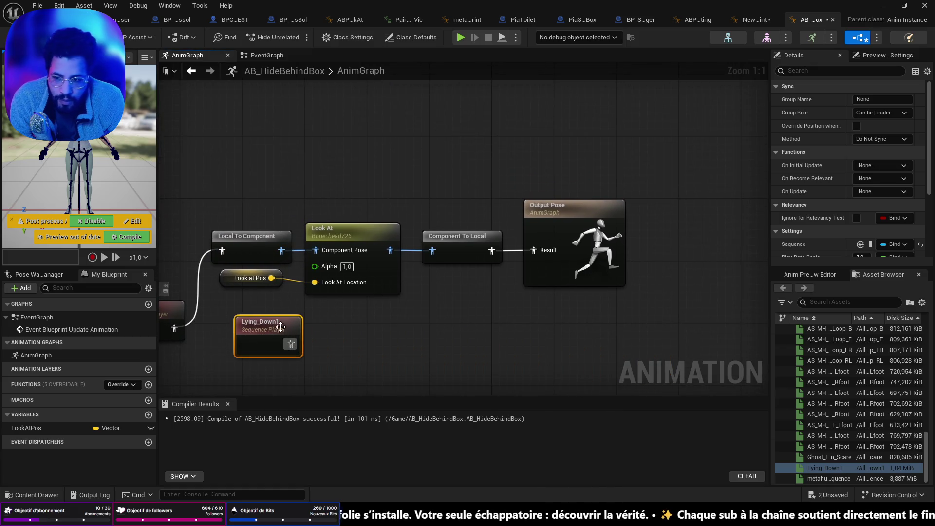
drag(420, 336, 352, 243)
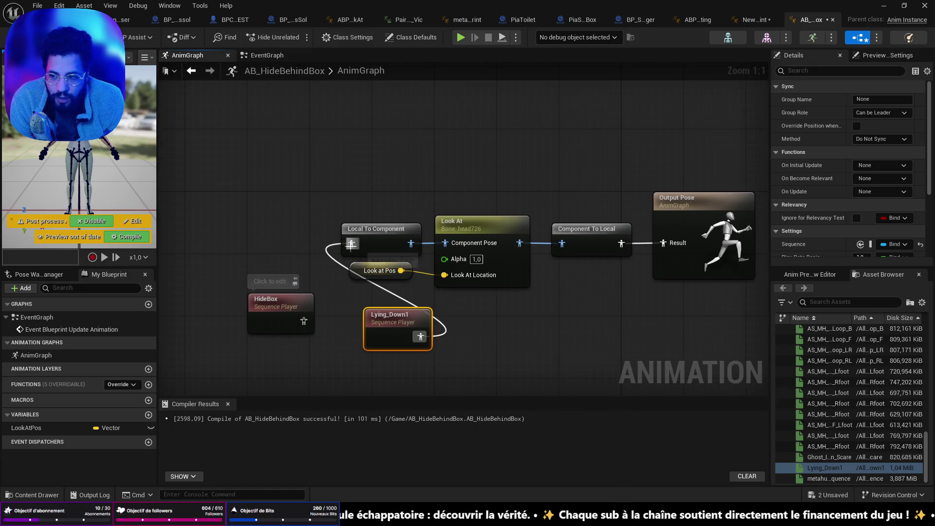
key(F7)
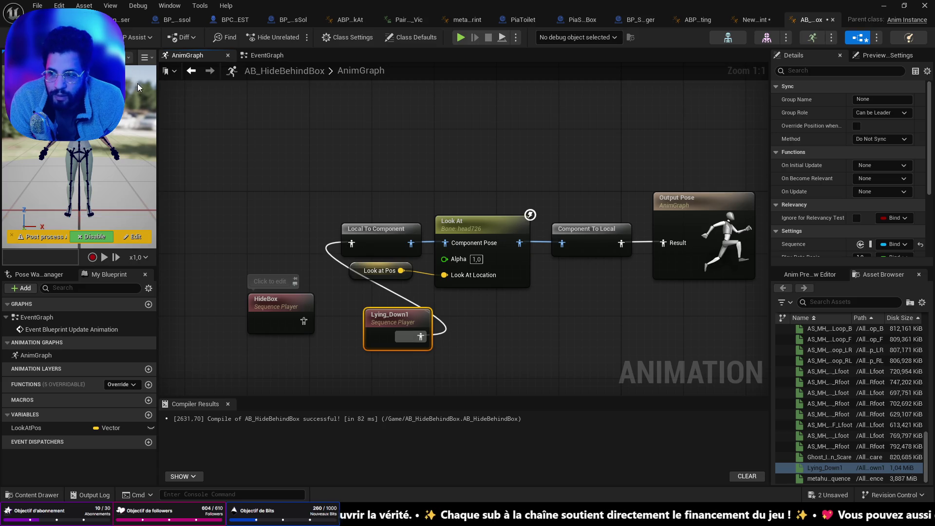
Test Lying_Down1 into Output Pose, then delete it and rewire HideBox into Local To Component.
mouse_move(405, 322)
mouse_down()
mouse_move(374, 369)
mouse_move(374, 354)
mouse_move(607, 251)
mouse_move(664, 242)
mouse_up()
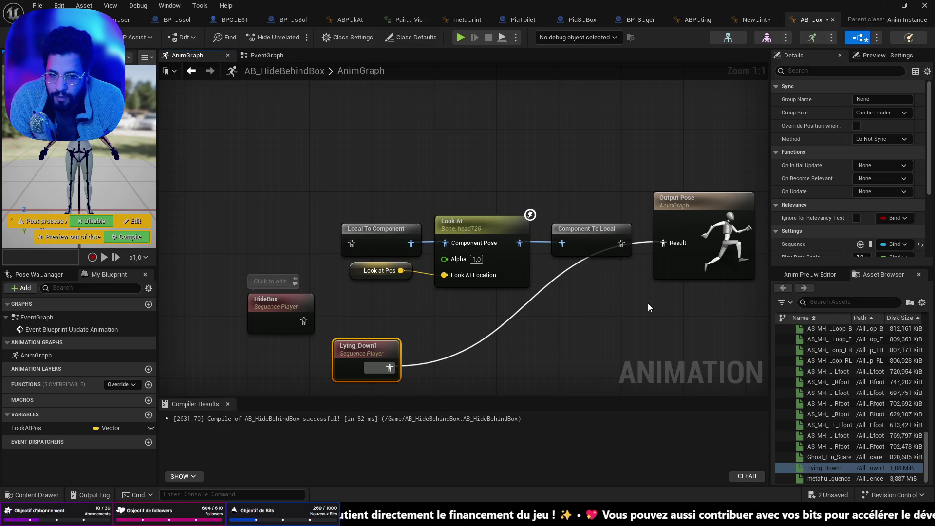
key(F7)
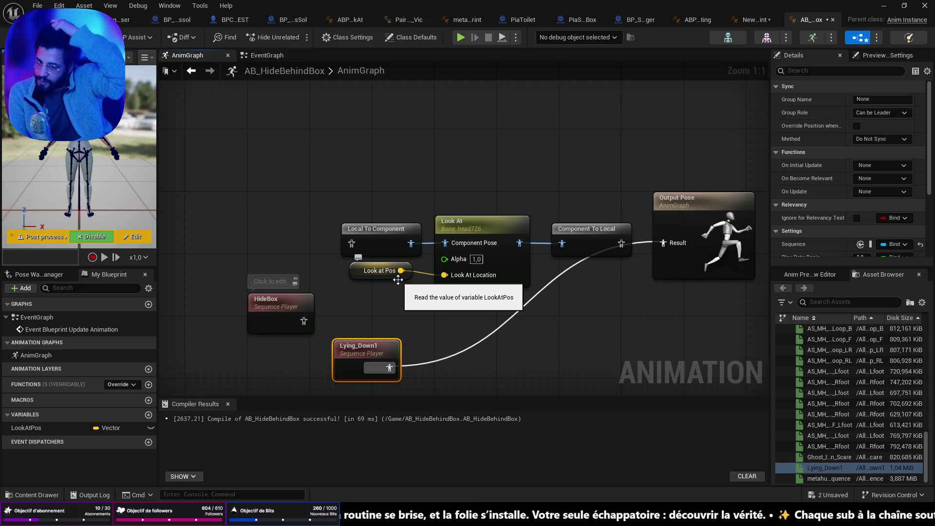
alt+click(454, 347)
mouse_move(376, 344)
mouse_down()
mouse_move(329, 242)
mouse_move(275, 211)
mouse_move(312, 249)
mouse_move(351, 244)
mouse_up()
drag(270, 215, 277, 222)
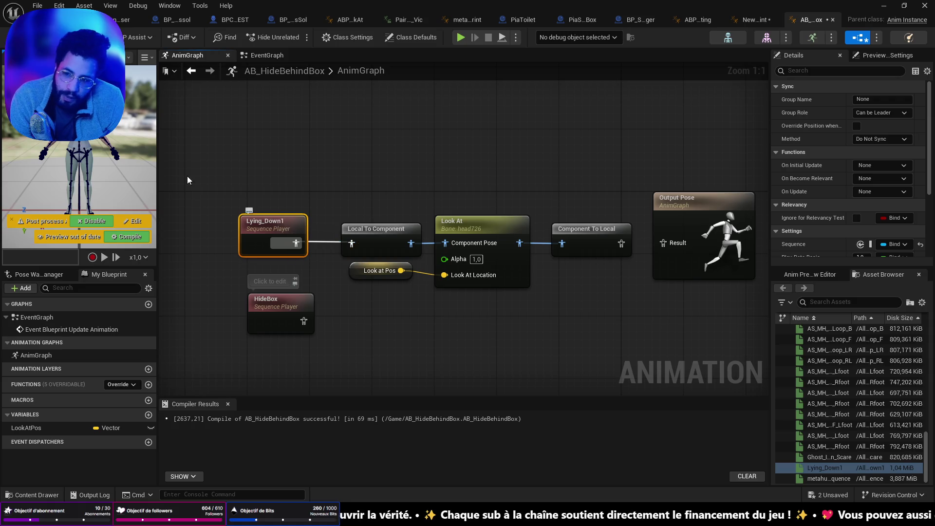
key(Delete)
mouse_move(295, 320)
mouse_down()
mouse_move(286, 217)
mouse_move(286, 233)
mouse_up()
drag(291, 240, 352, 243)
Recompile the animation blueprint and open the HideBox sequence in the preview.
click(19, 37)
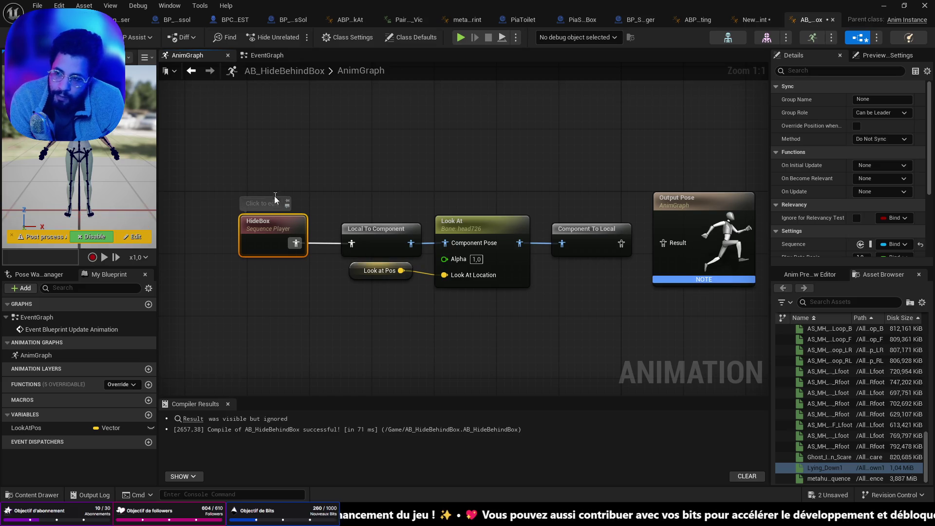
double_click(259, 231)
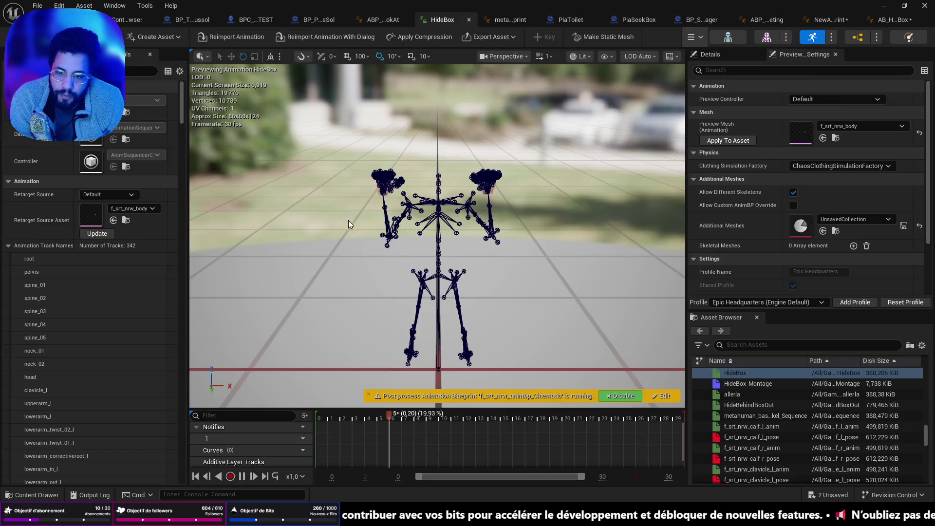
mouse_move(384, 325)
mouse_down()
mouse_move(311, 327)
mouse_move(426, 215)
mouse_up()
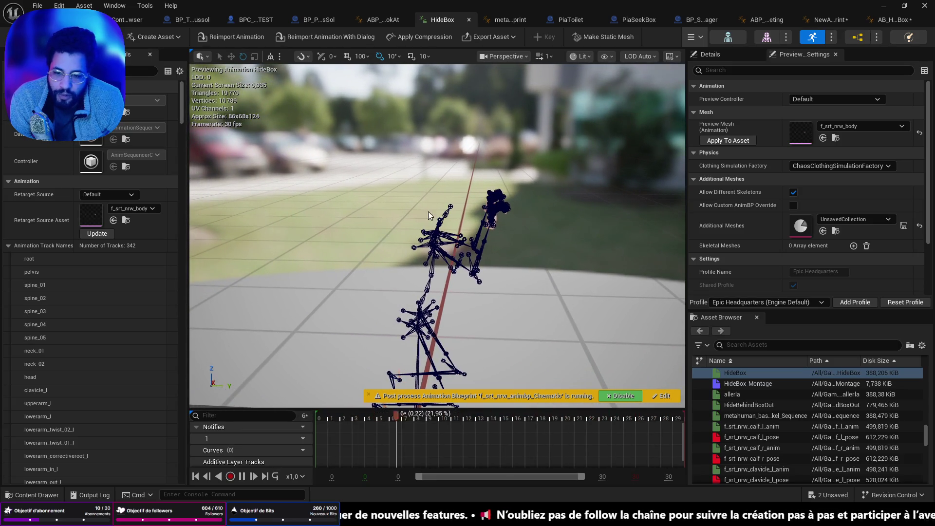
Frame the preview on the skeleton's head bone, show the asset folders, then return to the office level.
click(454, 204)
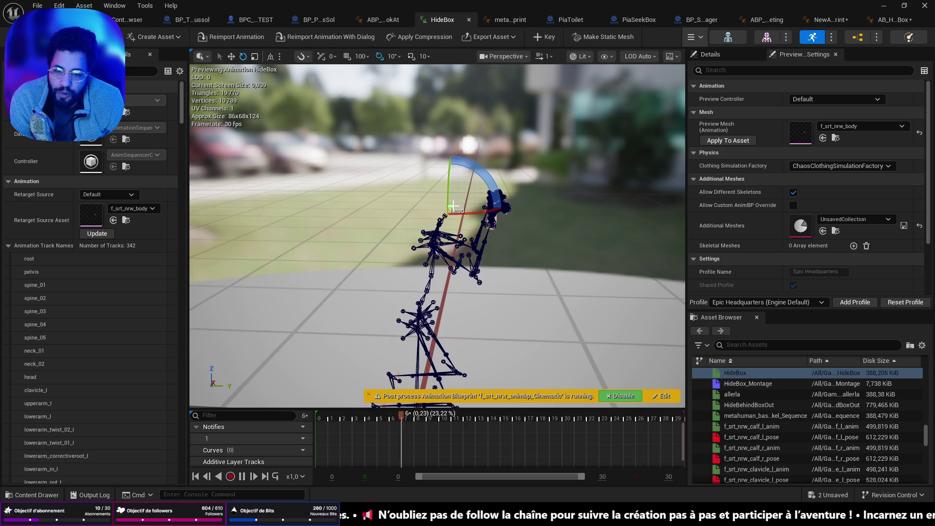
drag(454, 205, 351, 209)
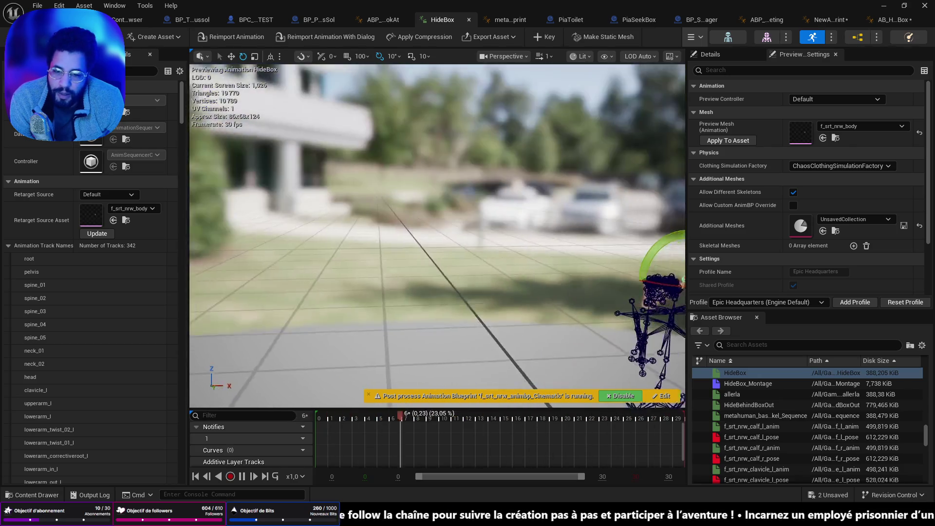
key(f)
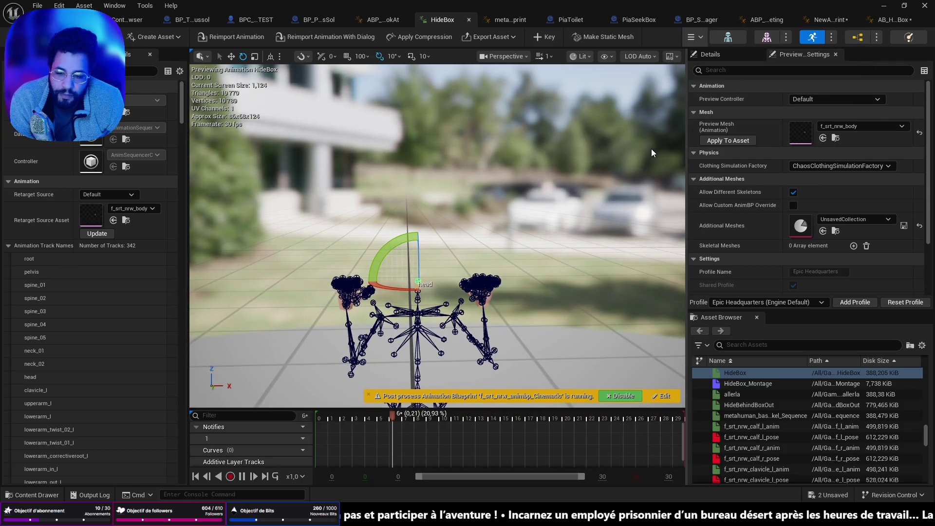
key(ctrl+space)
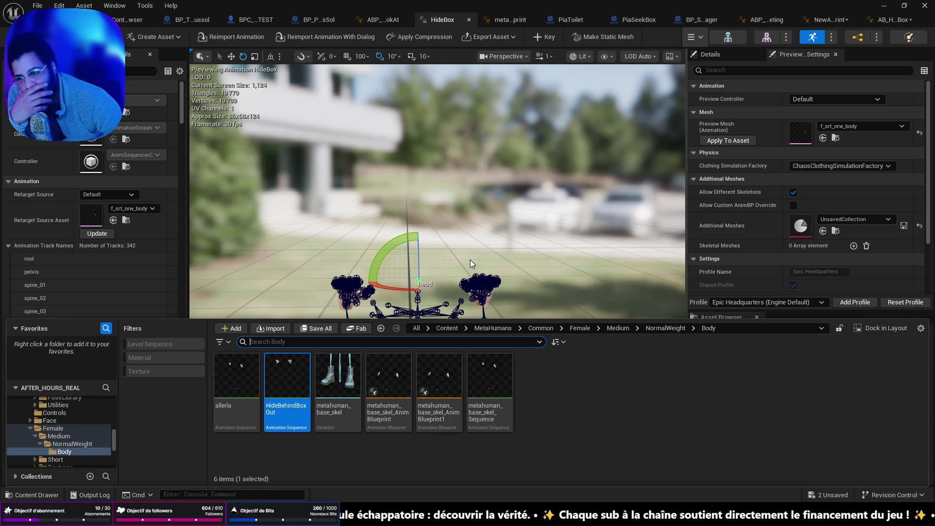
click(68, 19)
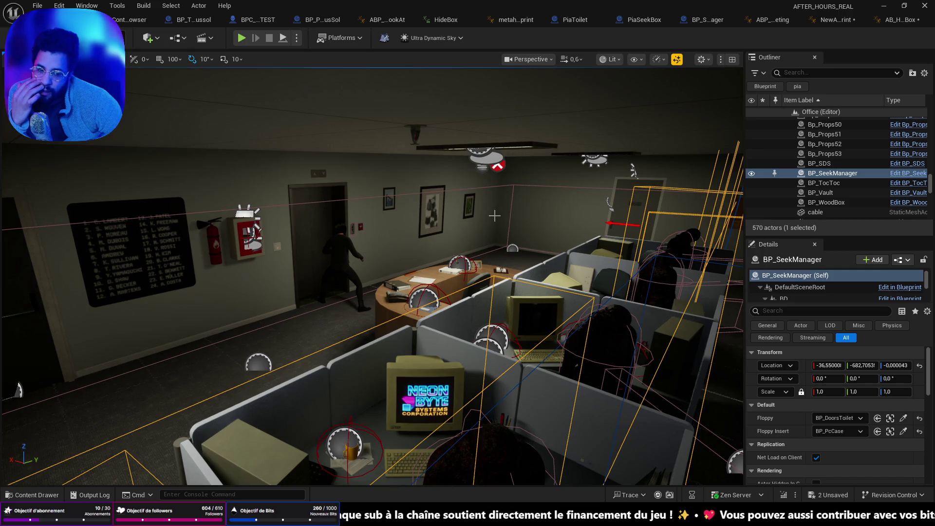
Select BP_PiaScreamer in the office level, fly over the cubicles, and return to AB_HideBehindBox.
click(343, 254)
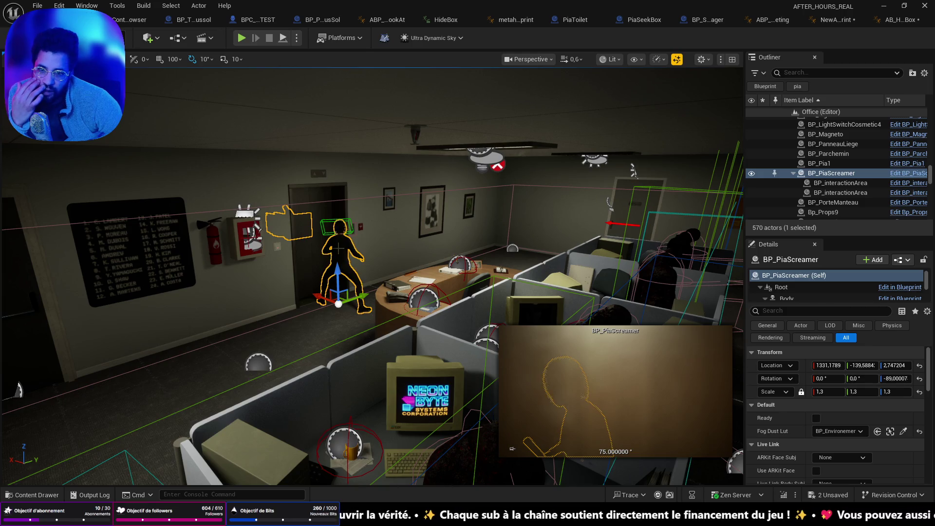
mouse_move(370, 273)
mouse_down()
mouse_move(356, 258)
mouse_move(390, 235)
mouse_up()
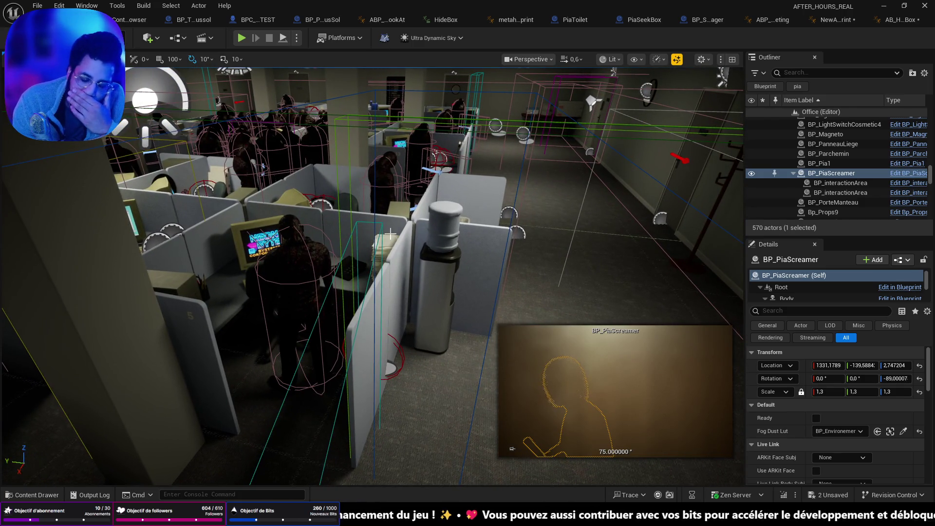
click(899, 20)
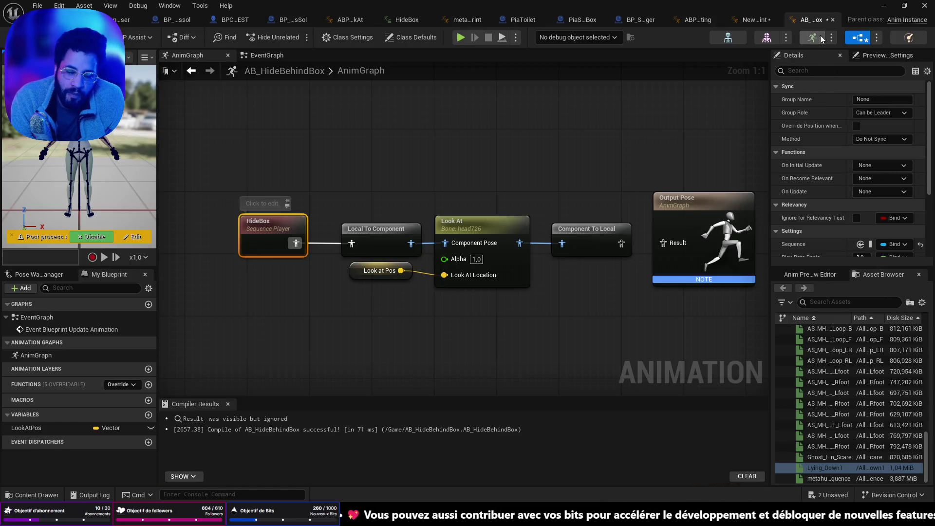
Nudge the Component To Local node, recompile with F7, check HideBox and Output Pose, then open SKM_Body.
drag(625, 252, 664, 243)
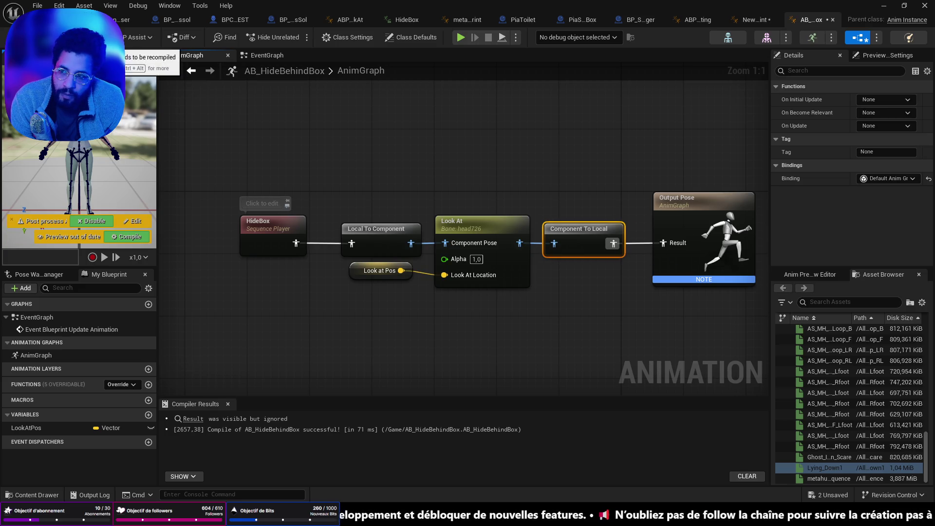
key(F7)
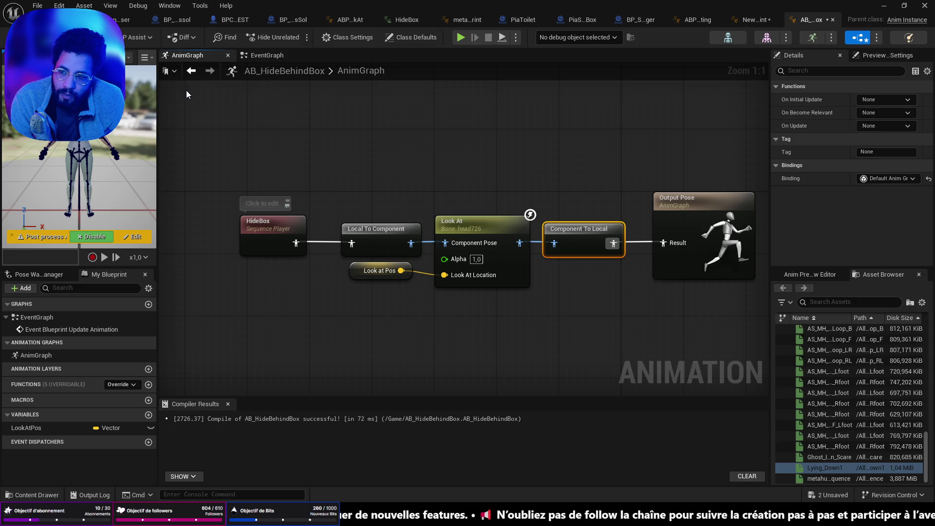
click(279, 236)
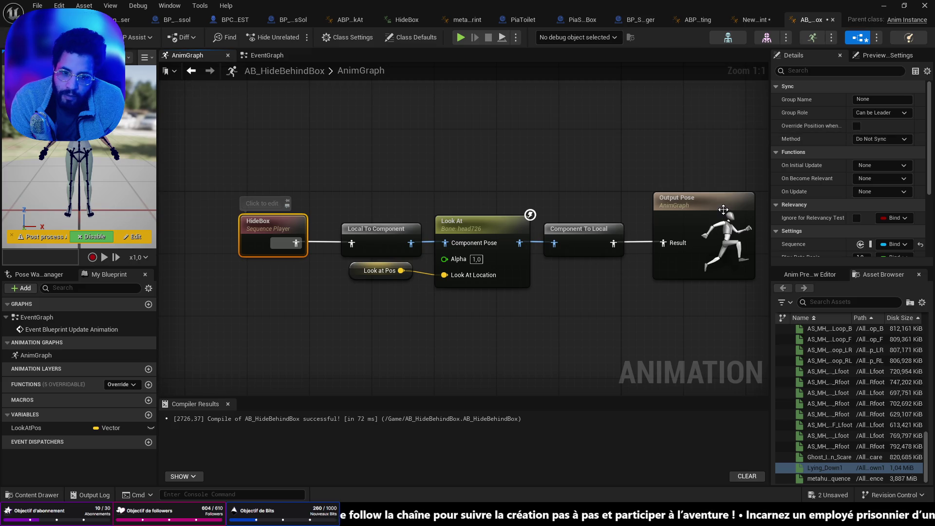
click(724, 209)
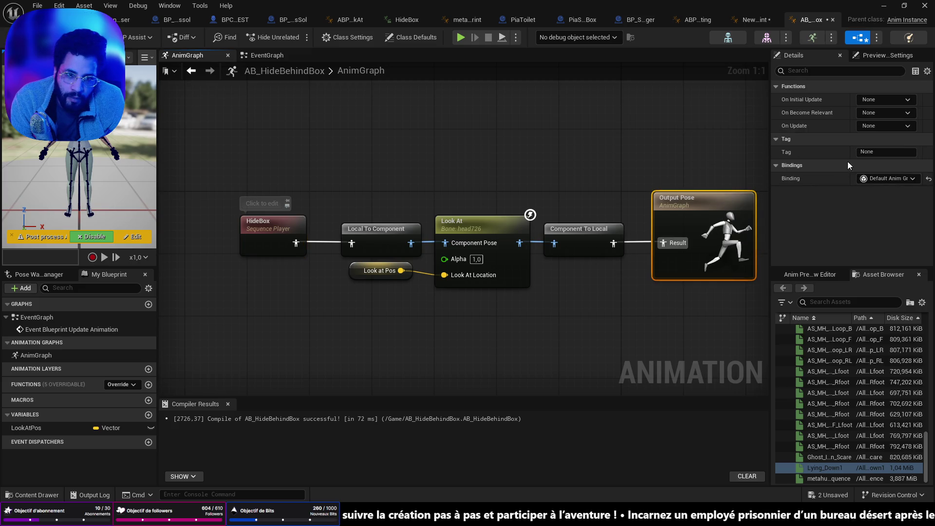
click(767, 37)
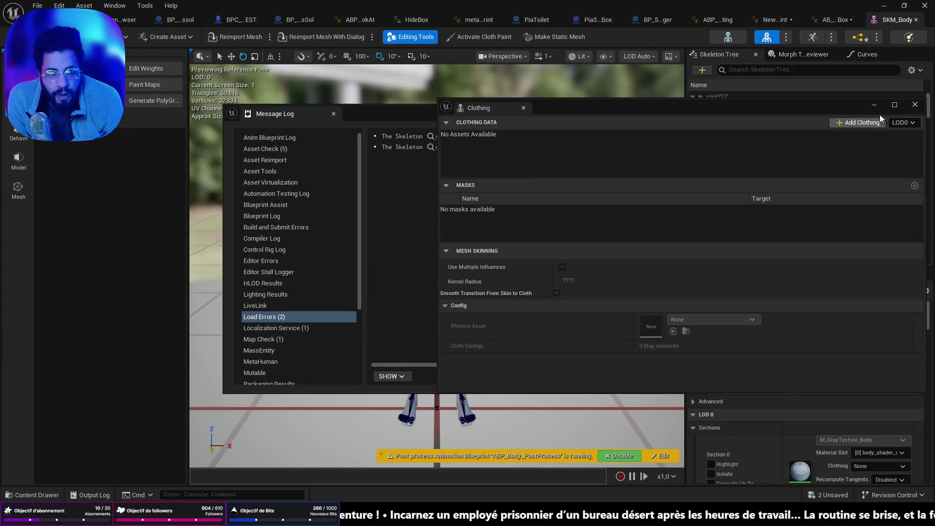
Close the Clothing window, review the skeleton Load Errors, and minimize the Message Log.
click(875, 105)
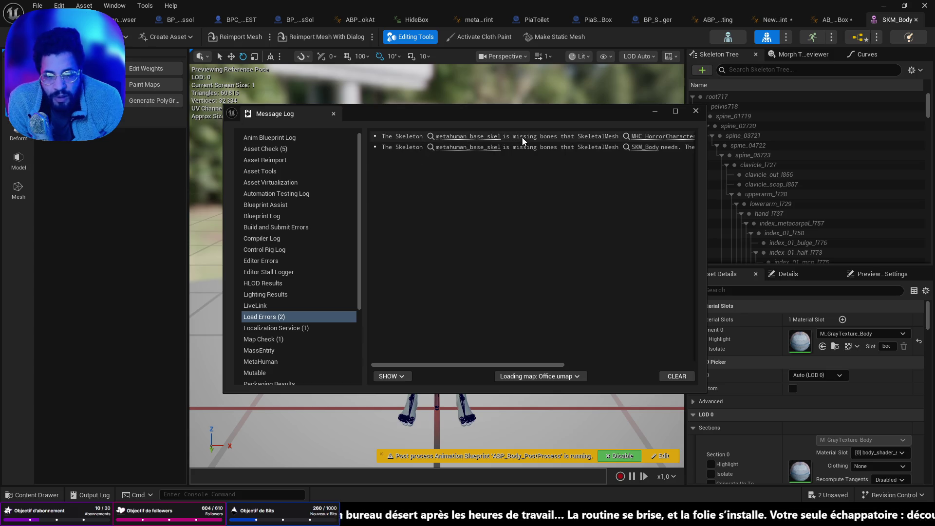
drag(501, 363, 591, 351)
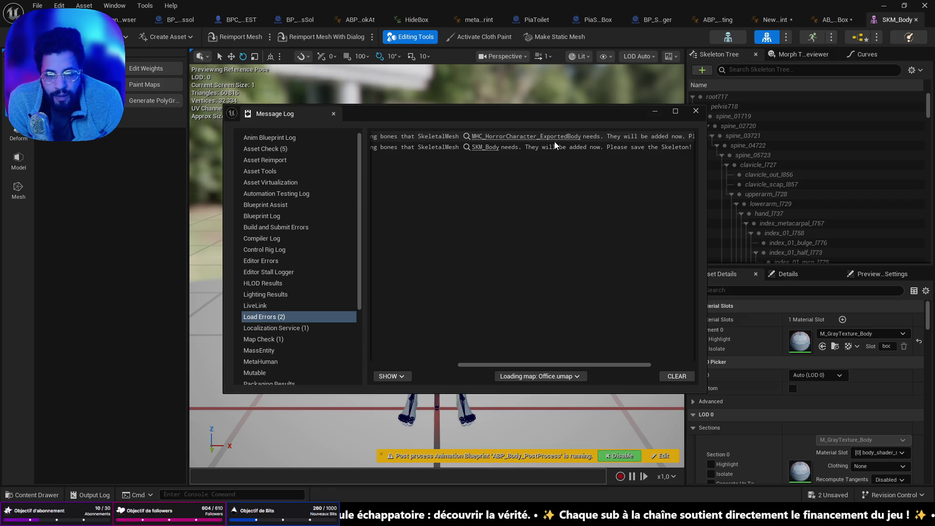
drag(579, 363, 632, 370)
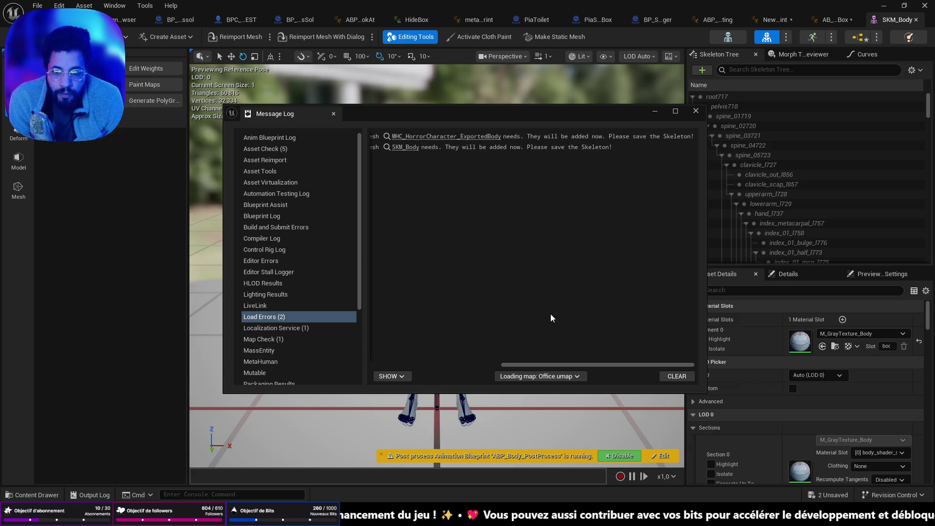
drag(577, 364, 405, 358)
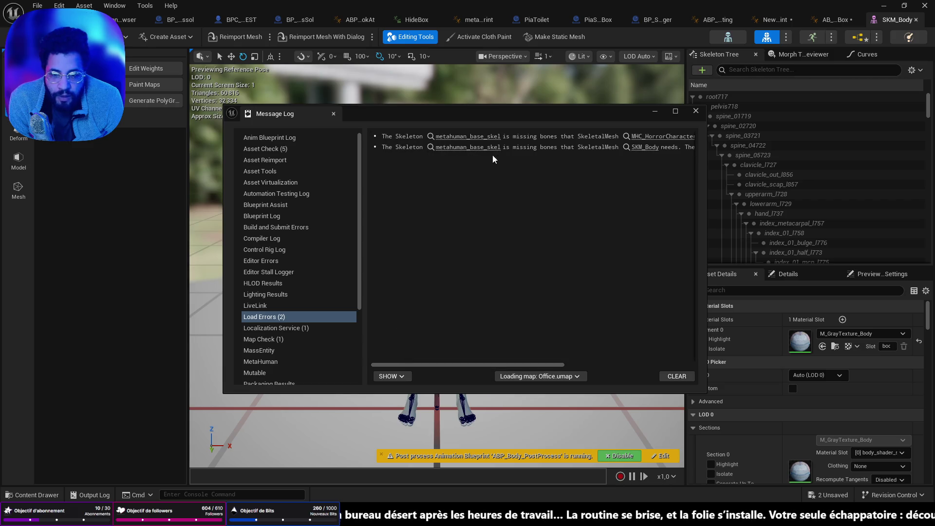
drag(489, 363, 597, 364)
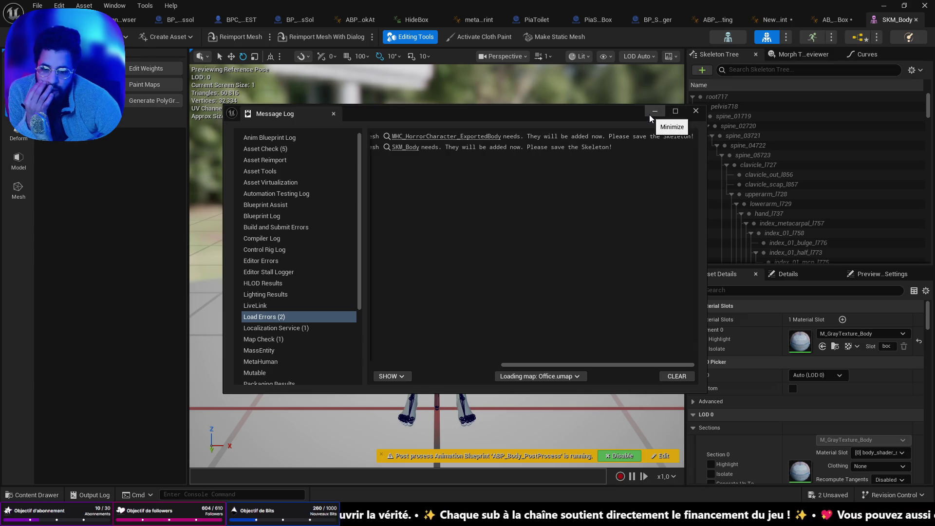
click(653, 112)
Save SKM_Body, review the incompatible-skeleton Asset Check errors, and minimize the log.
key(ctrl+s)
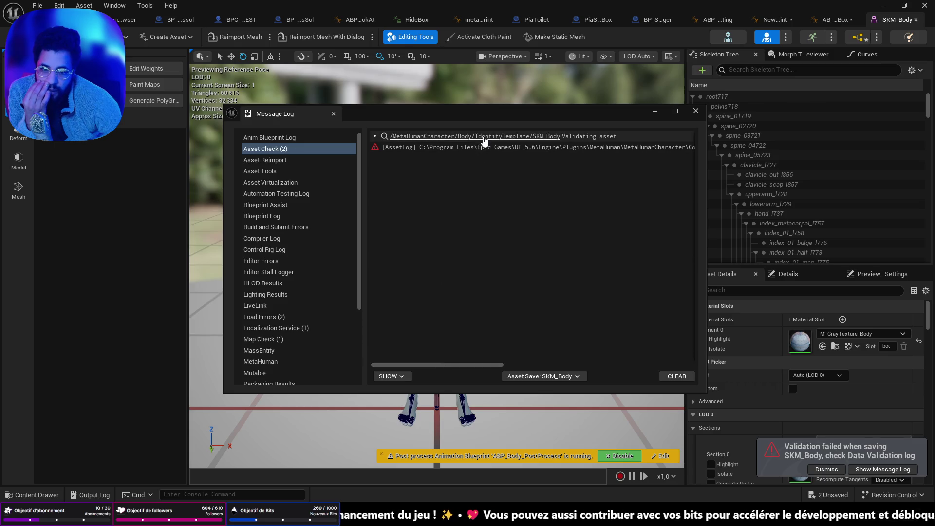
drag(423, 366, 629, 369)
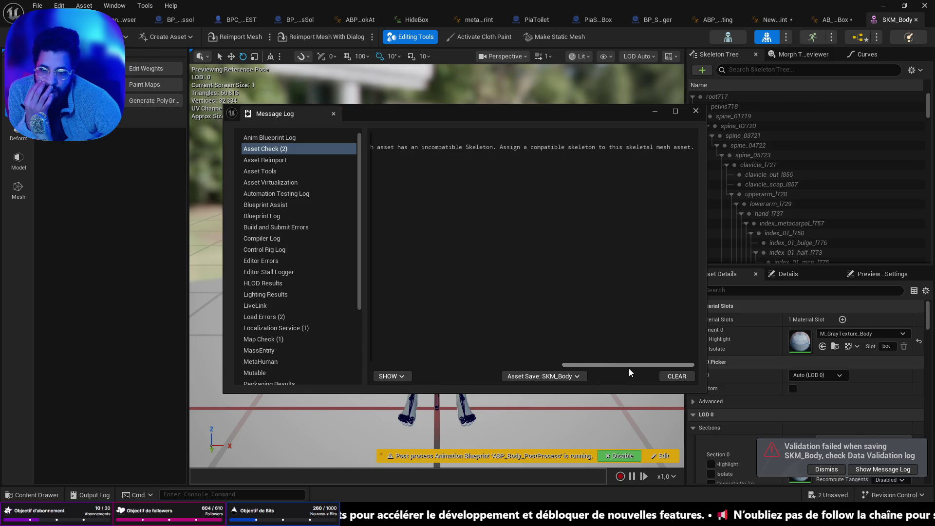
drag(630, 368, 421, 353)
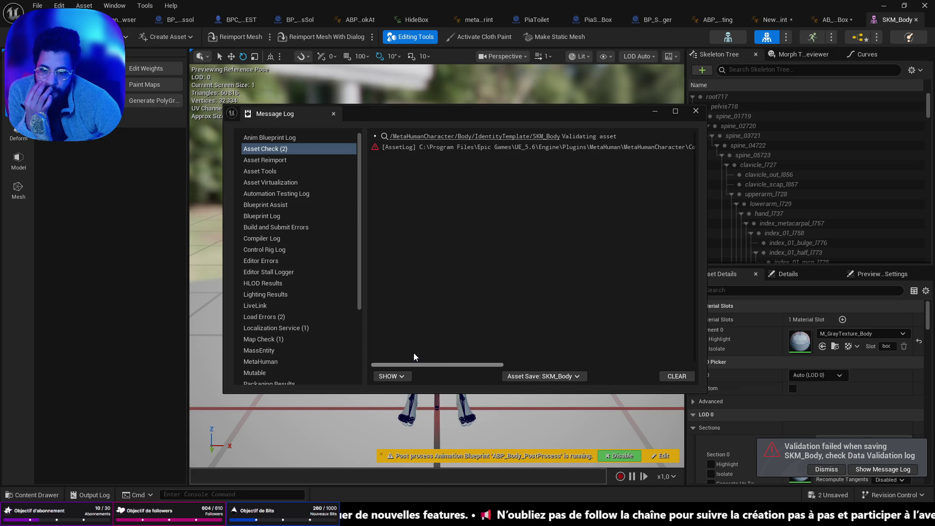
mouse_move(413, 353)
mouse_down()
mouse_move(539, 356)
mouse_move(649, 282)
mouse_up()
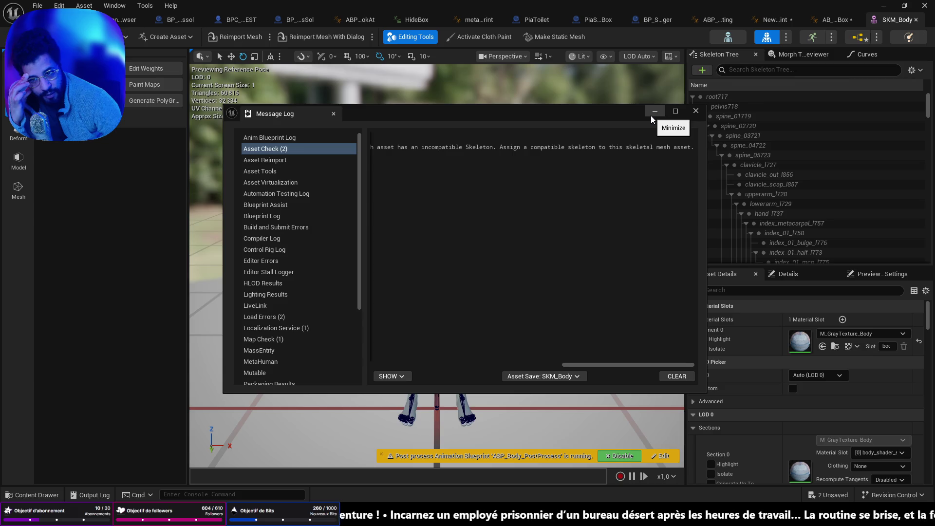
click(652, 113)
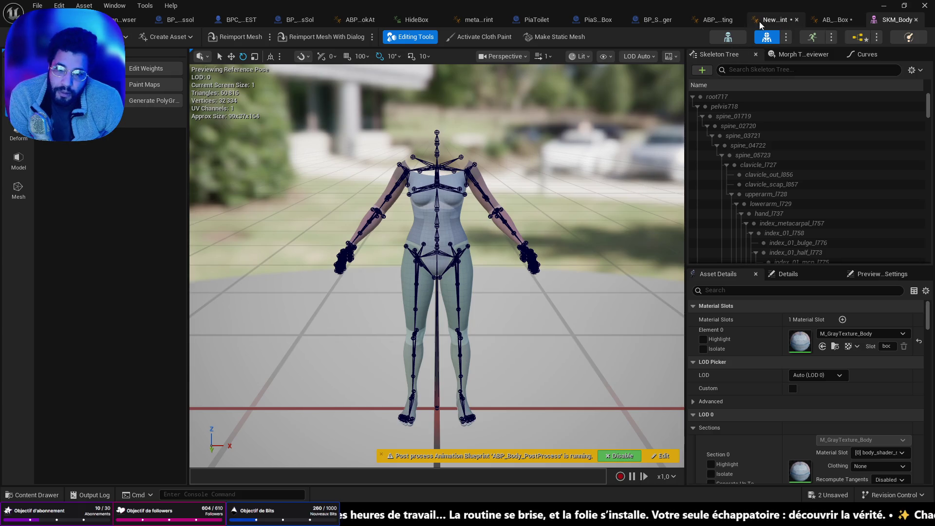
Retry saving SKM_Body and review the resulting validation errors.
click(659, 19)
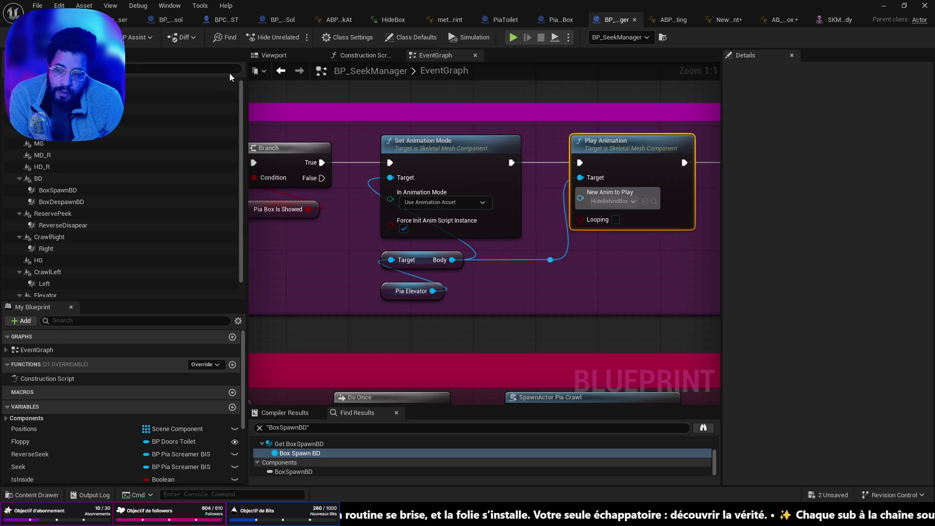
click(839, 20)
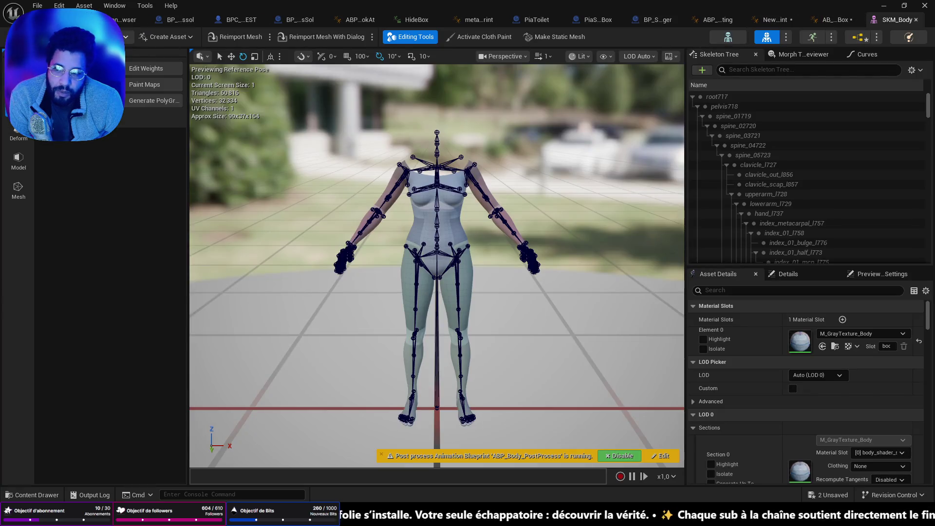
key(ctrl+s)
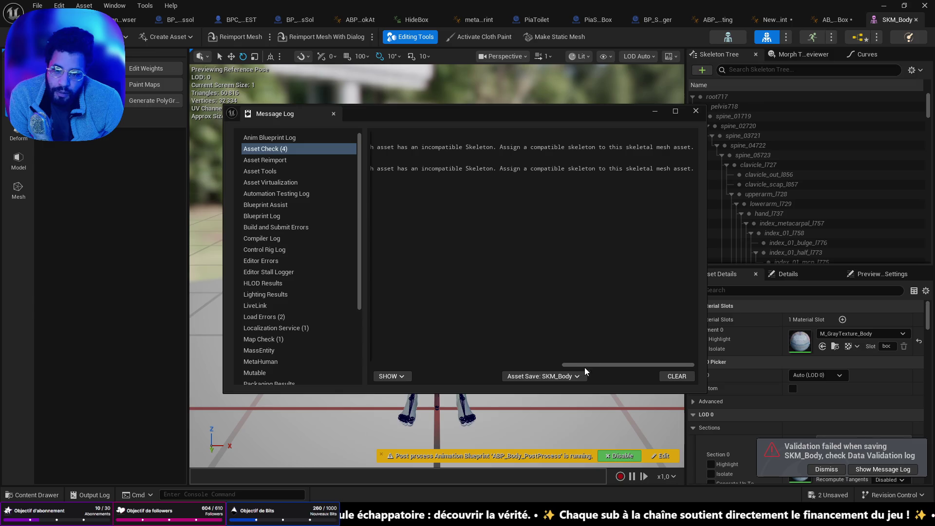
drag(580, 365, 387, 363)
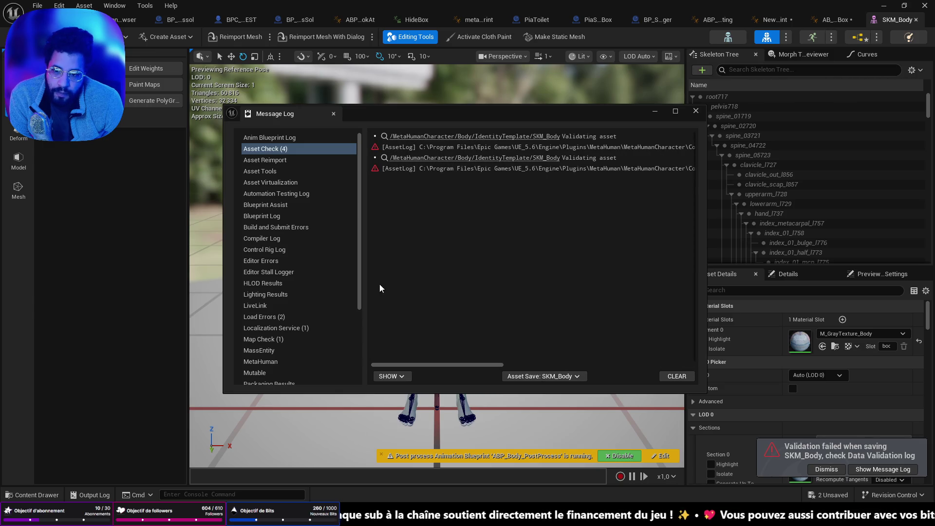
Locate SKM_Body and the metahuman_base_skel skeleton in the content browser, then return to BP_SeekManager.
click(434, 136)
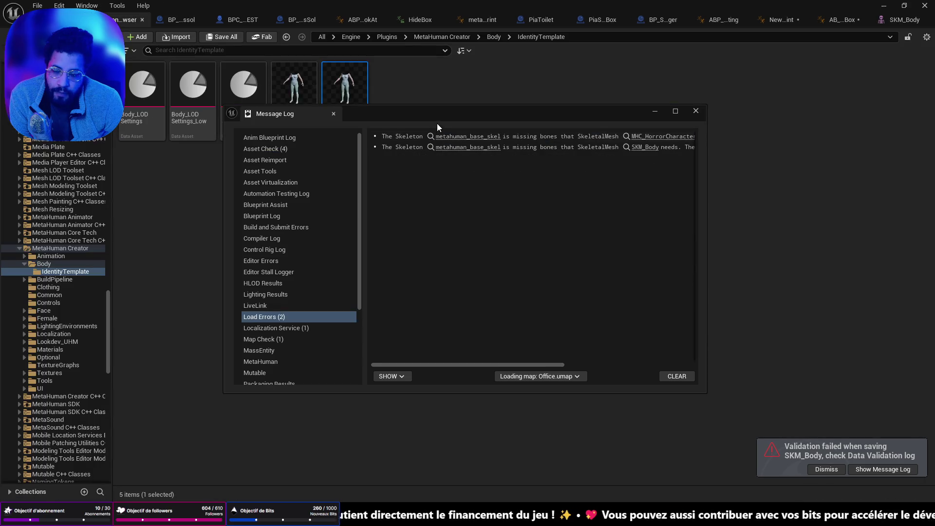
drag(532, 115, 530, 331)
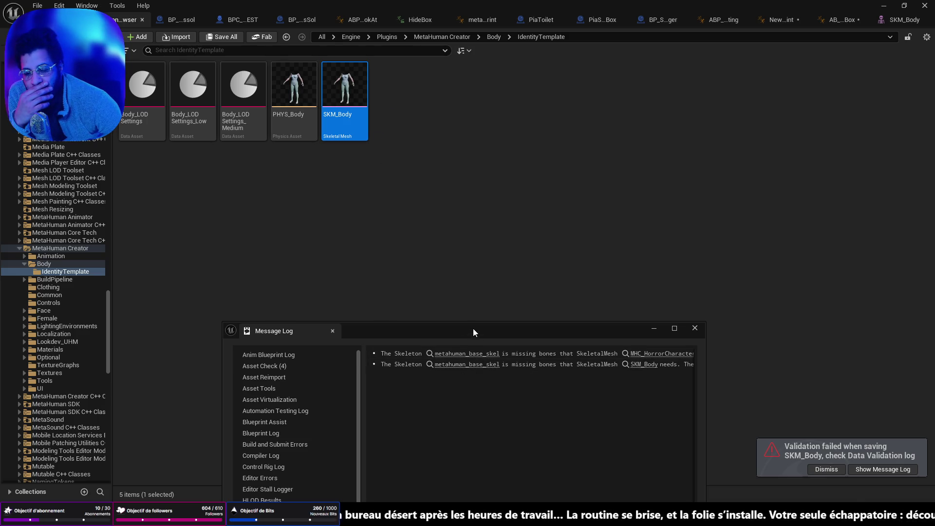
drag(473, 329, 464, 215)
click(454, 257)
click(453, 253)
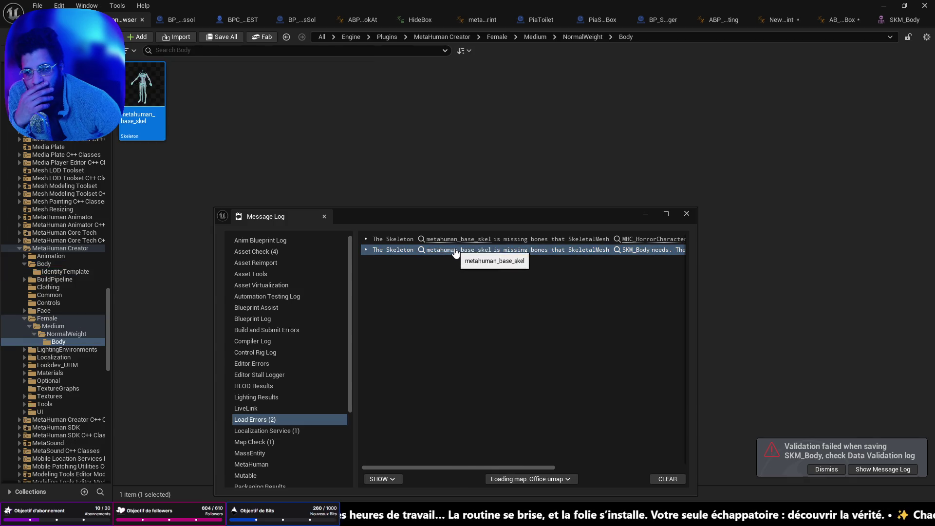
click(644, 214)
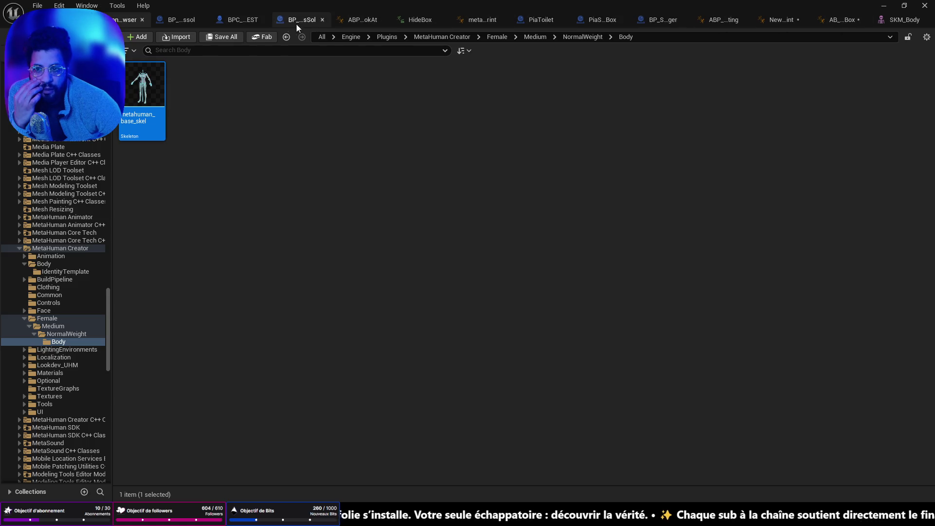
click(654, 20)
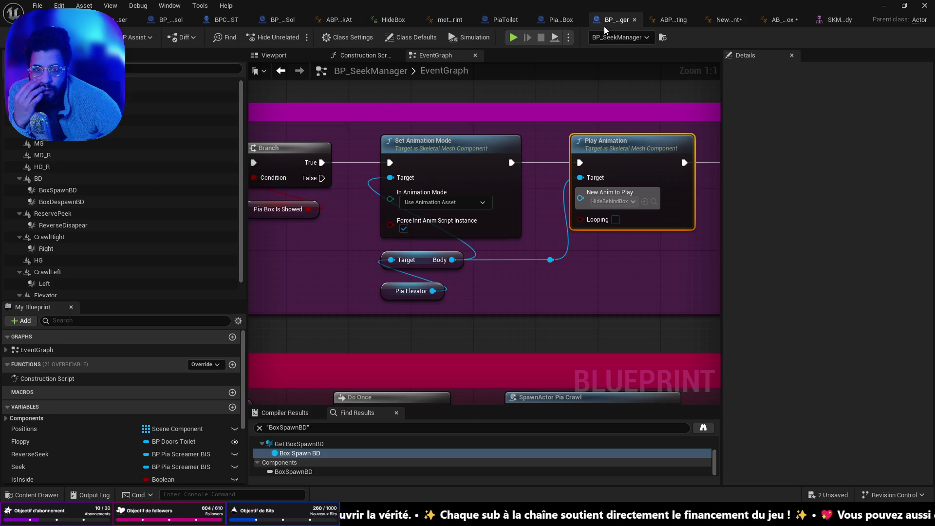
In PiaSeekBox, browse from the Skeletal Mesh Asset picker to the MetaHumans Body folder.
click(560, 20)
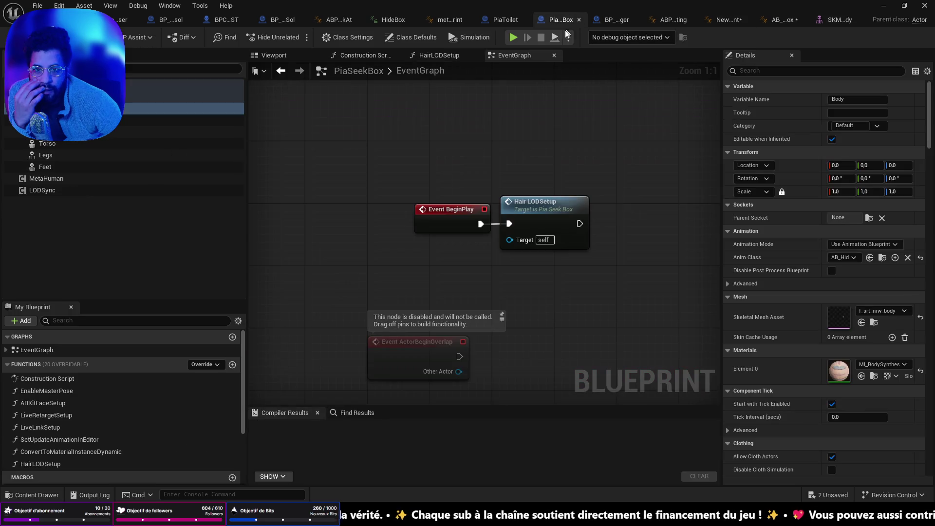
click(891, 313)
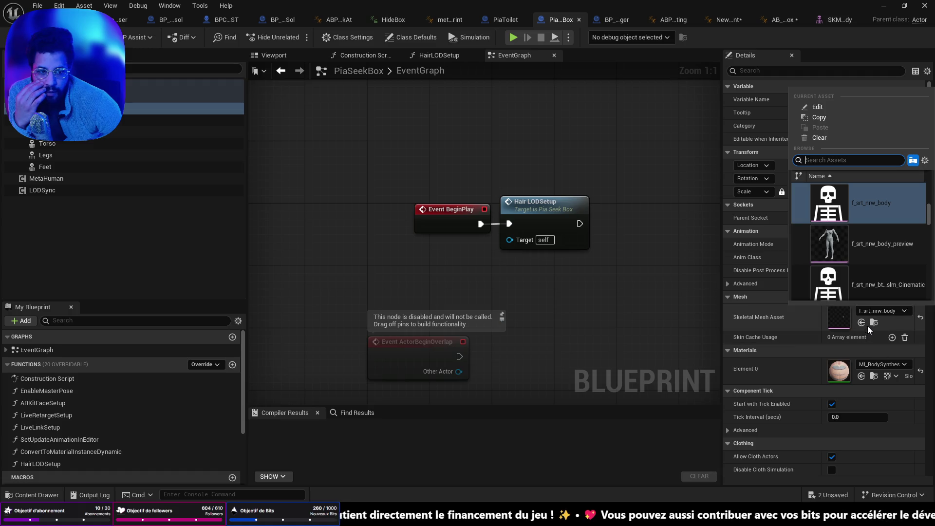
click(601, 473)
key(ctrl+space)
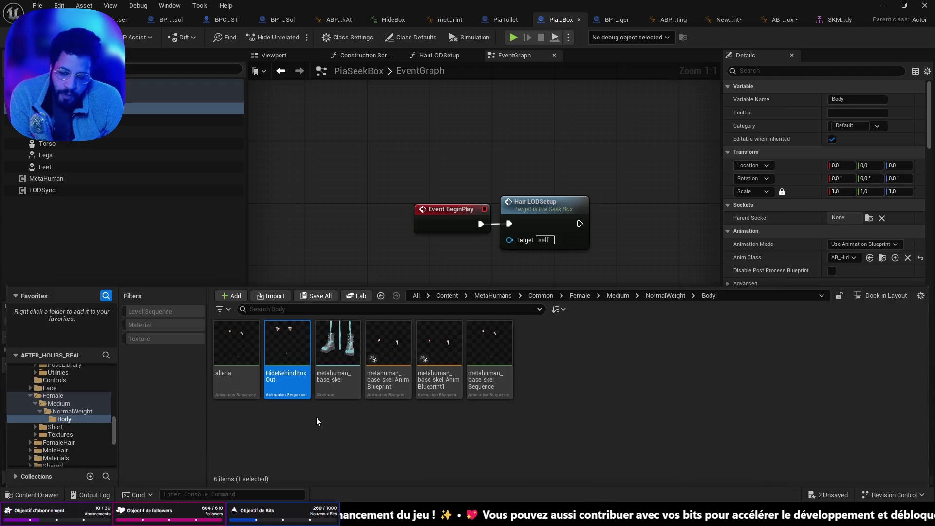
click(72, 403)
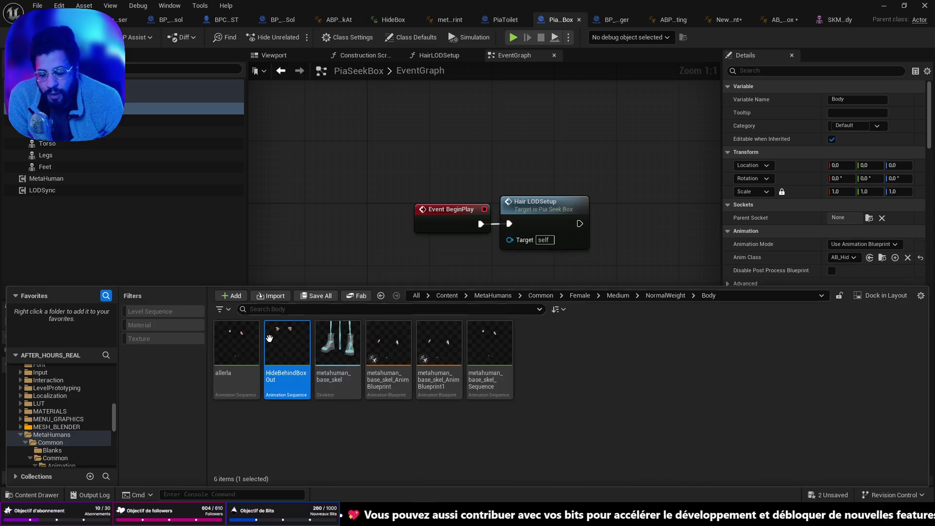
scroll(72, 403, up, 5)
scroll(71, 404, up, 3)
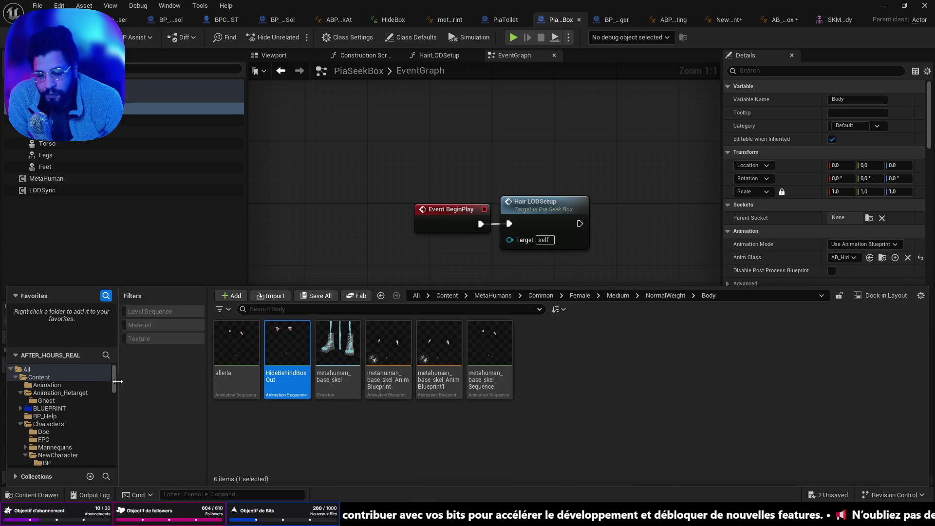
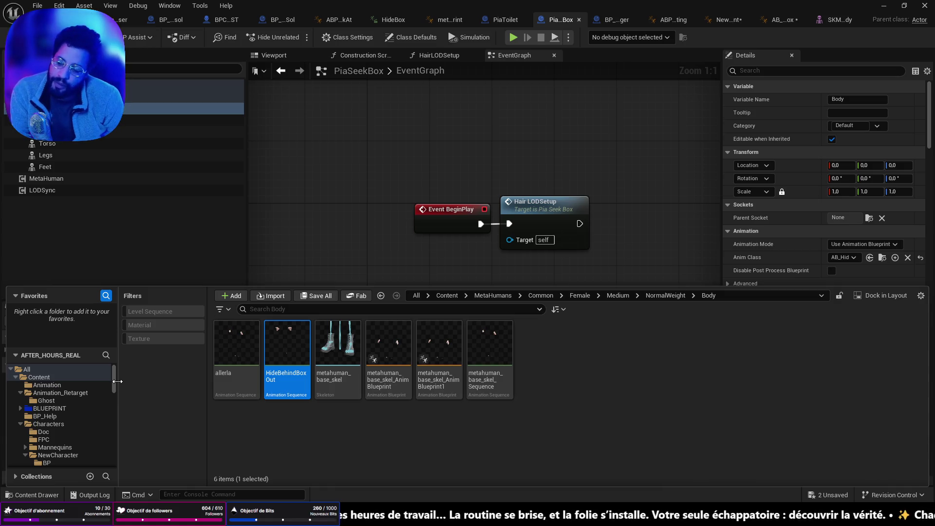
Browse to Content > MetaHumans > Pia > Body and select the f_srt_nrw_body mesh.
click(27, 369)
click(47, 384)
click(39, 377)
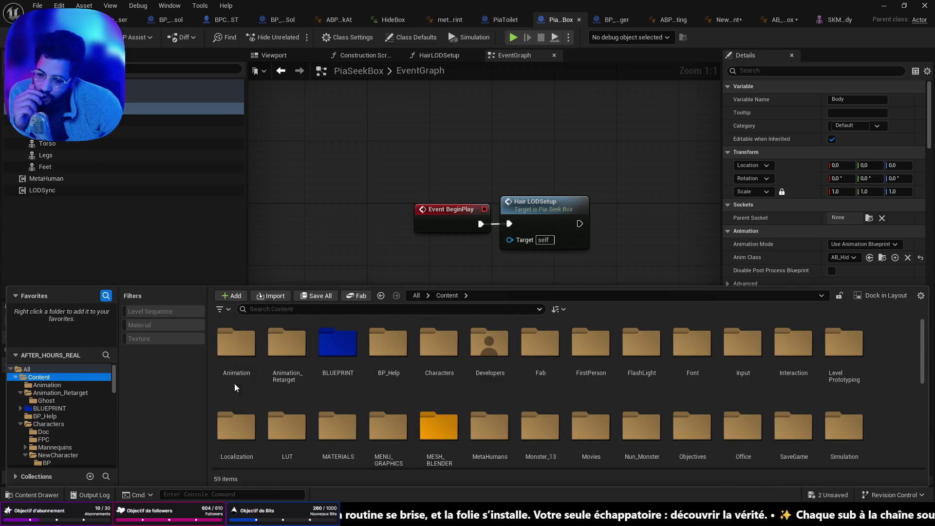
double_click(488, 427)
double_click(236, 343)
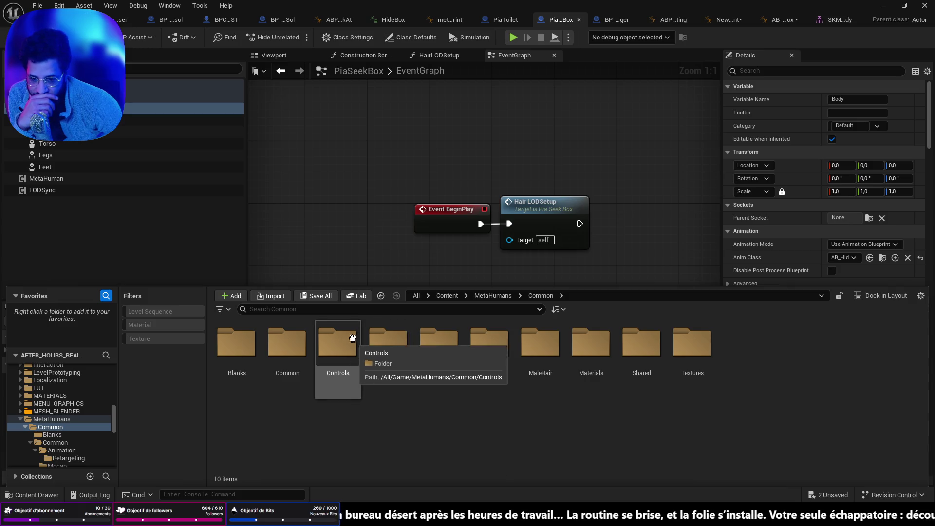
click(381, 296)
double_click(287, 343)
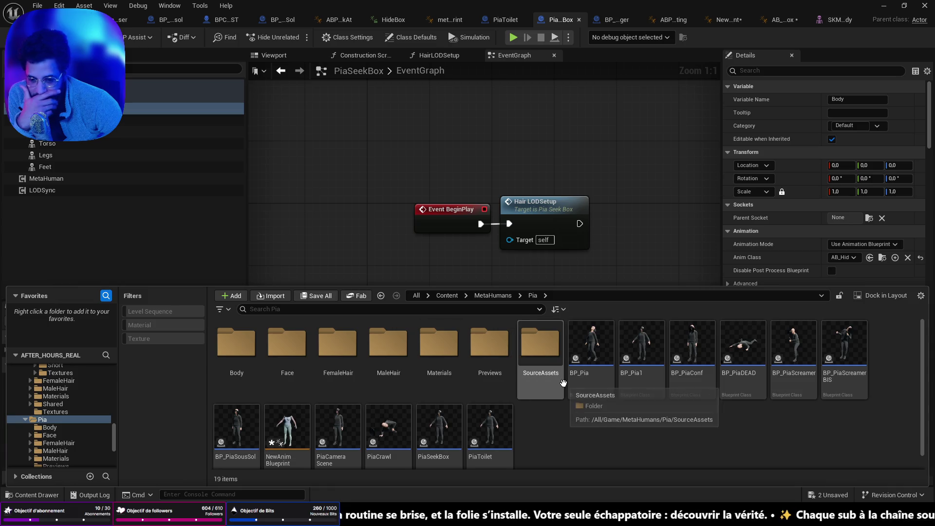
click(250, 348)
double_click(250, 348)
click(287, 361)
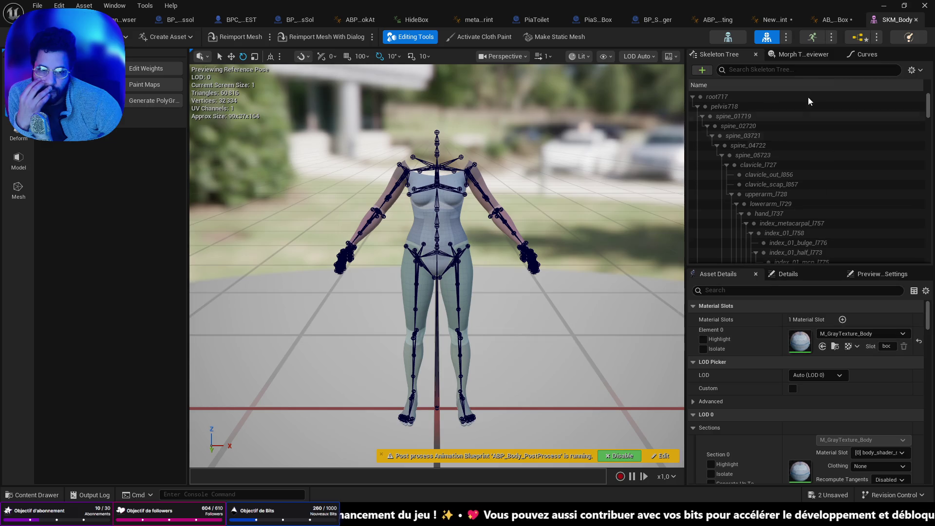
Bring up the AB_HideBehindBox AnimGraph with its HideBox and Look At chain.
click(827, 22)
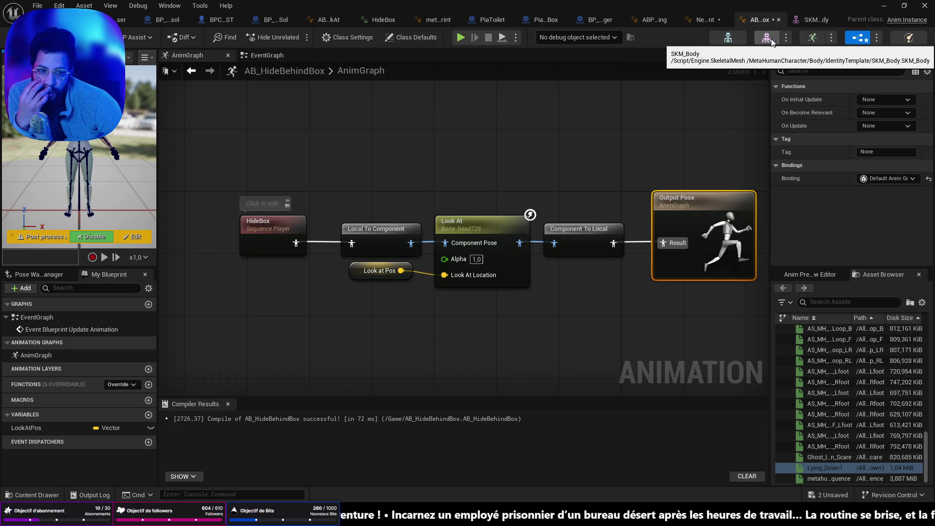
Show the SKM_Body preview mesh in the Content Browser, surfacing its skeleton load errors.
click(787, 38)
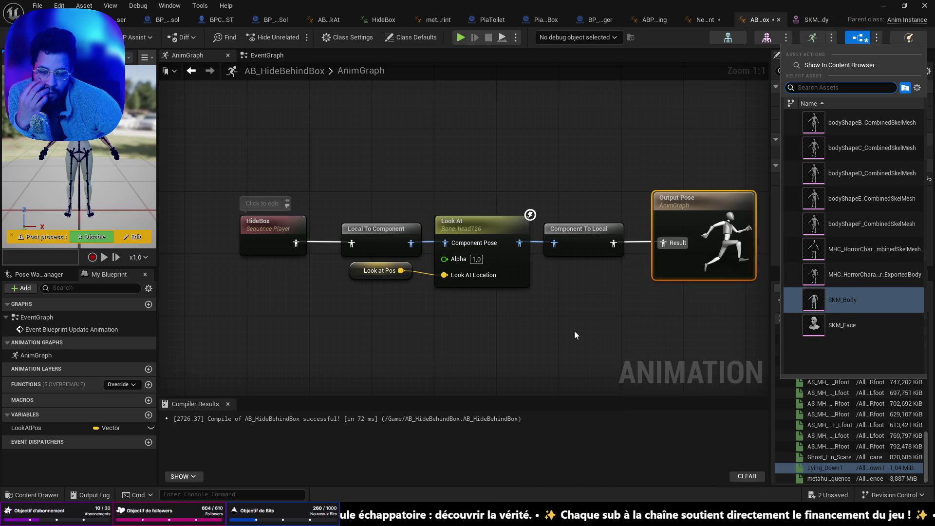
click(516, 346)
key(ctrl+space)
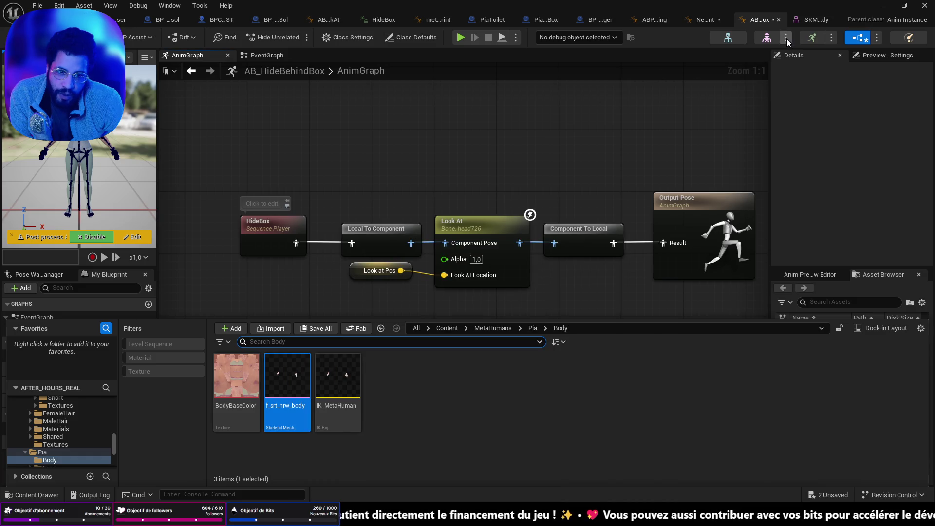
click(788, 39)
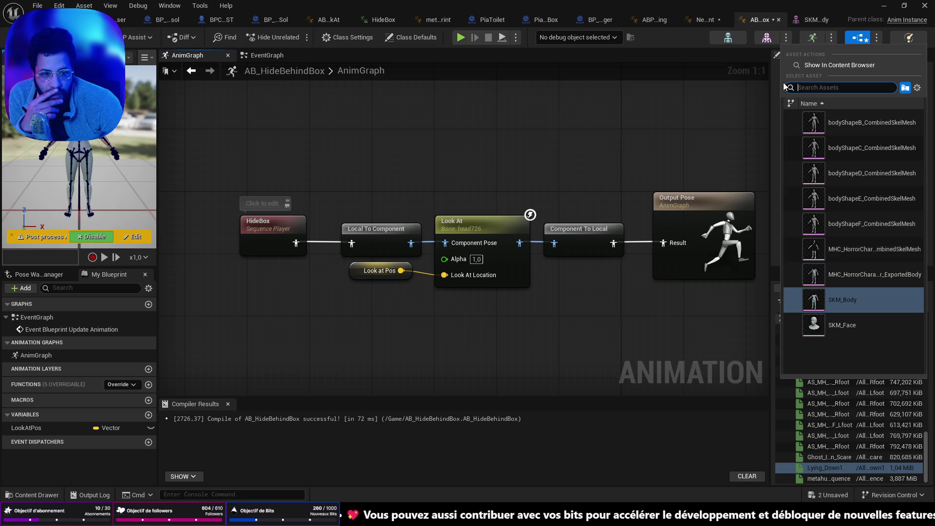
click(803, 66)
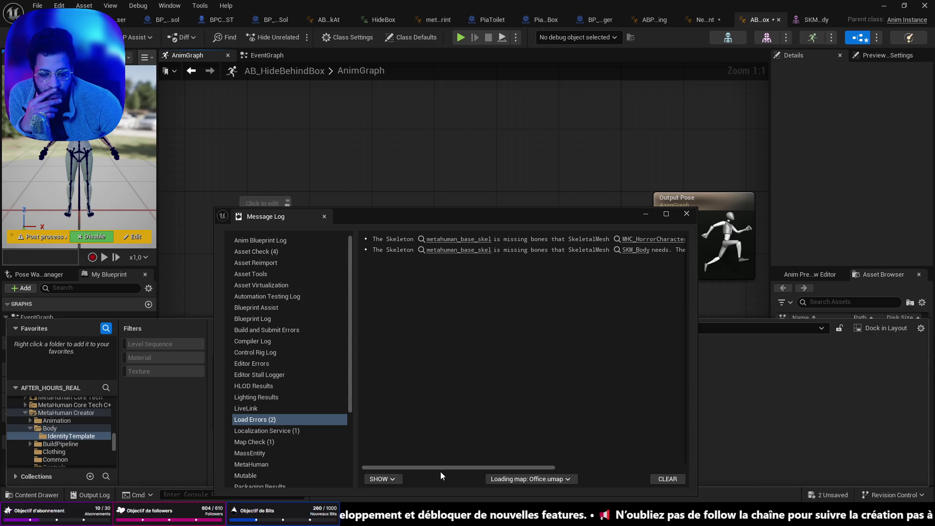
Close the Message Log and open the content drawer at the IdentityTemplate folder.
mouse_move(440, 466)
mouse_down()
mouse_move(563, 466)
mouse_move(548, 467)
mouse_up()
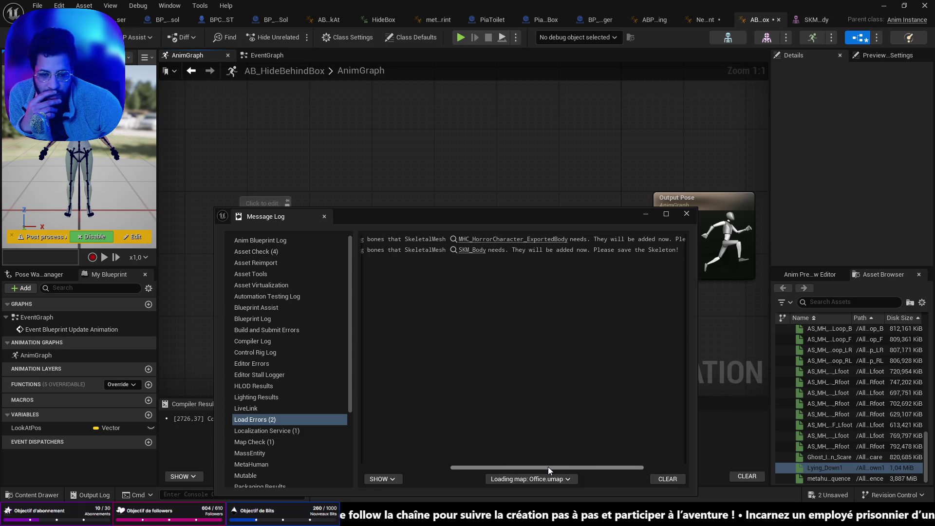
click(646, 214)
key(ctrl+space)
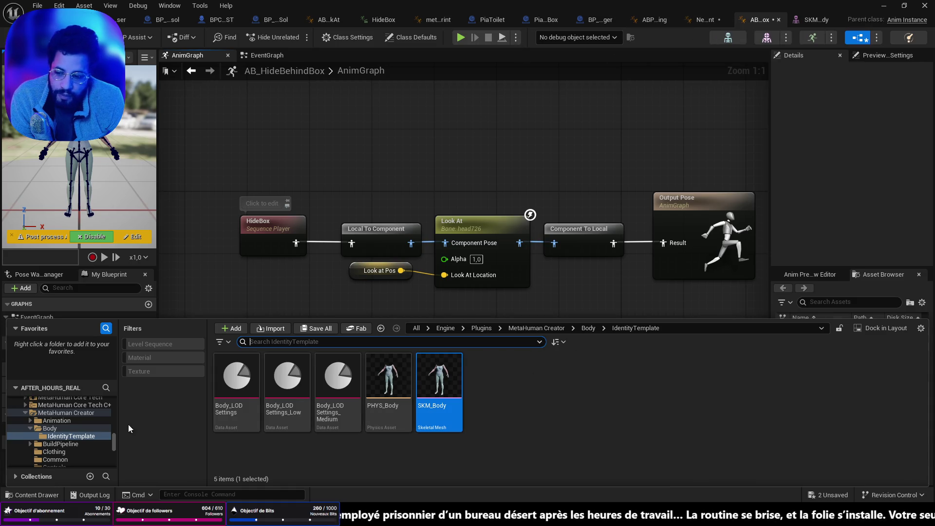
Navigate the content drawer to Content > MetaHumans > Pia > Body.
scroll(60, 417, up, 3)
click(287, 292)
key(ctrl+space)
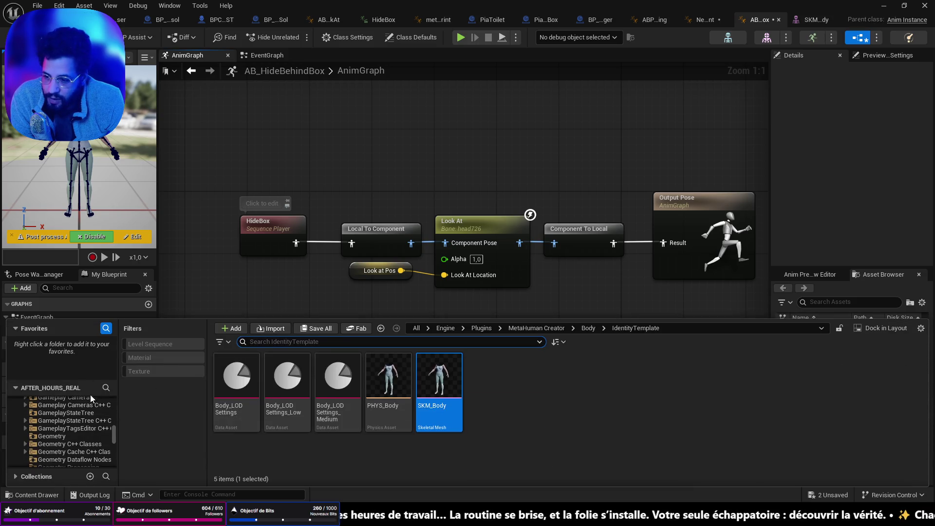
scroll(101, 409, up, 10)
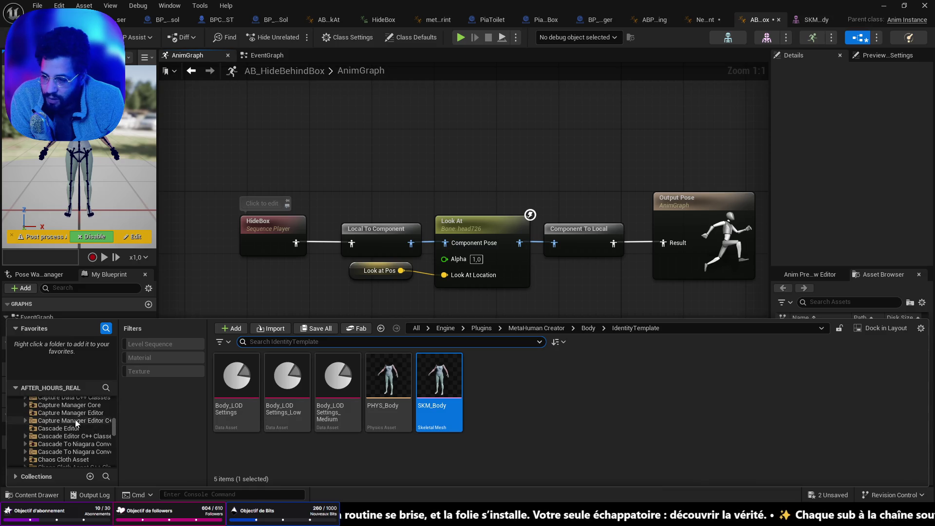
scroll(114, 411, up, 5)
click(63, 411)
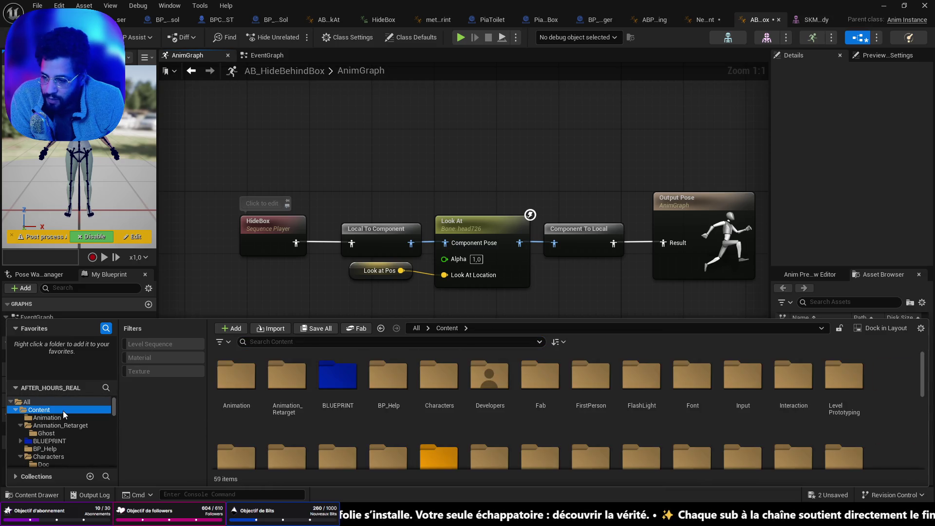
scroll(512, 384, down, 3)
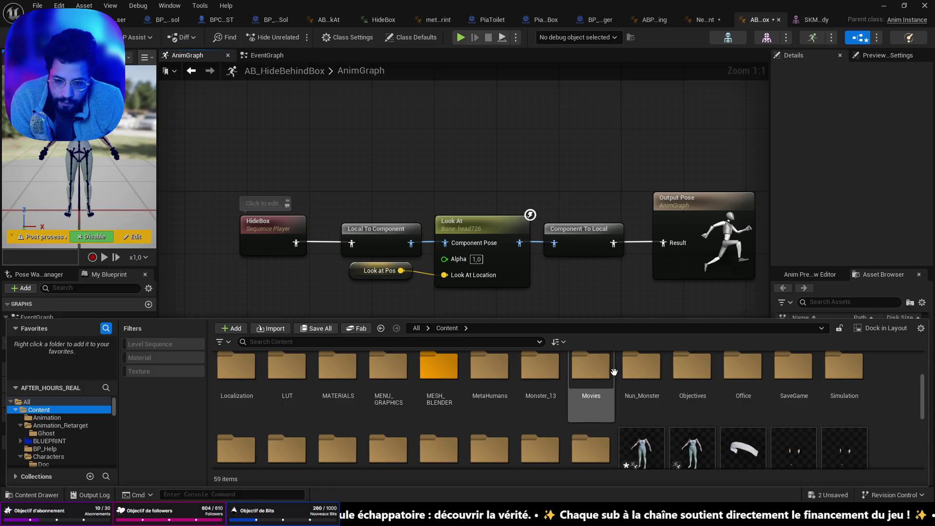
double_click(504, 382)
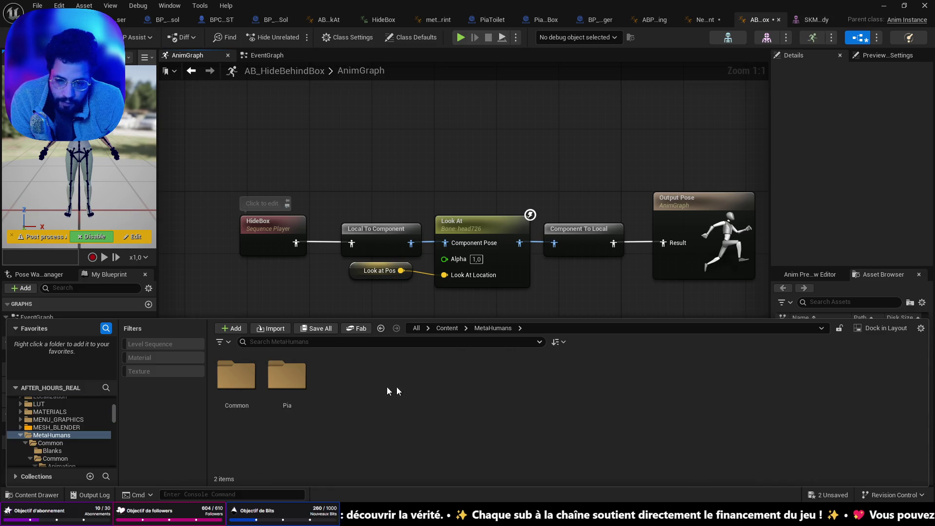
double_click(287, 373)
click(232, 385)
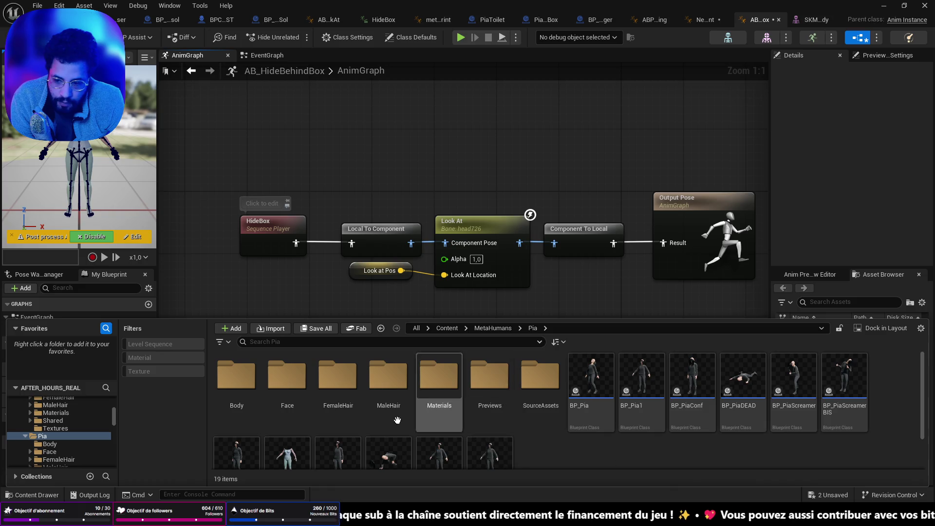
double_click(232, 385)
Create an Animation Blueprint from f_srt_nrw_body named ABP_Seek.
right_click(296, 379)
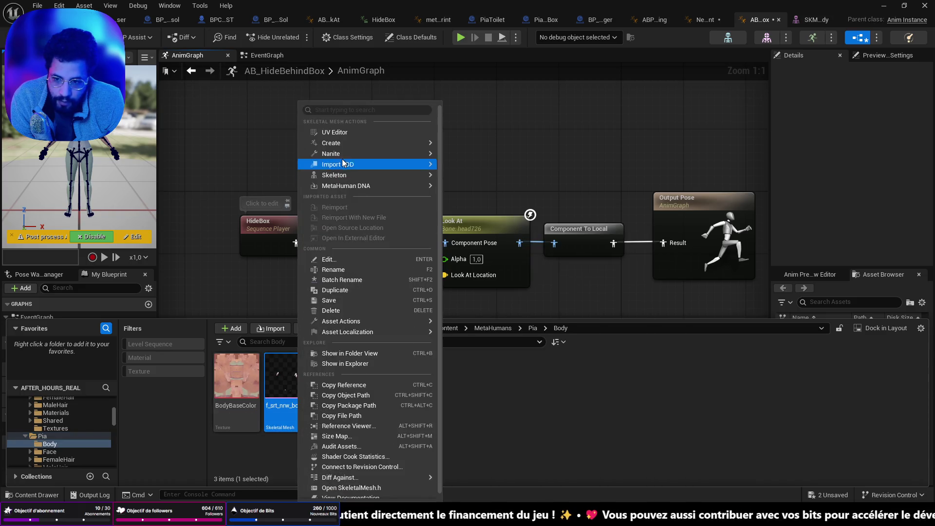
mouse_move(367, 147)
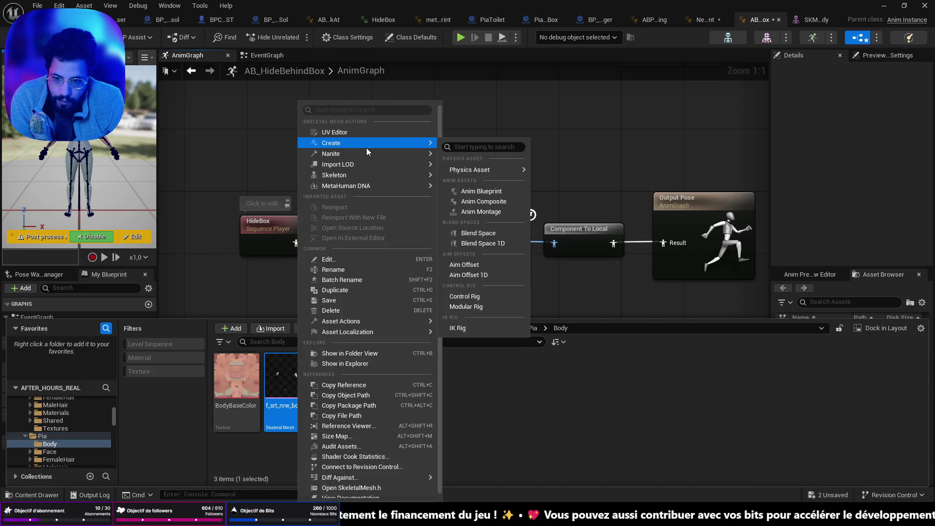
click(497, 192)
text(ABP_Seek)
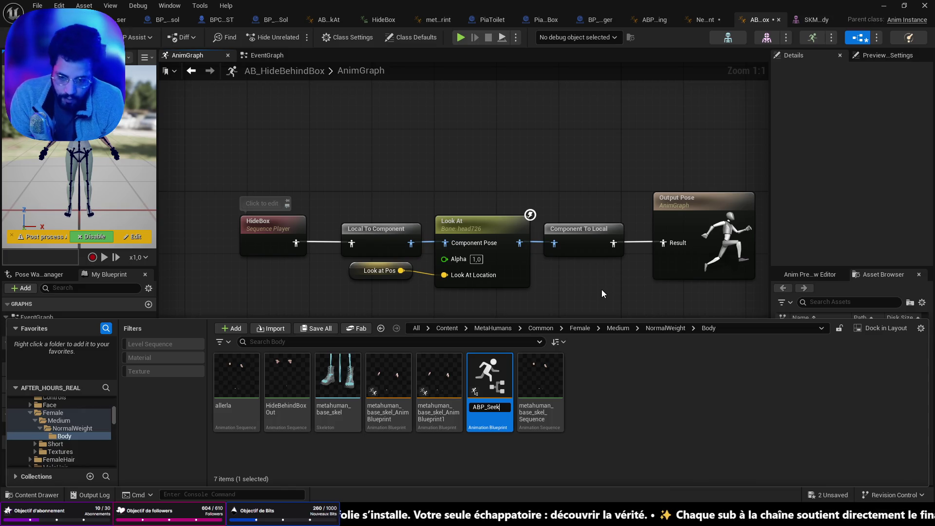
key(Return)
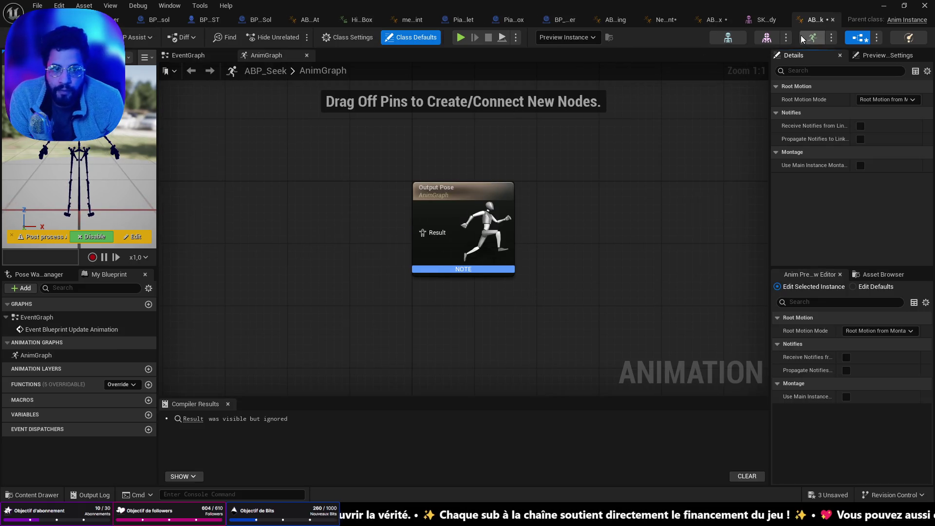
Paste the copied Look At node chain into ABP_Seek's AnimGraph beside Output Pose.
click(713, 20)
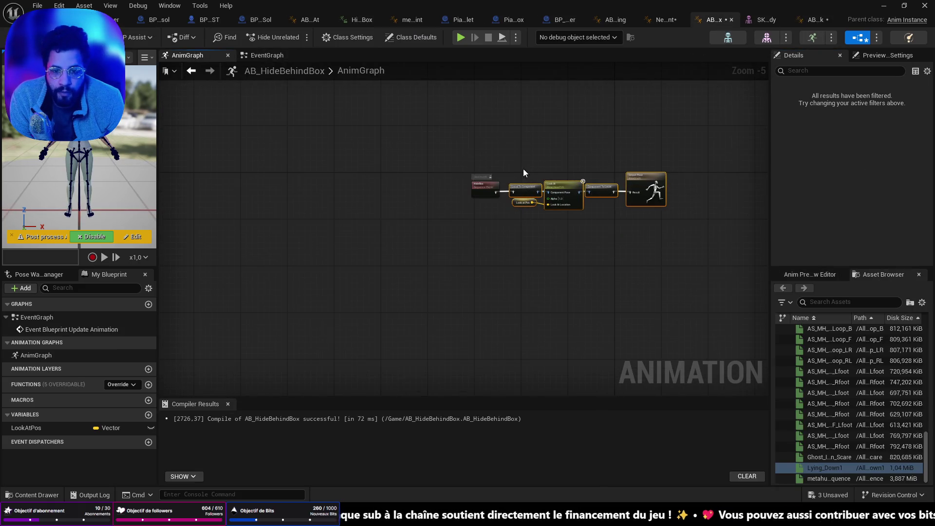
right_click(501, 184)
click(551, 154)
scroll(550, 154, up, 3)
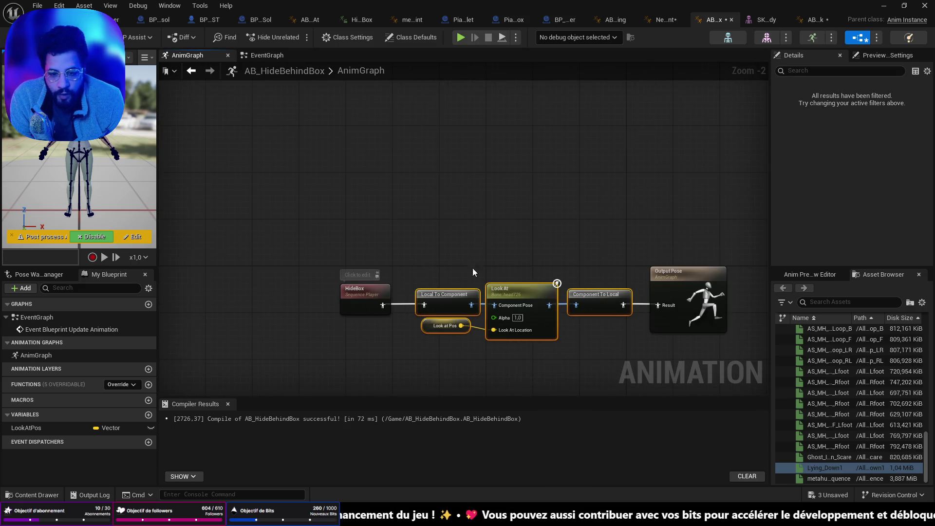
click(772, 21)
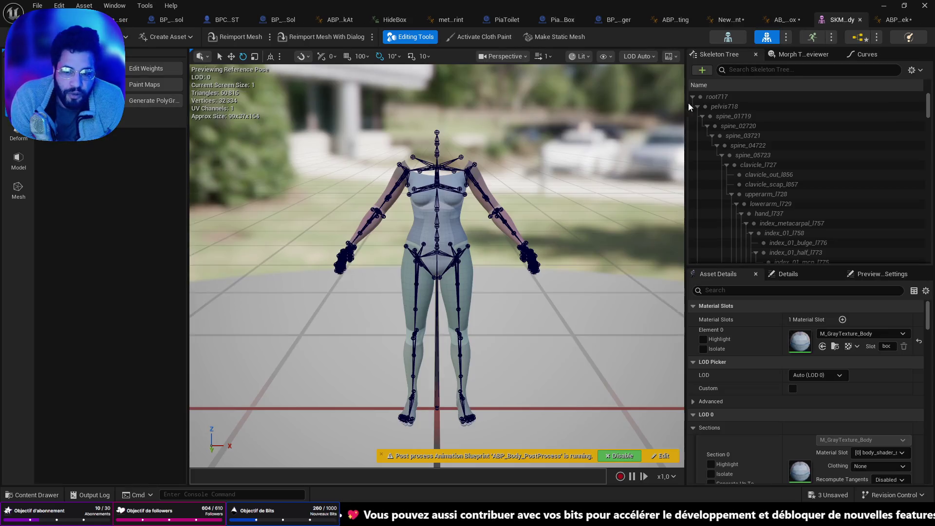
click(814, 19)
mouse_move(583, 200)
mouse_down()
mouse_move(370, 225)
mouse_move(379, 233)
mouse_up()
key(ctrl+v)
drag(441, 222, 492, 211)
Add a HideBox sequence player, wire it into Local To Component, and compile.
drag(630, 228, 769, 258)
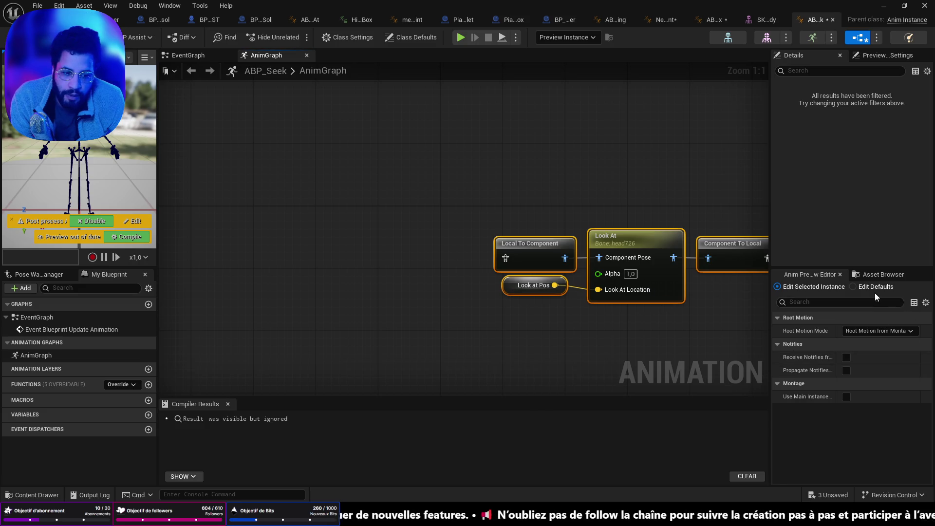
click(874, 276)
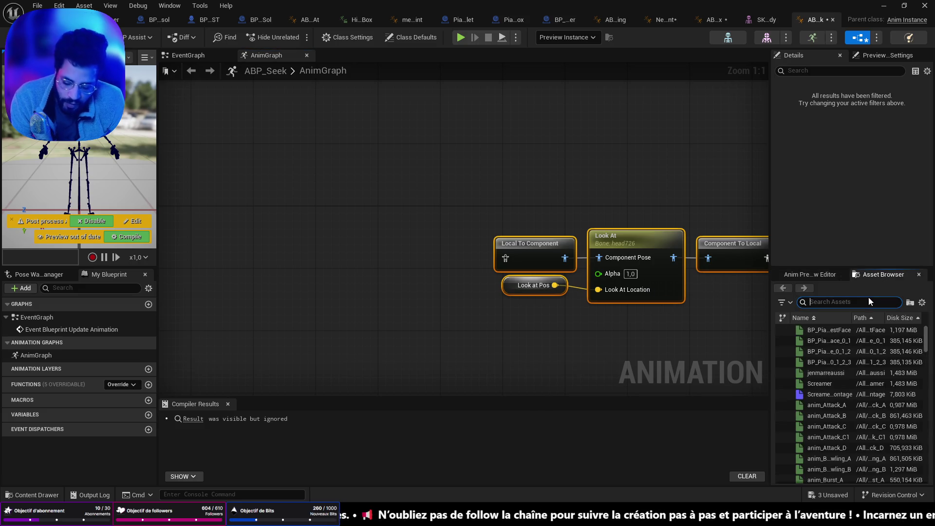
text(seek)
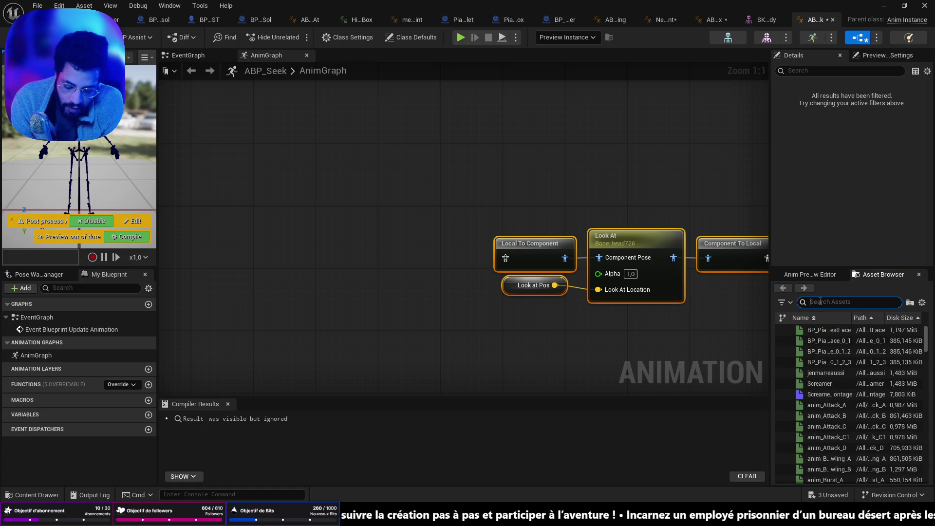
text(hide)
drag(818, 383, 395, 248)
mouse_move(449, 274)
mouse_down()
mouse_move(509, 278)
mouse_move(506, 258)
mouse_move(444, 232)
mouse_up()
key(F7)
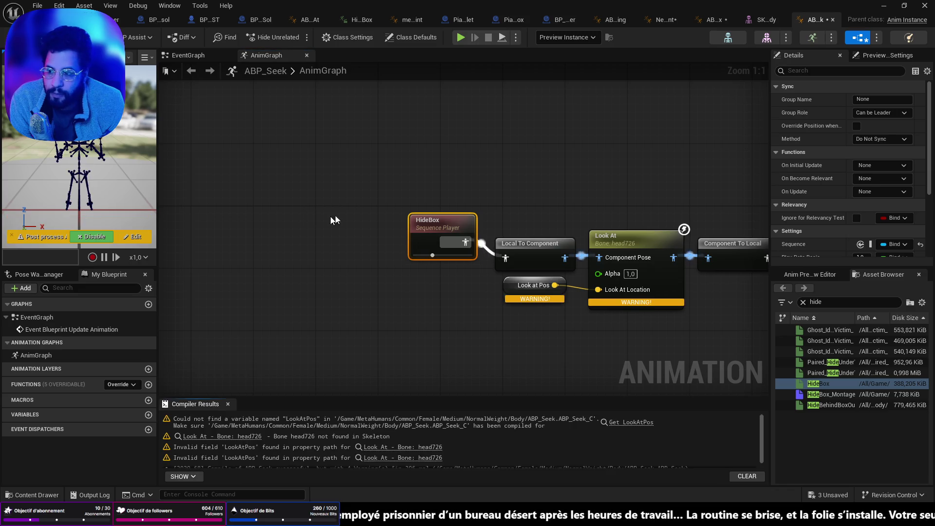
click(174, 58)
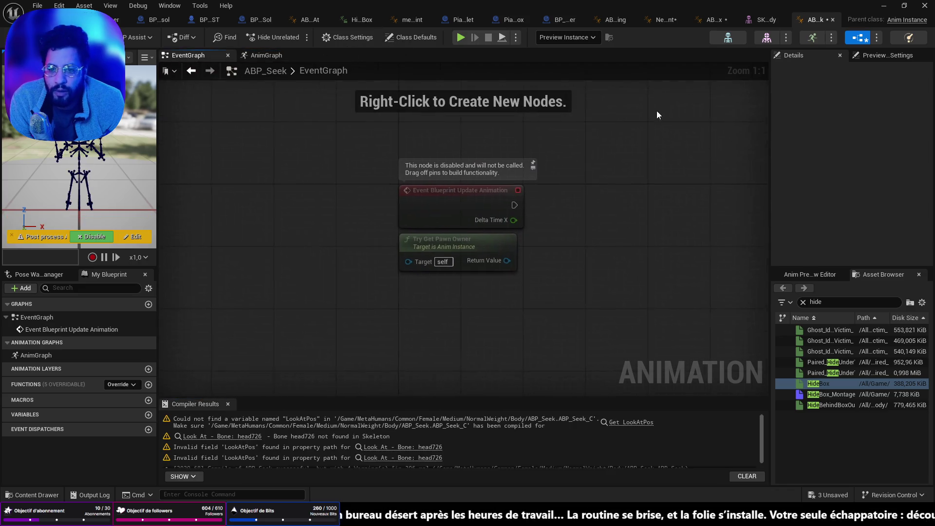
Copy AB_HideBehindBox's event graph nodes into ABP_Seek's EventGraph and compile.
click(706, 20)
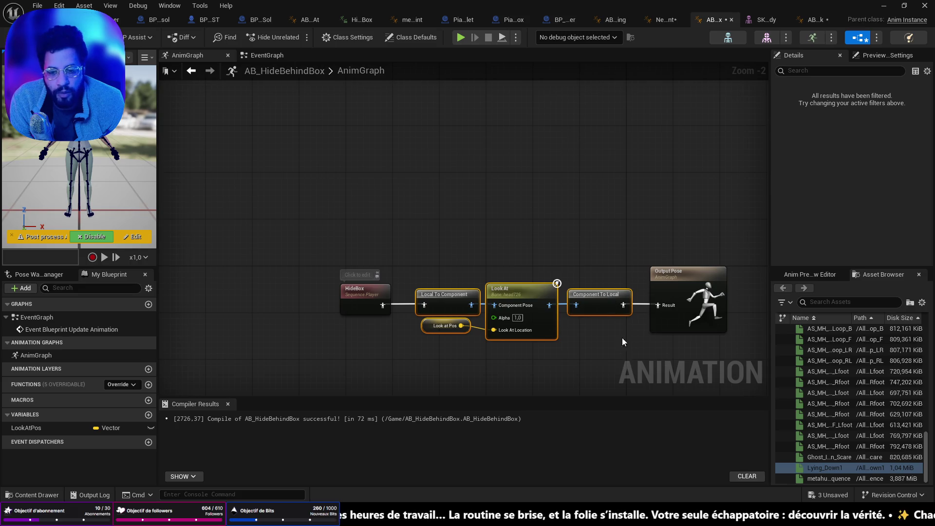
click(300, 56)
drag(721, 299, 305, 174)
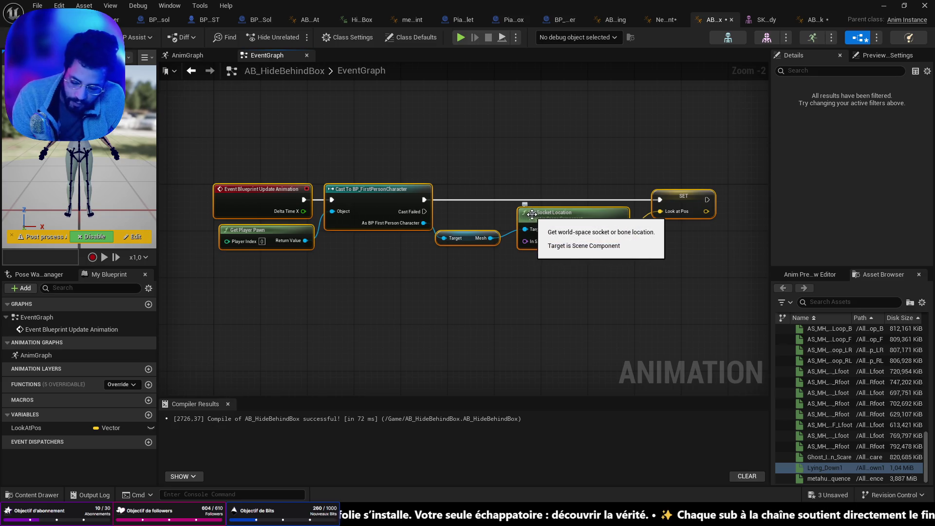
click(813, 20)
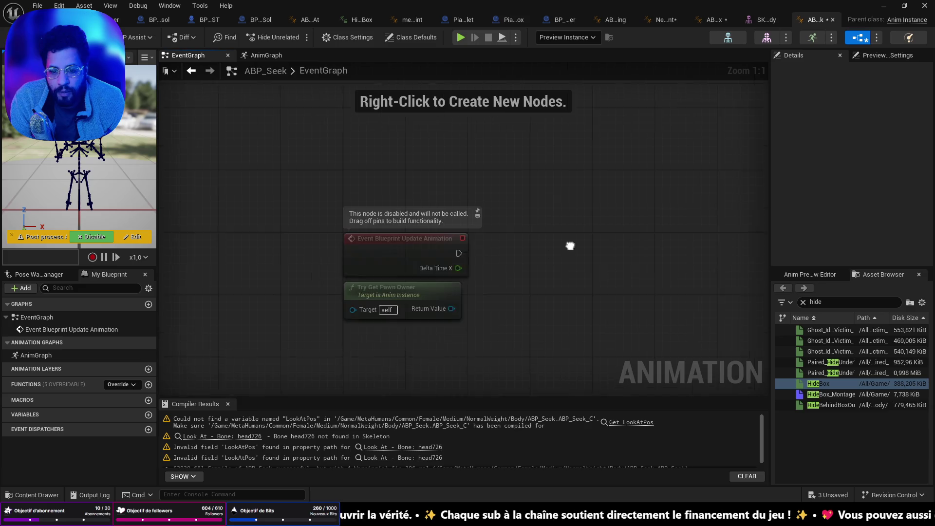
key(ctrl+v)
drag(551, 260, 582, 206)
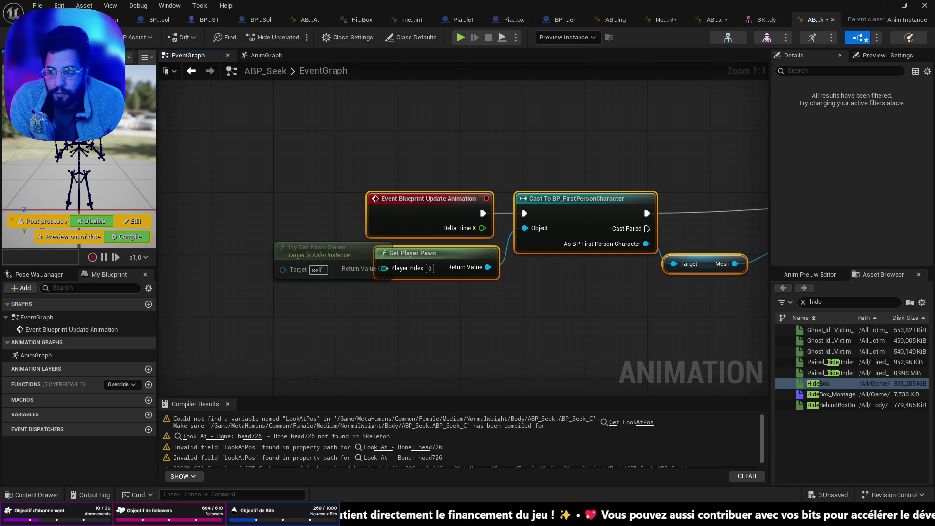
key(F7)
Promote the Look at Pos pin to a LookAtPos variable, recompile and save all.
right_click(733, 200)
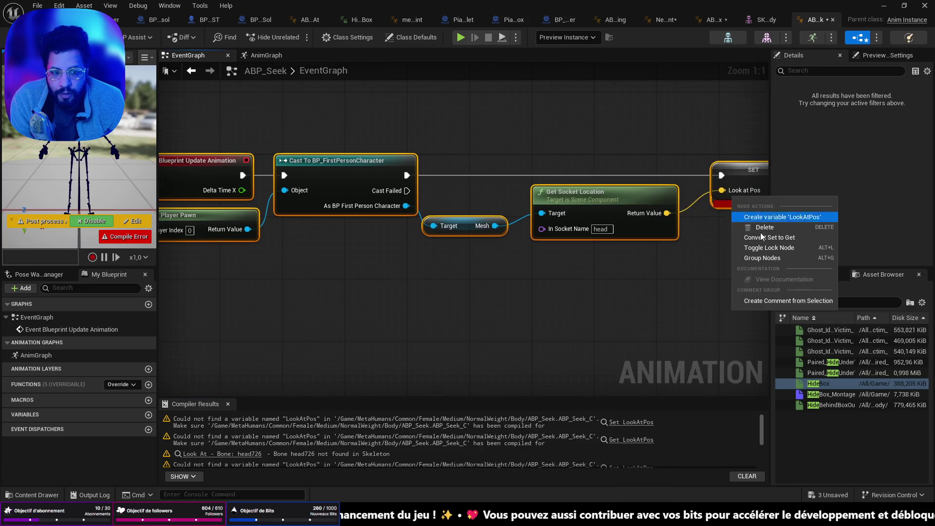
click(758, 219)
key(F7)
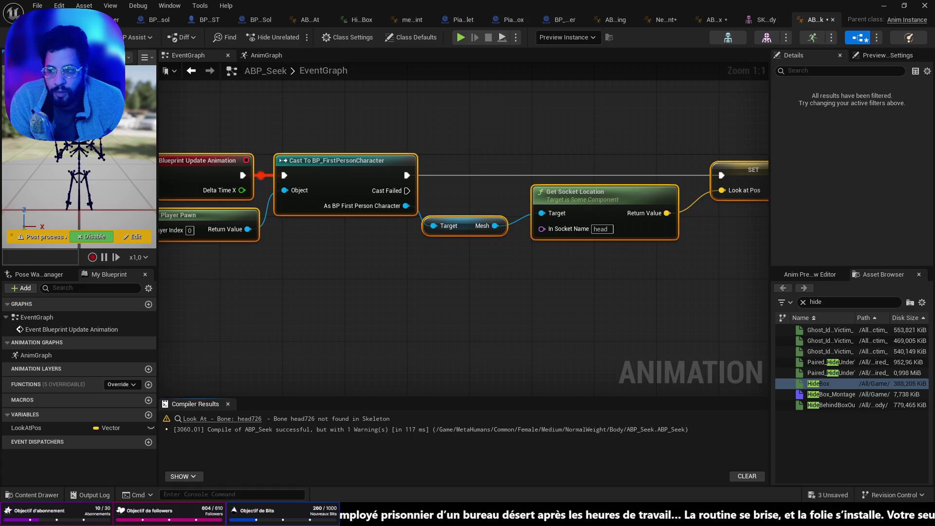
key(ctrl+shift+s)
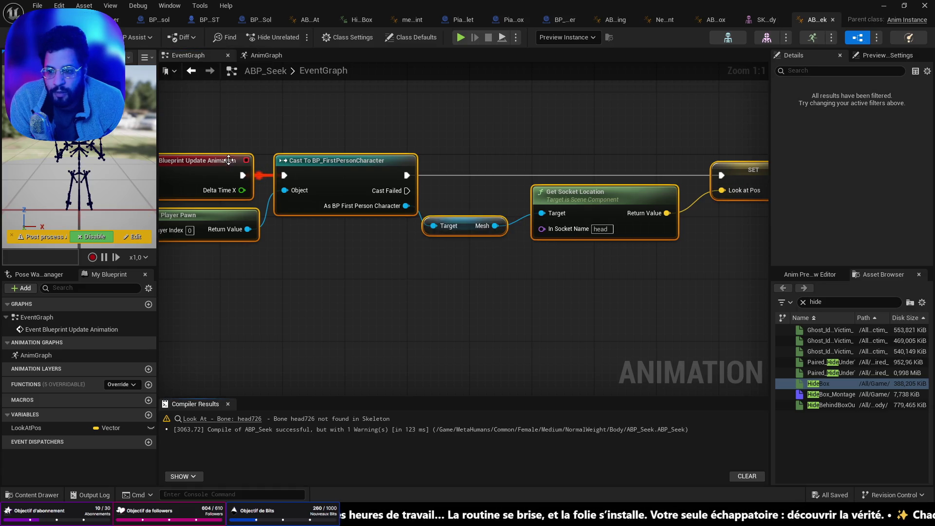
In ABP_Seek's AnimGraph, bring up the options for the old Look at Pos node.
click(272, 57)
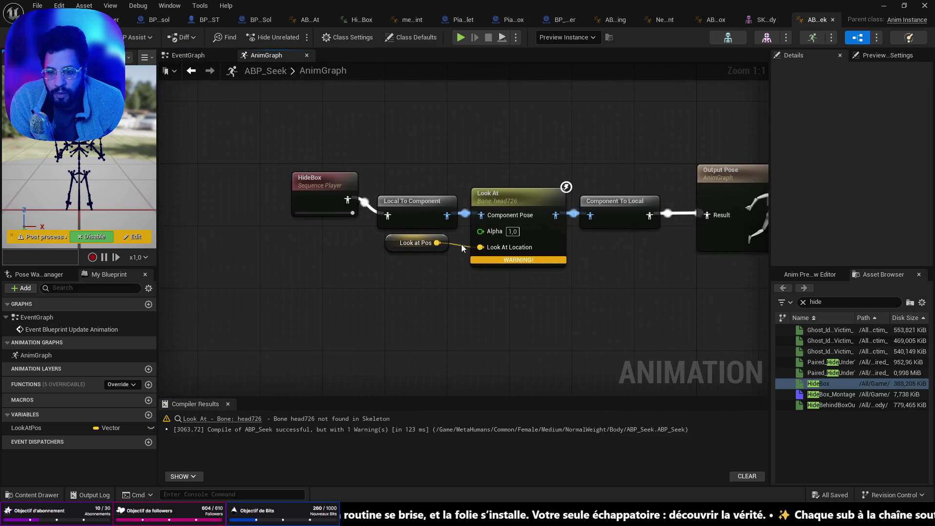
right_click(401, 249)
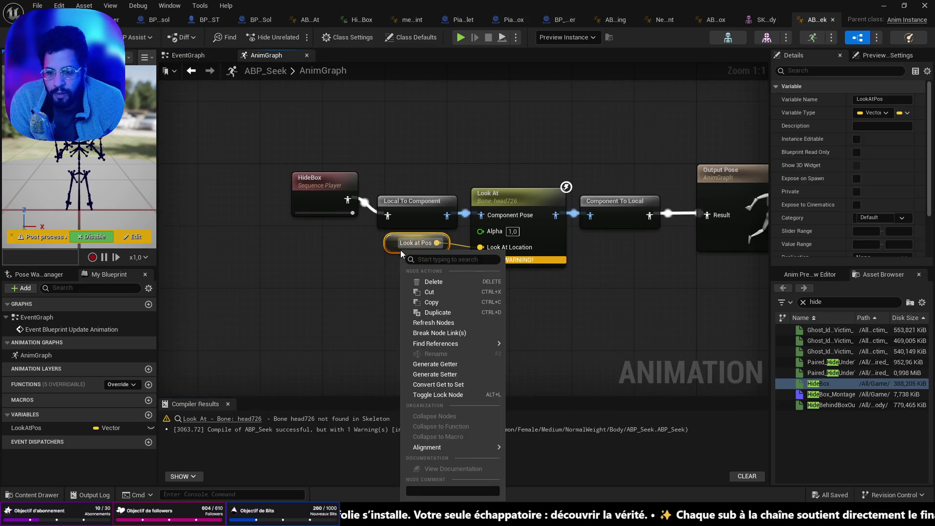
click(396, 242)
right_click(396, 241)
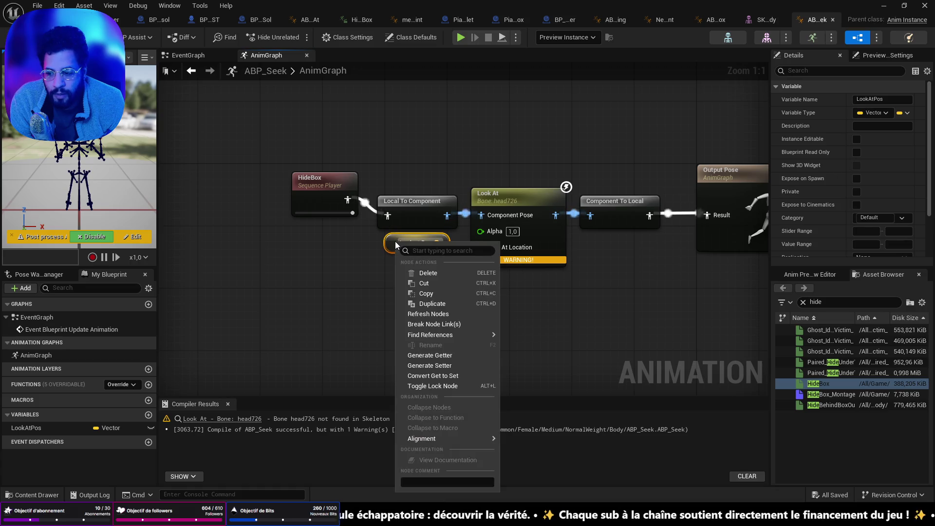
Replace the old Look at Pos node with a LookAtPos getter wired to the Look At node.
click(386, 253)
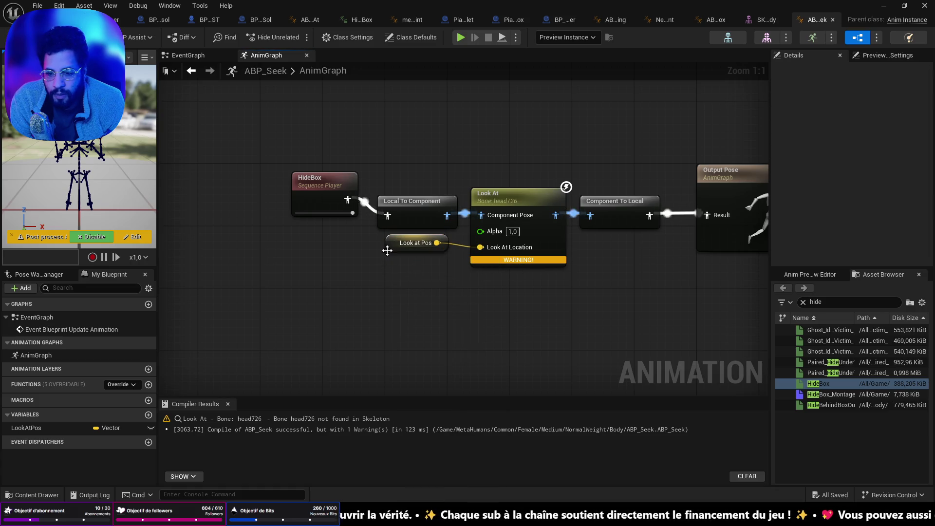
key(Delete)
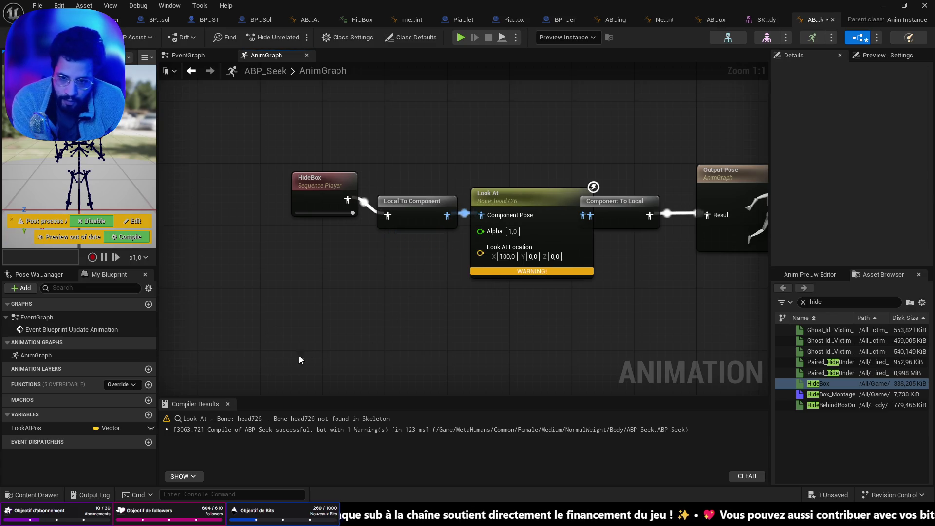
mouse_move(27, 428)
mouse_down()
mouse_move(369, 330)
mouse_move(481, 253)
mouse_up()
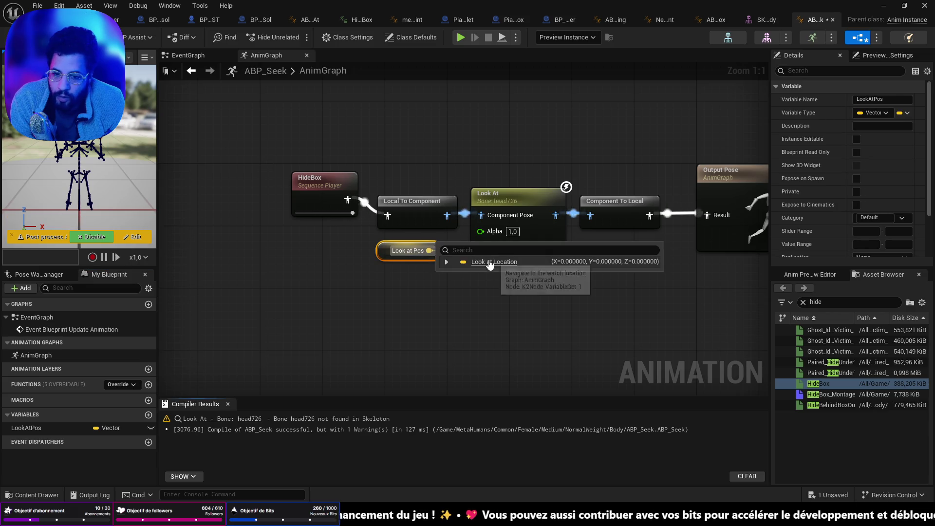
mouse_move(531, 260)
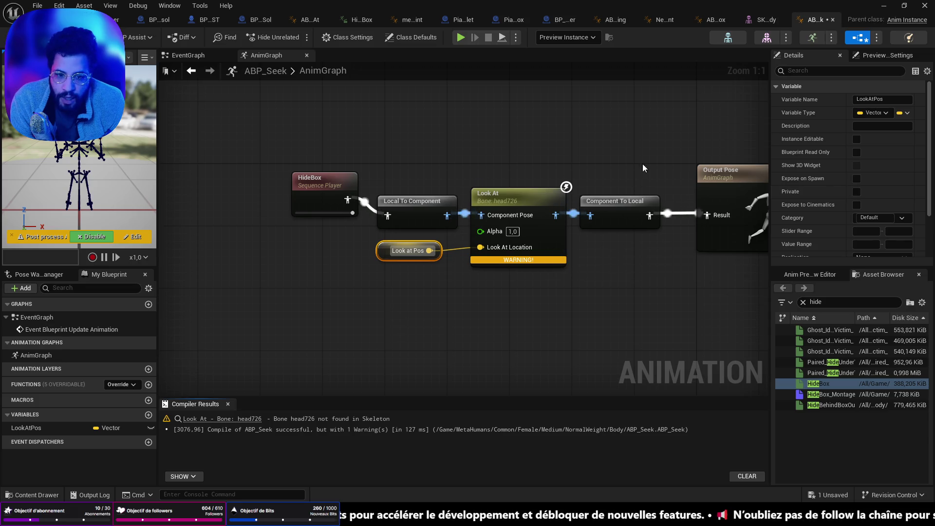
key(Home)
Set the Look At node's Bone to Modify to head, then compile and save.
click(403, 206)
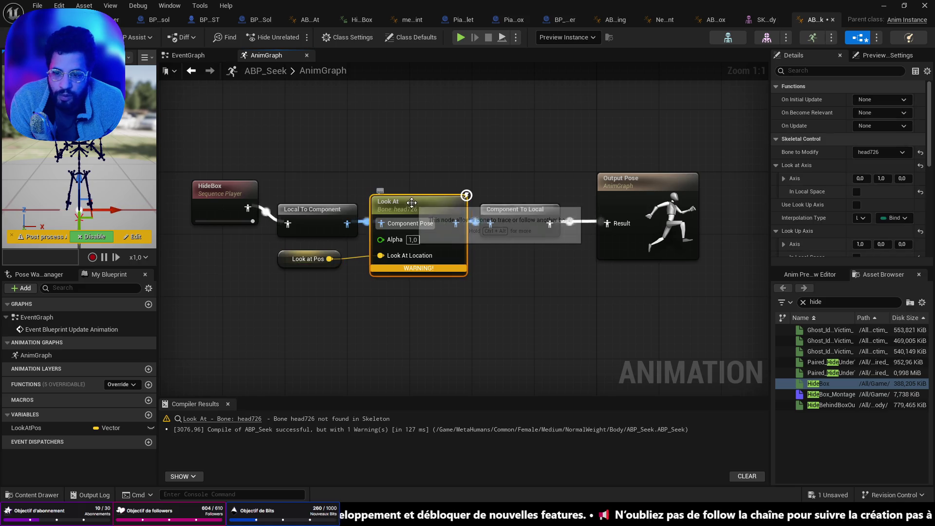
click(875, 153)
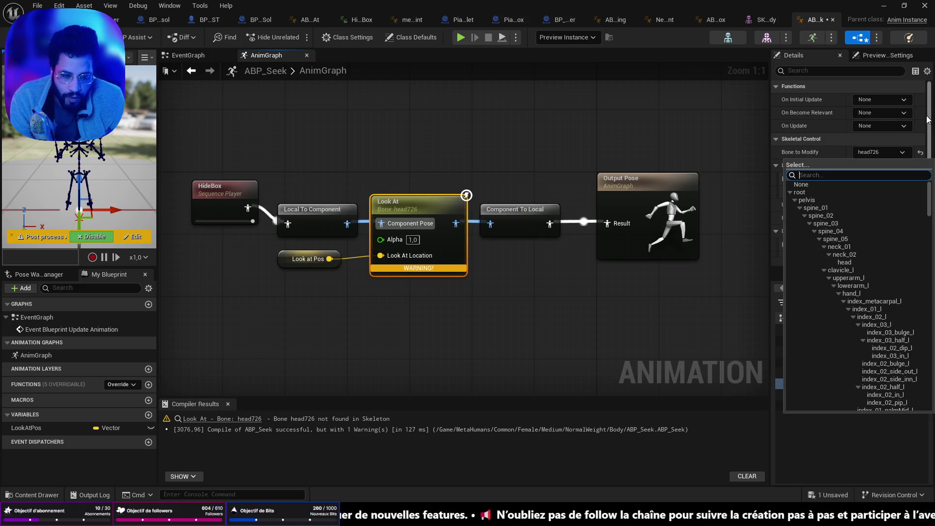
text(head)
click(865, 185)
key(ctrl+s)
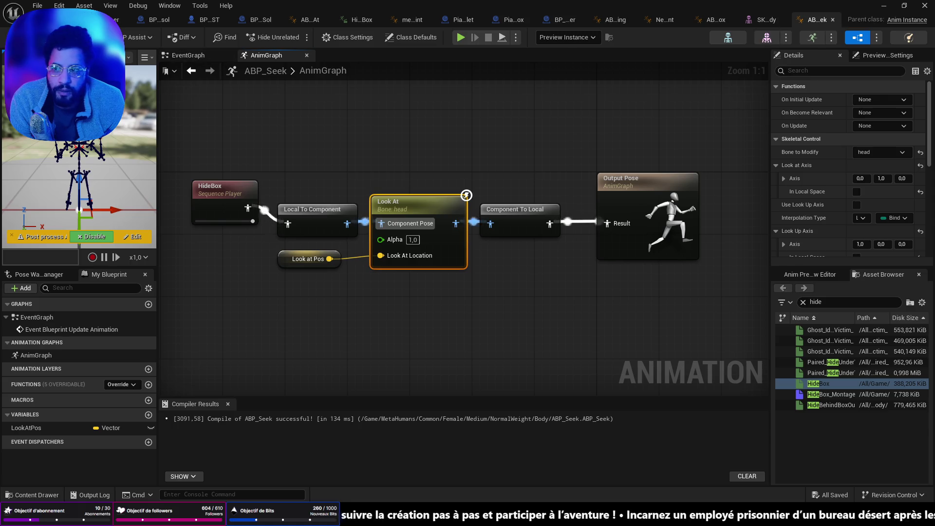
key(ctrl+space)
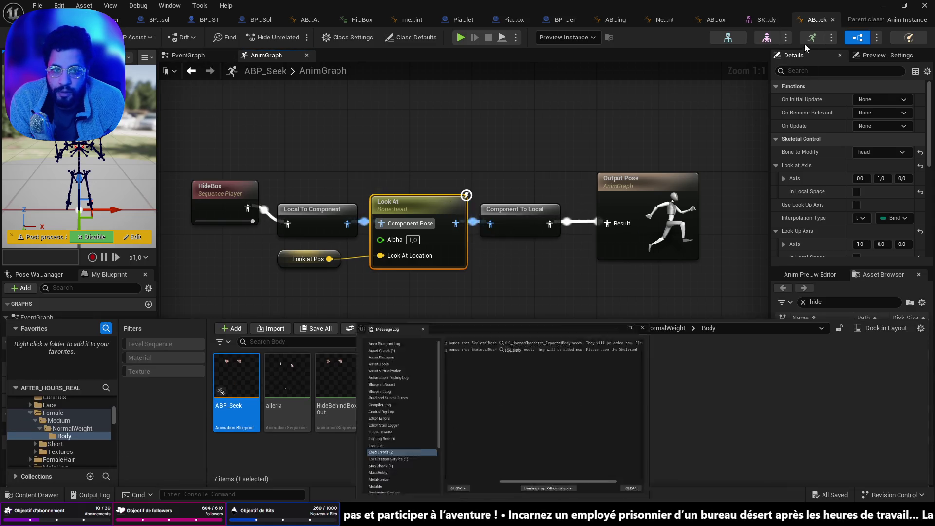
Set PiaSeekBox's Body anim class to ABP_Seek and save the blueprint.
click(687, 214)
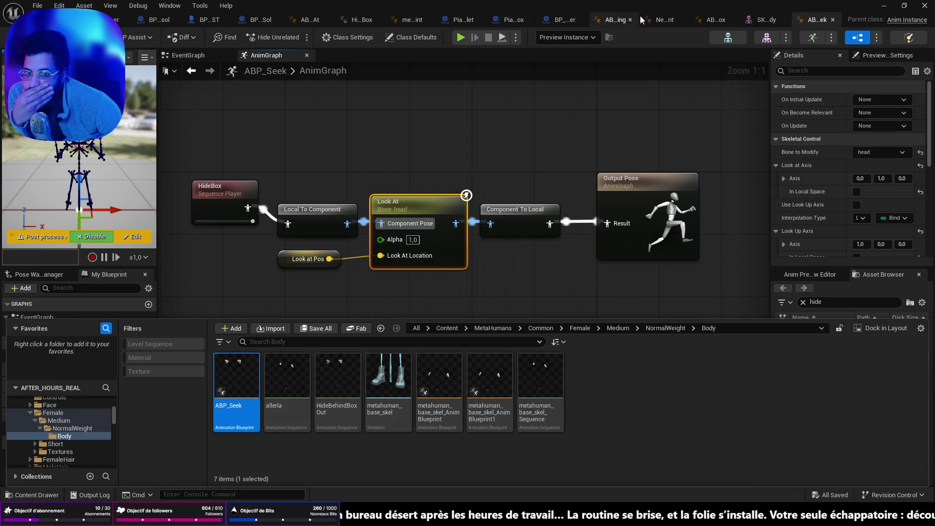
click(565, 20)
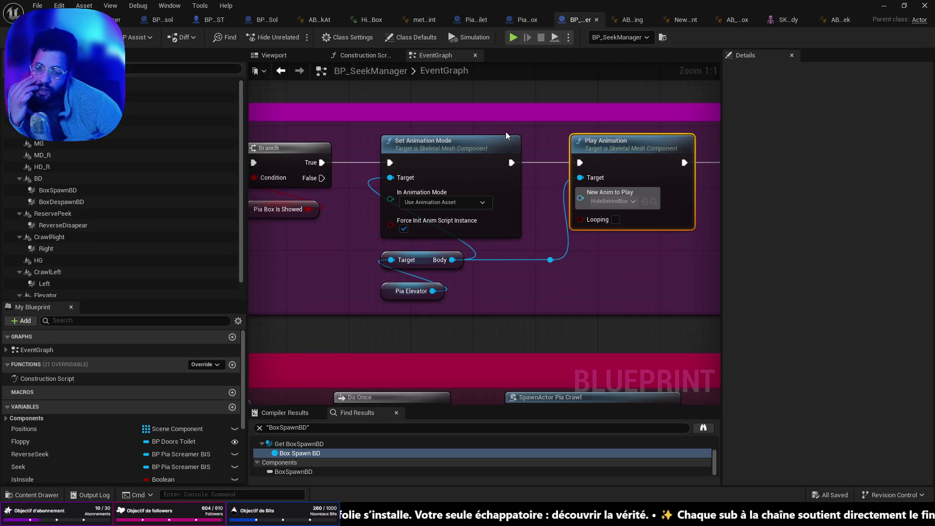
click(523, 22)
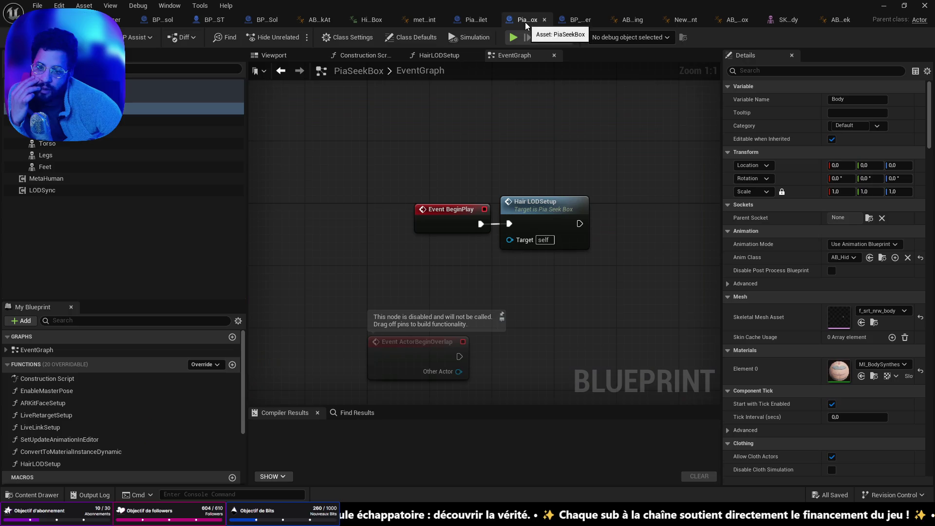
click(475, 19)
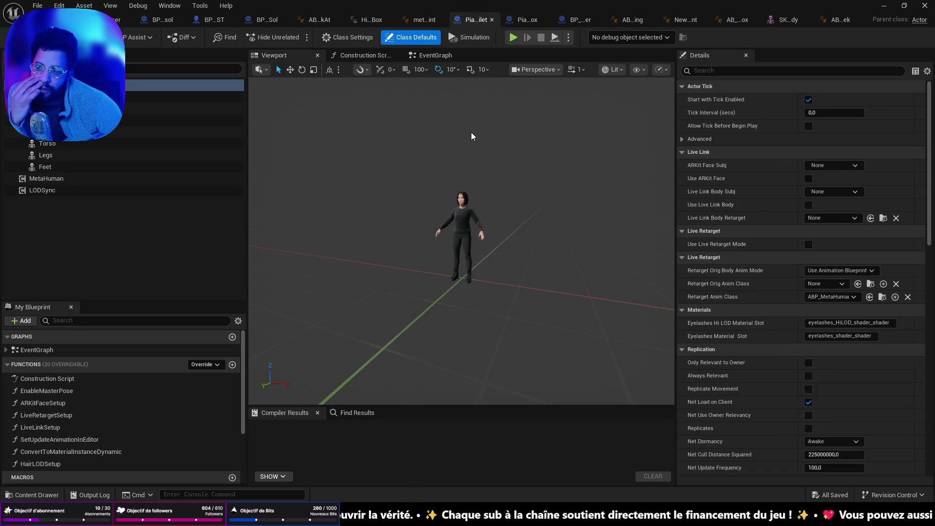
click(492, 19)
click(501, 20)
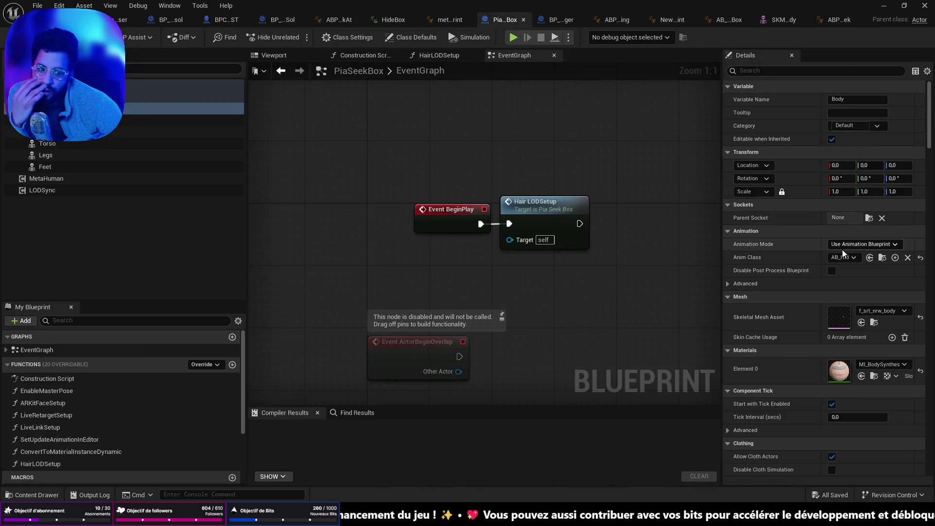
click(870, 258)
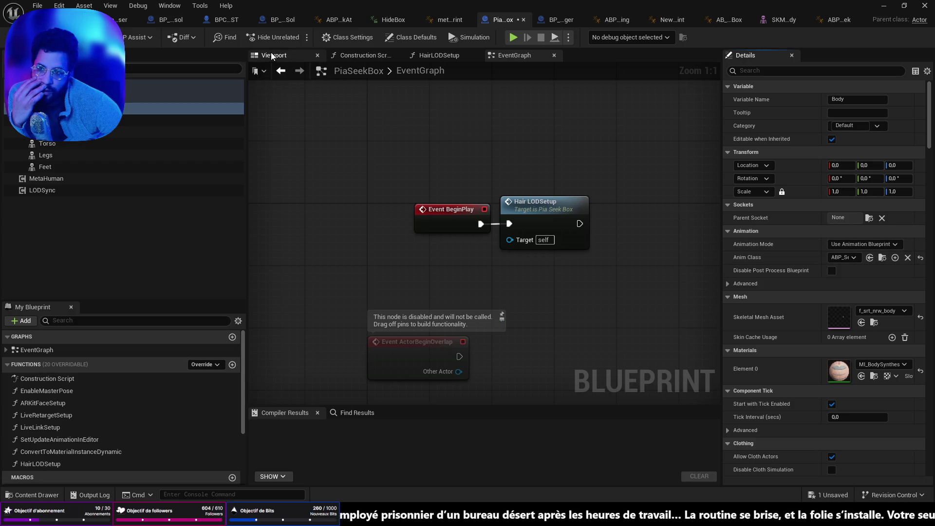
click(271, 55)
key(ctrl+s)
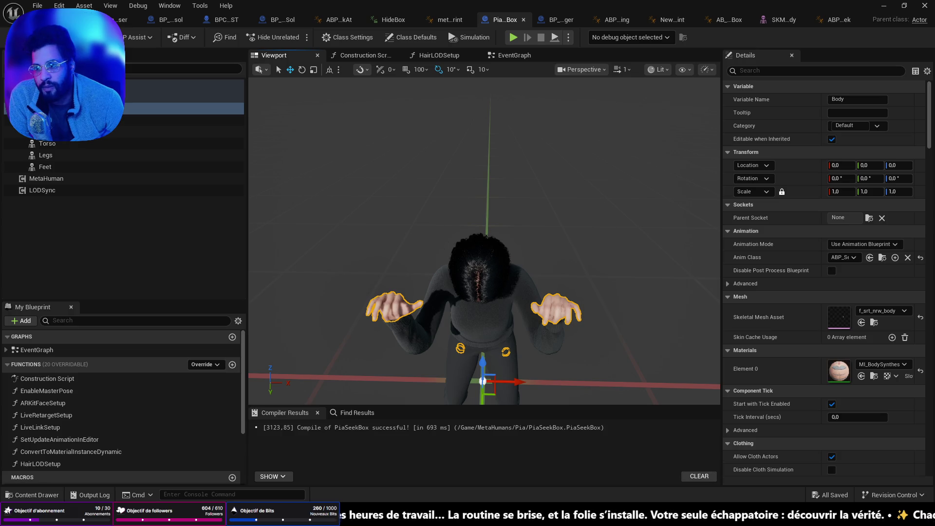
key(ctrl+Tab)
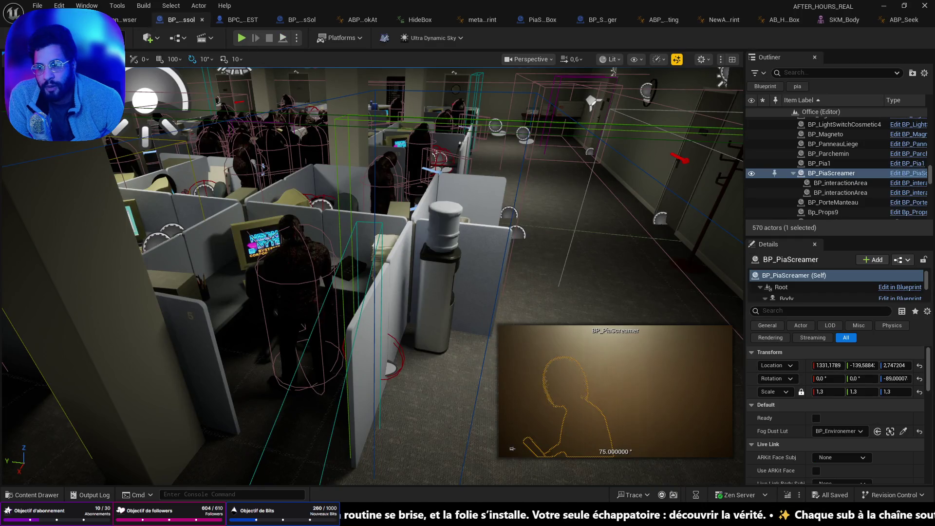
Open the menu level, play it, and choose Load Game to enter the office level.
click(46, 6)
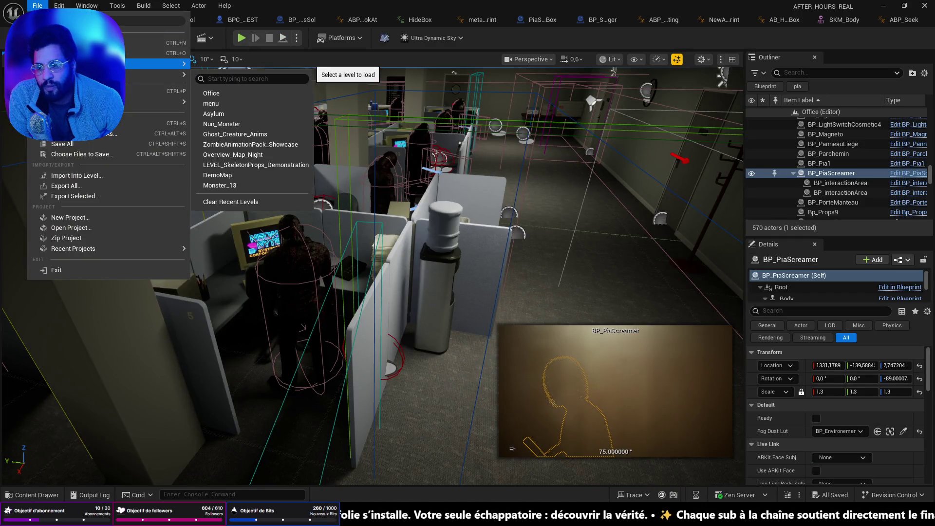
click(221, 90)
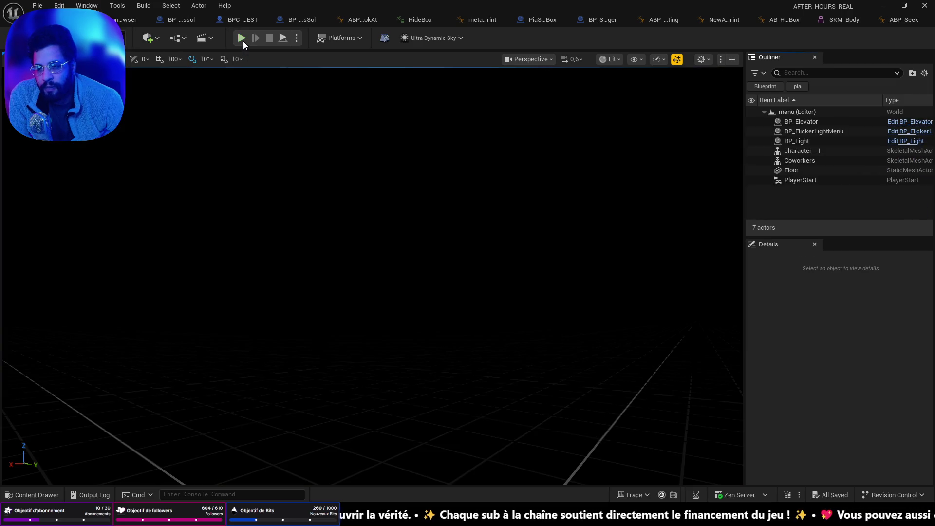
click(242, 37)
click(423, 300)
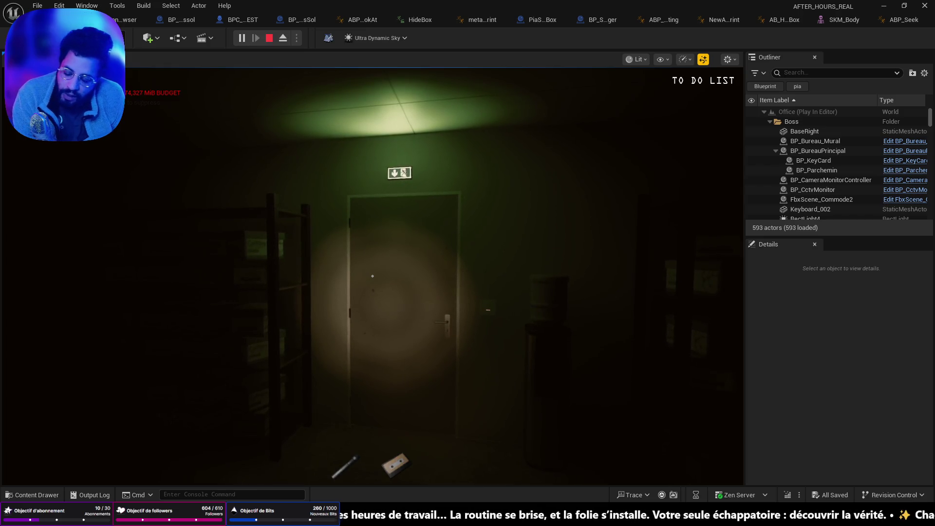
Walk through the office doors, past the desk, and into the dark room under the exit sign.
key(w)
key(e)
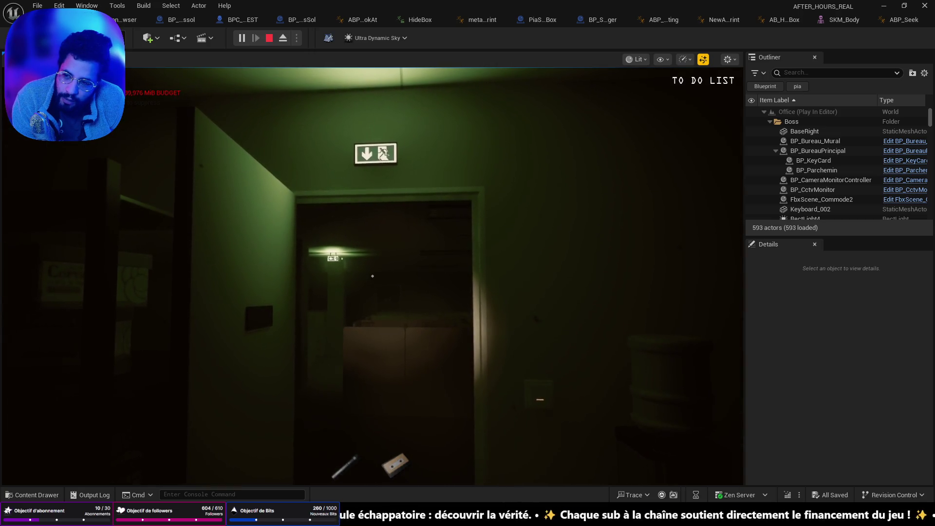
key(w)
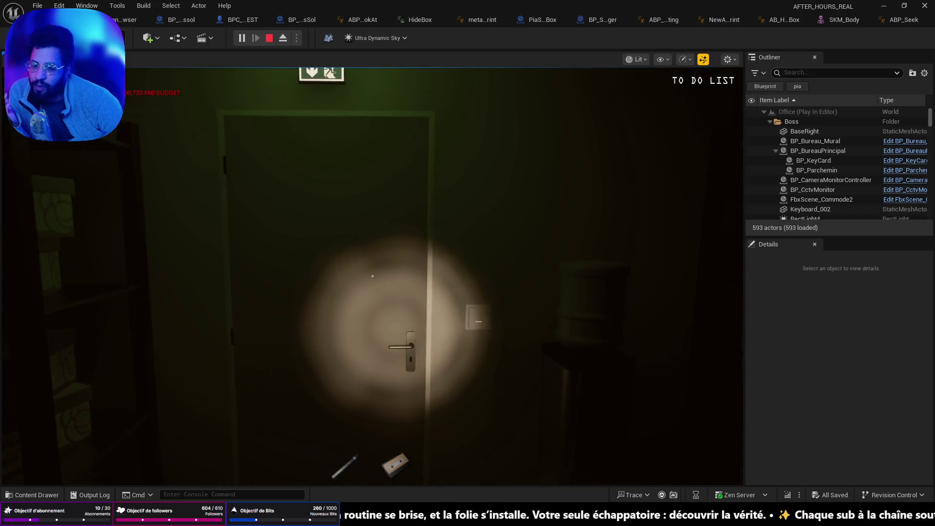
key(e)
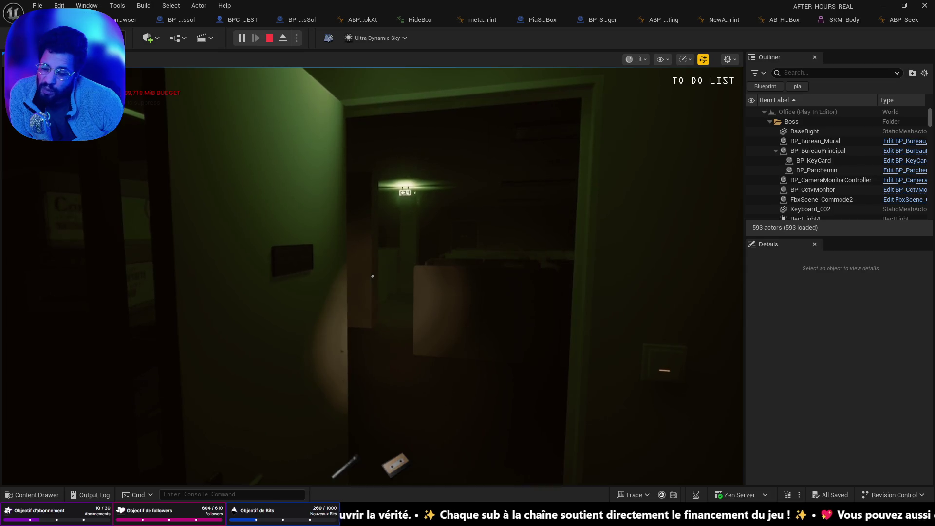
key(w)
key(w)
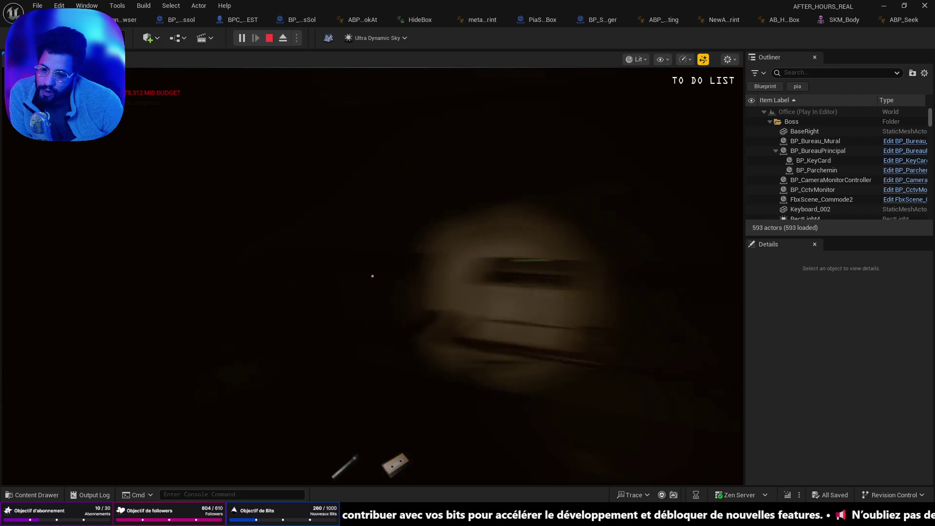
Stop the play session with Esc and dismiss the Message Log.
mouse_move(372, 277)
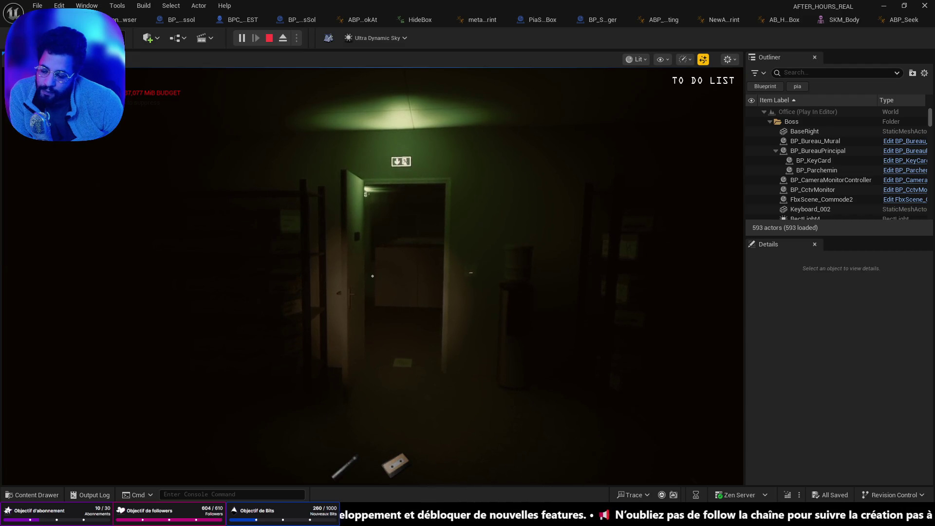
key(Escape)
click(687, 213)
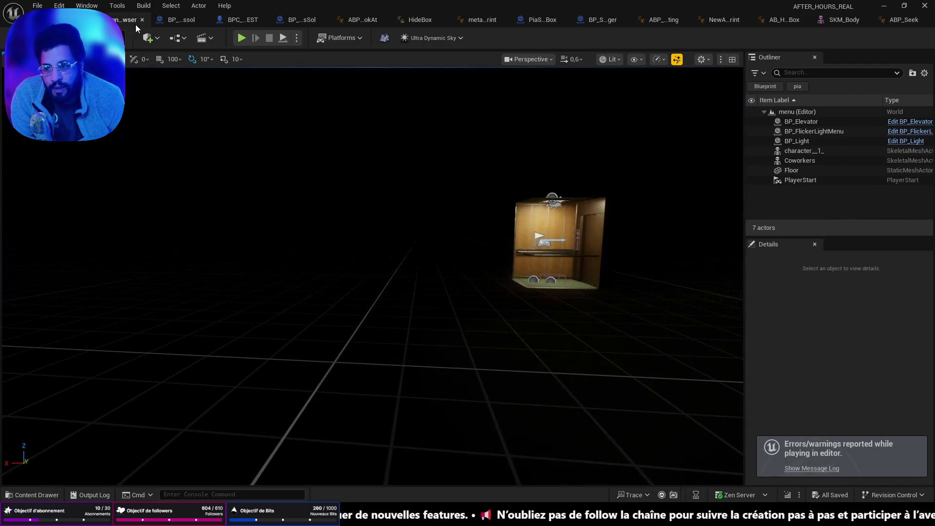
Start Play In Editor, choose New Game, and open the elevator doors onto the office.
click(242, 38)
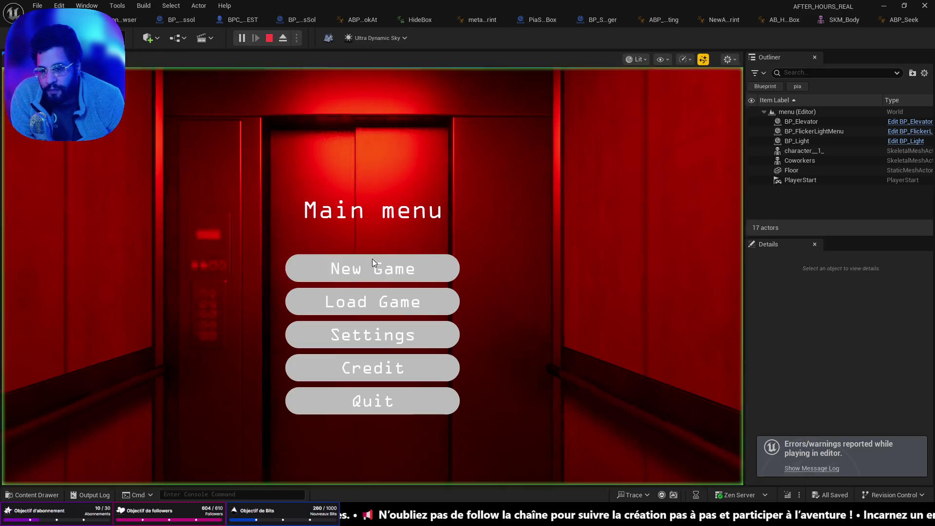
click(372, 268)
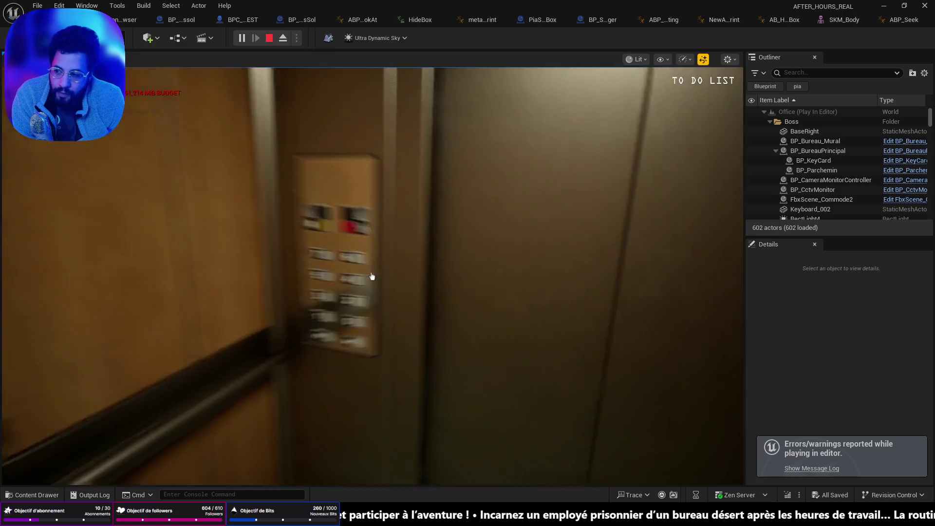
click(371, 276)
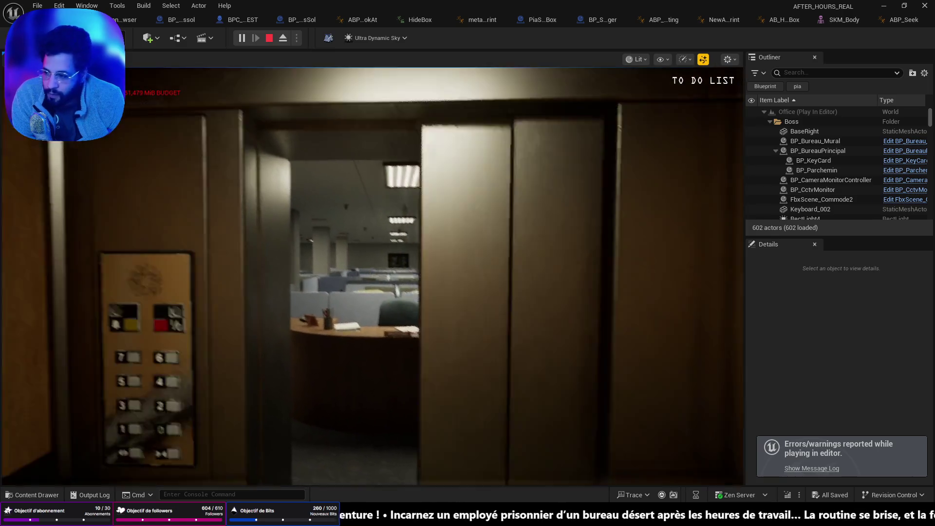
Walk through the cubicles to your desk to complete 'Go to your desk'.
key(w)
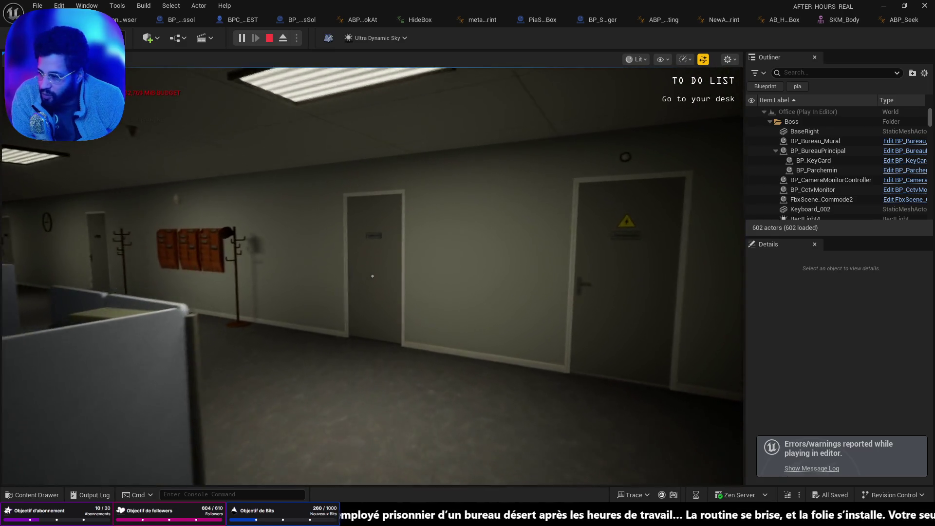
key(w)
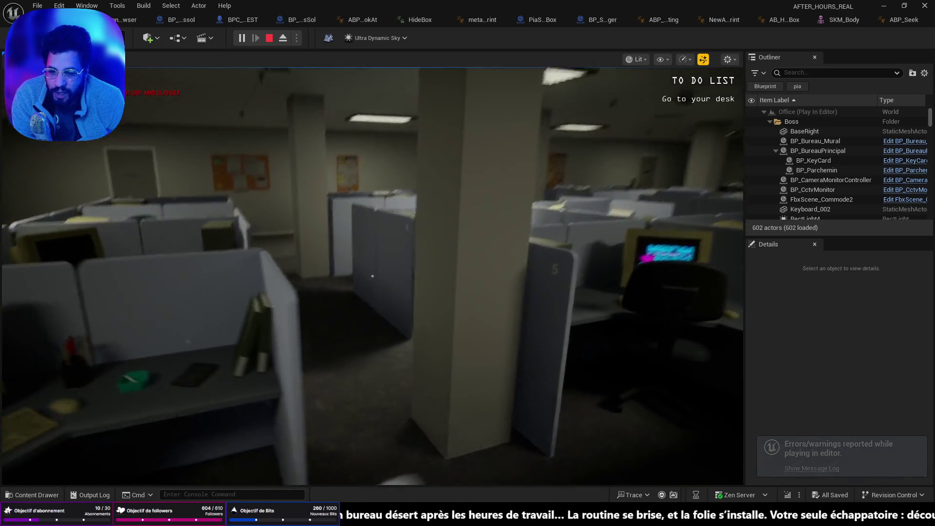
key(w)
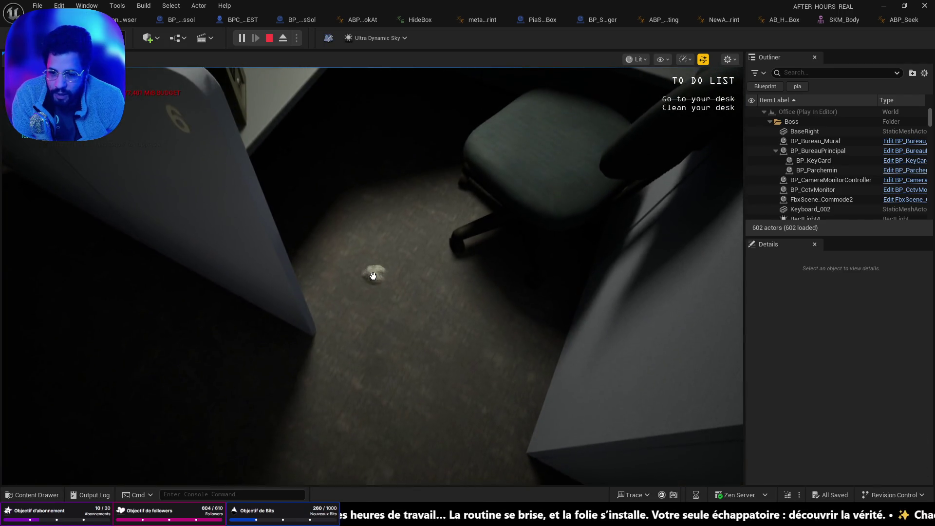
key(w)
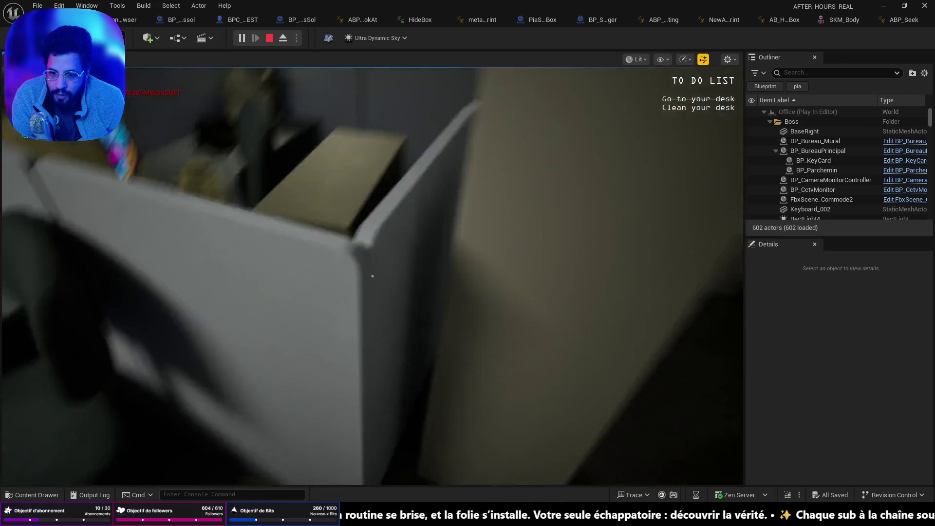
key(w)
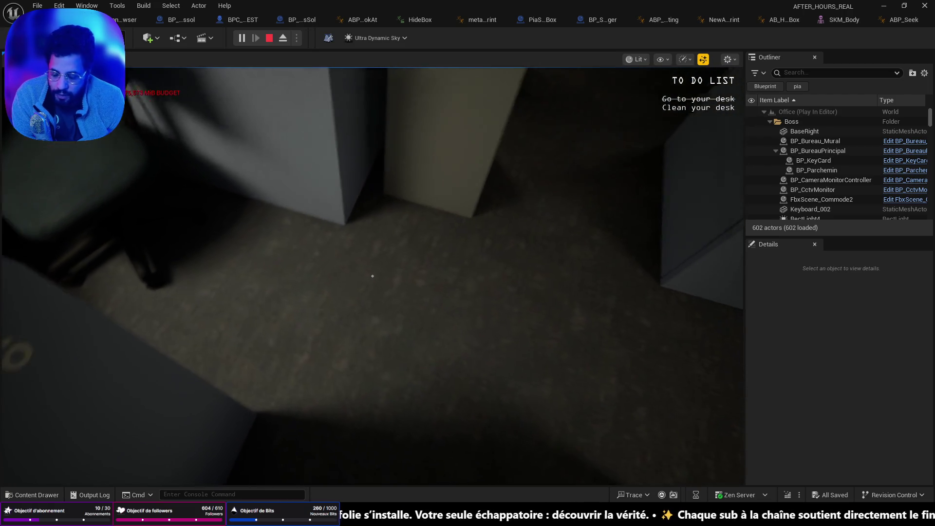
key(grave)
key(grave)
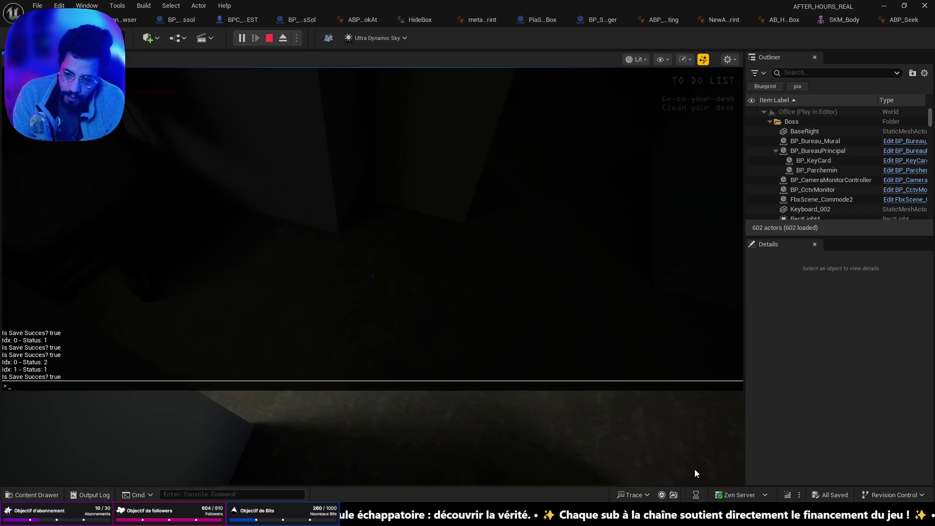
Run r.Nanite.Streaming.StreamingPoolSize 1000 in the in-game console.
text(stream)
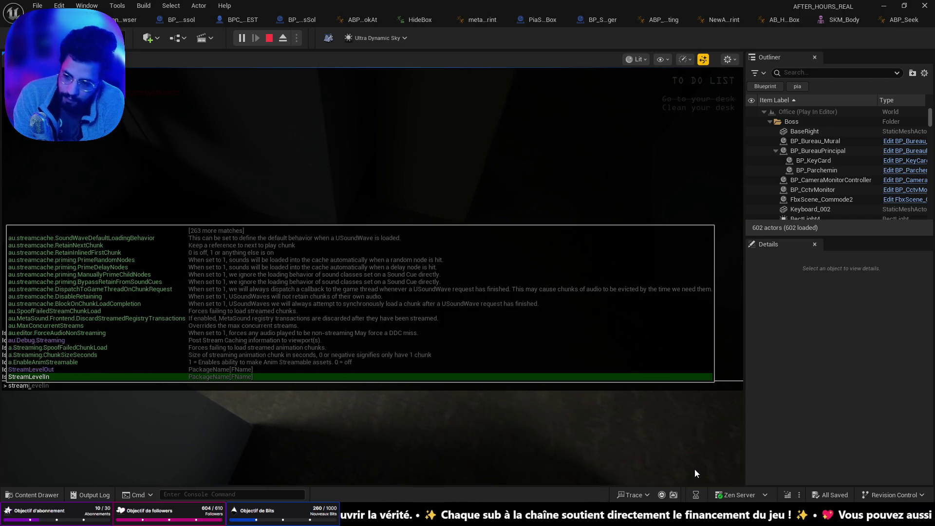
text(ingpool)
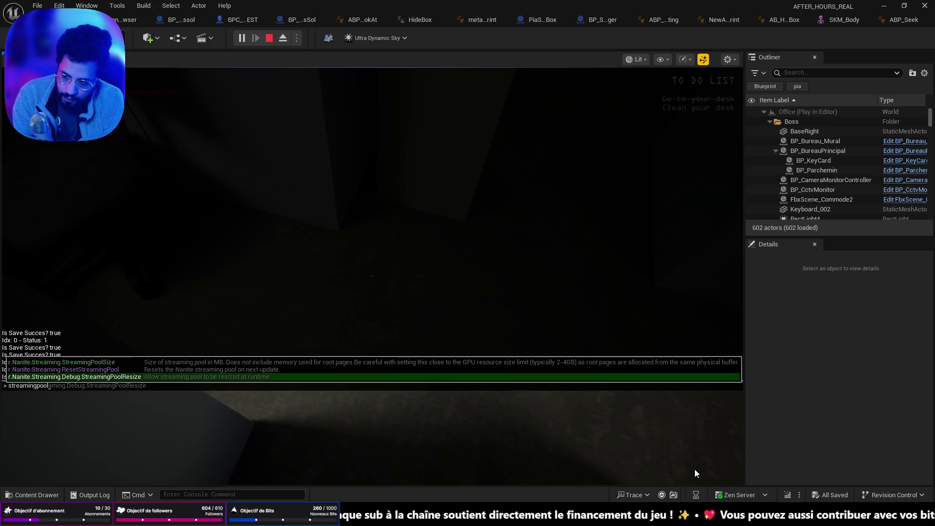
key(Up)
key(Up)
key(Tab)
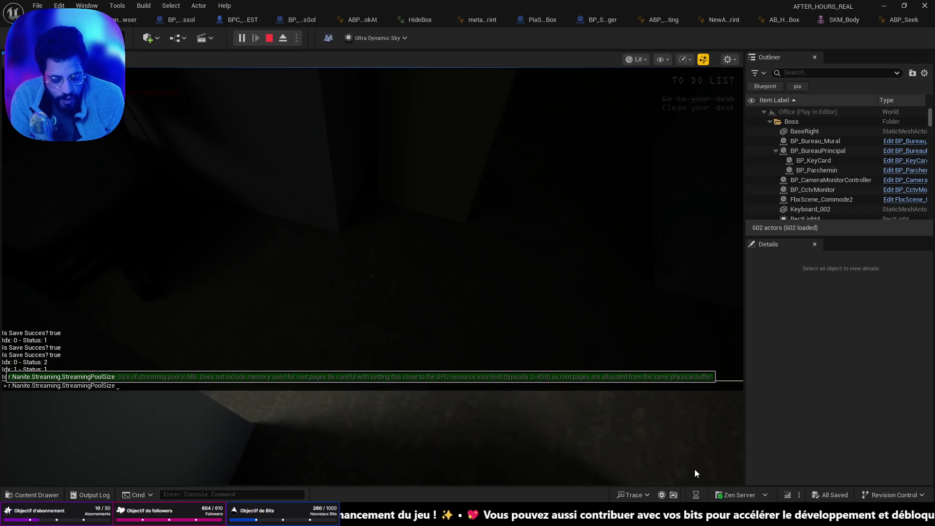
text(10)
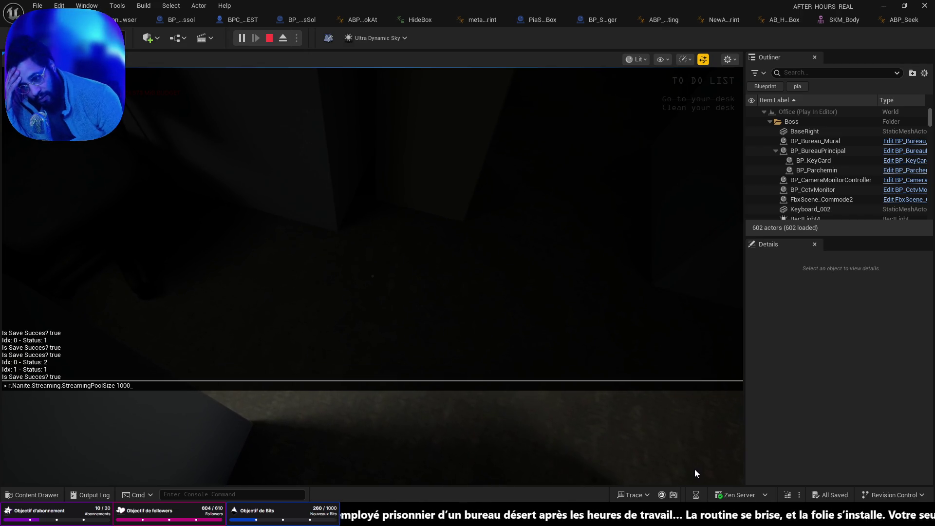
text(00)
key(Return)
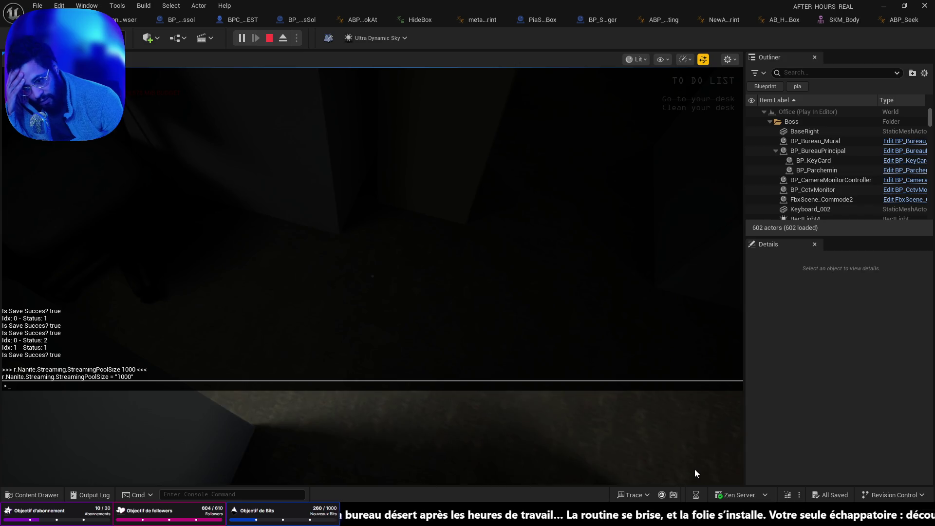
Rerun the streaming pool size command with 2000, then start entering 500.
key(Up)
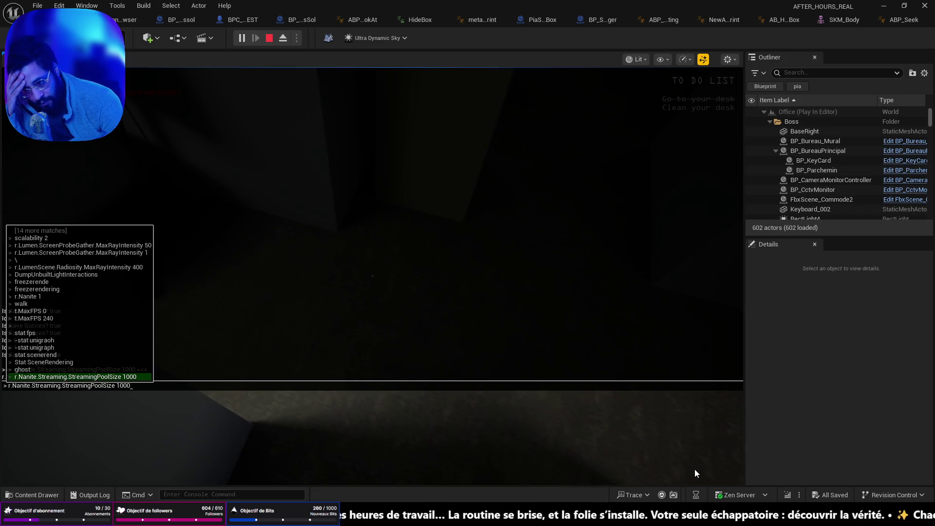
key(BackSpace)
key(BackSpace)
key(BackSpace)
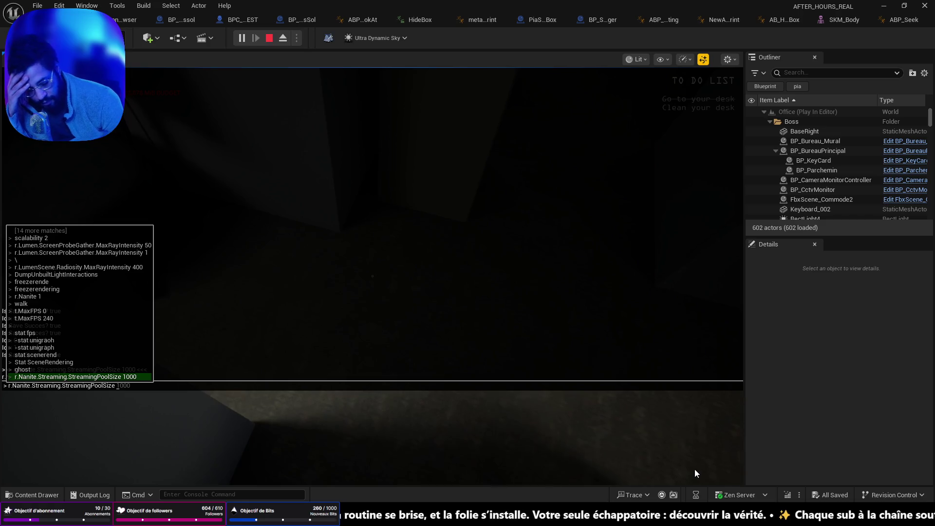
text(2000)
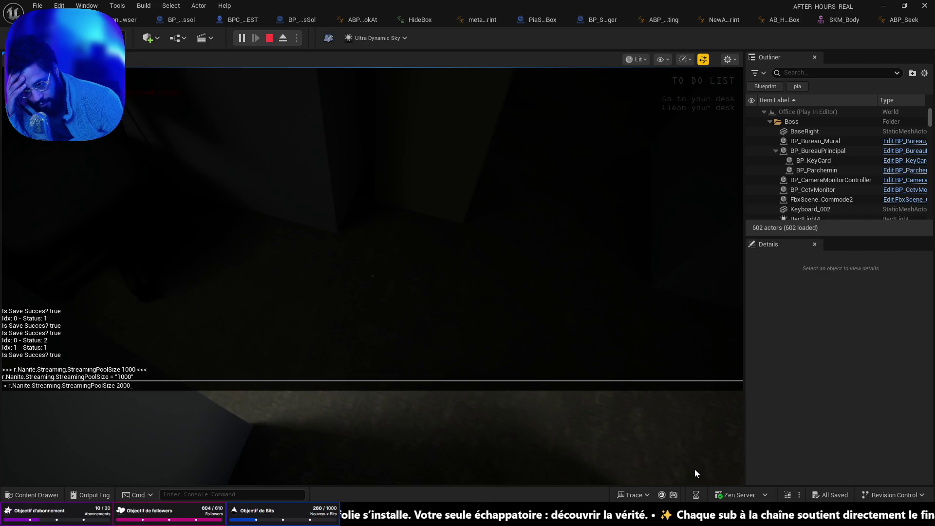
key(Return)
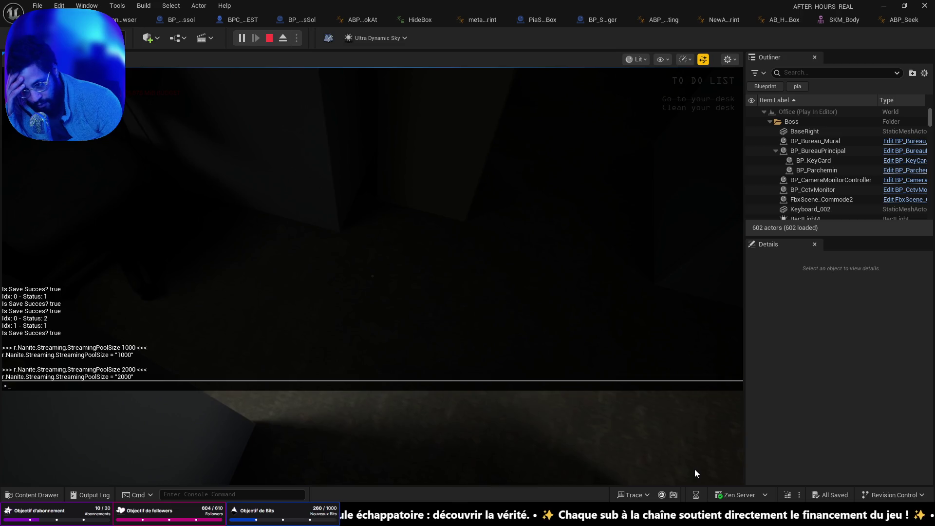
key(Up)
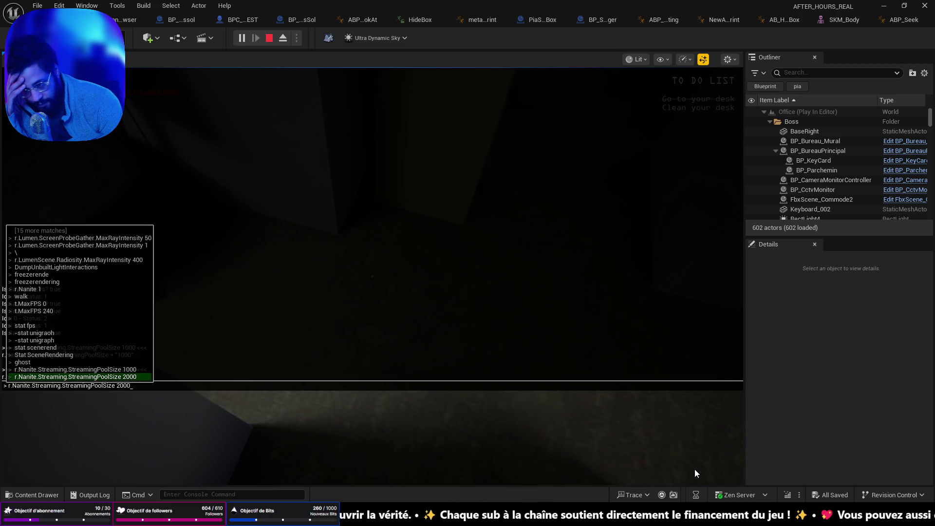
key(ctrl+BackSpace)
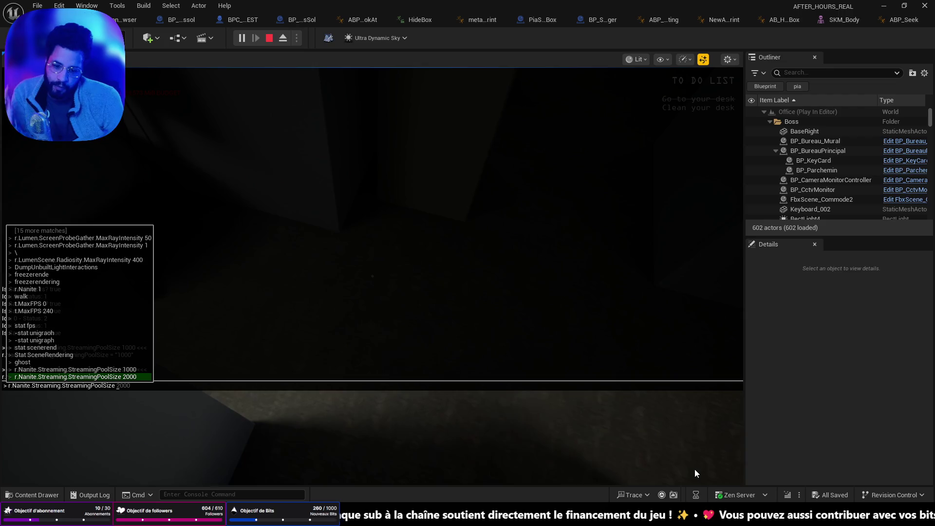
text(500)
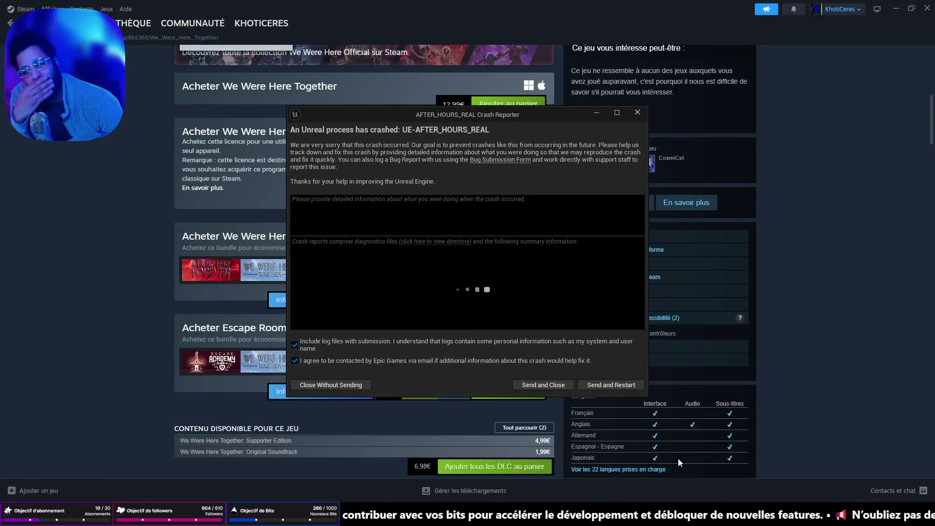
Choose Send and Restart in the Crash Reporter to reopen the editor.
click(607, 384)
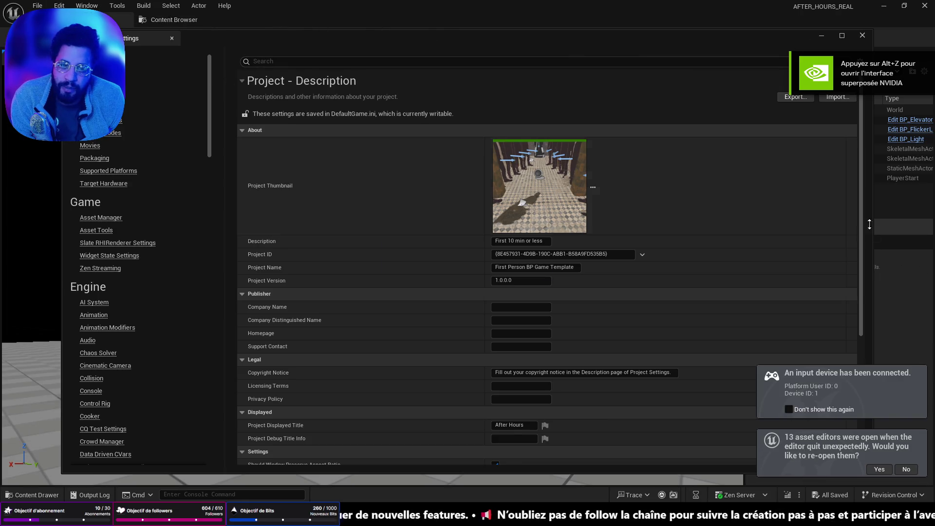
Close Project Settings, reopen the menu level from Recent Levels, and start Play In Editor.
click(821, 36)
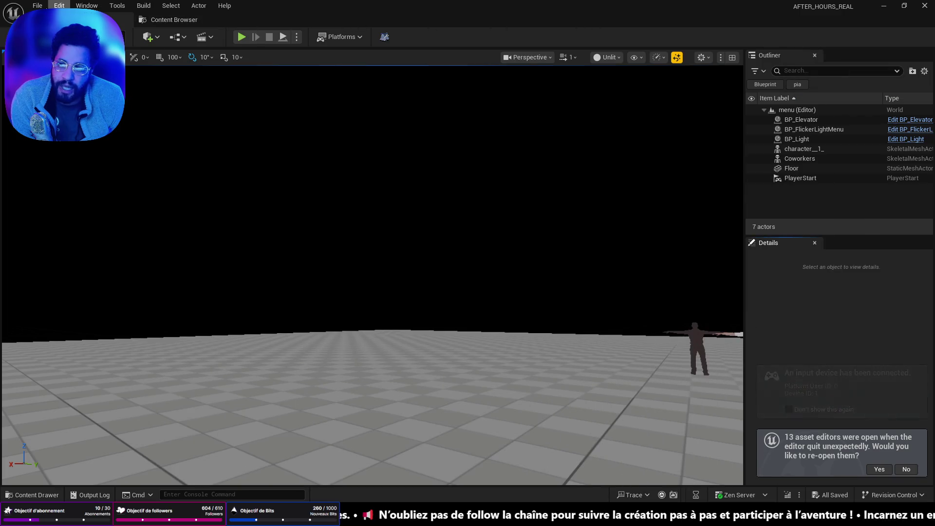
click(37, 5)
mouse_move(155, 74)
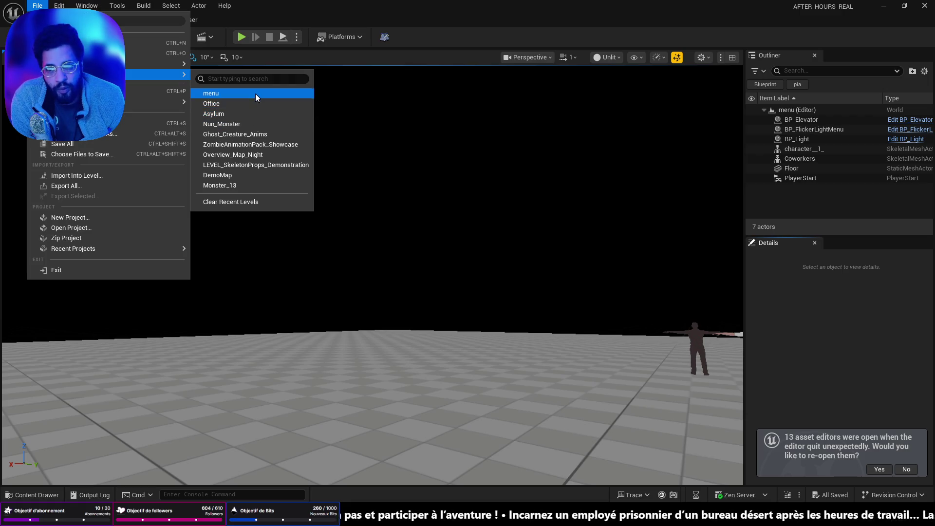
click(255, 94)
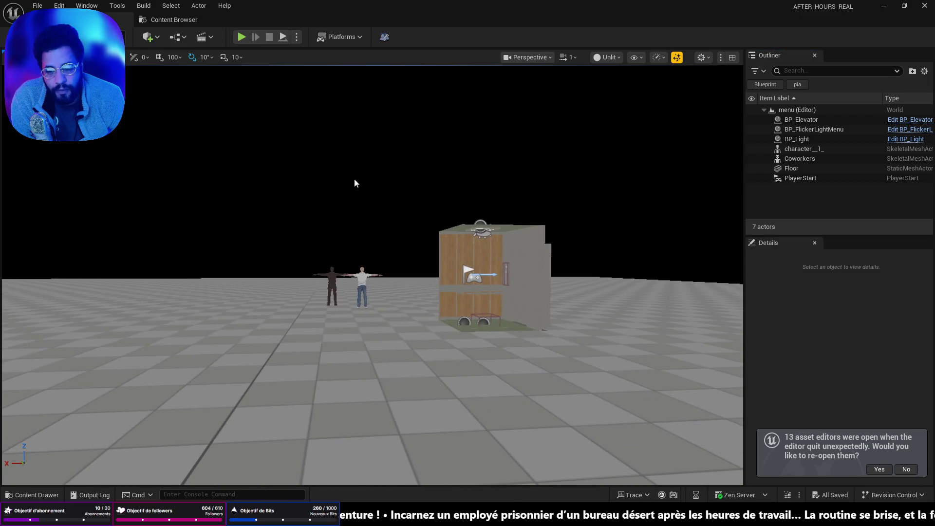
click(246, 39)
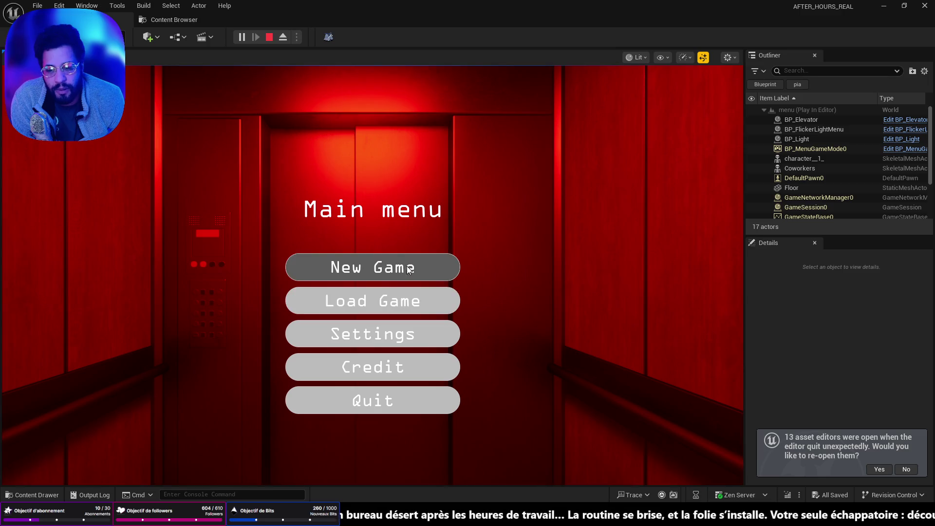
Start a New Game, clean the coffee cup off your desk, and make a coffee with the coffee bag.
click(407, 269)
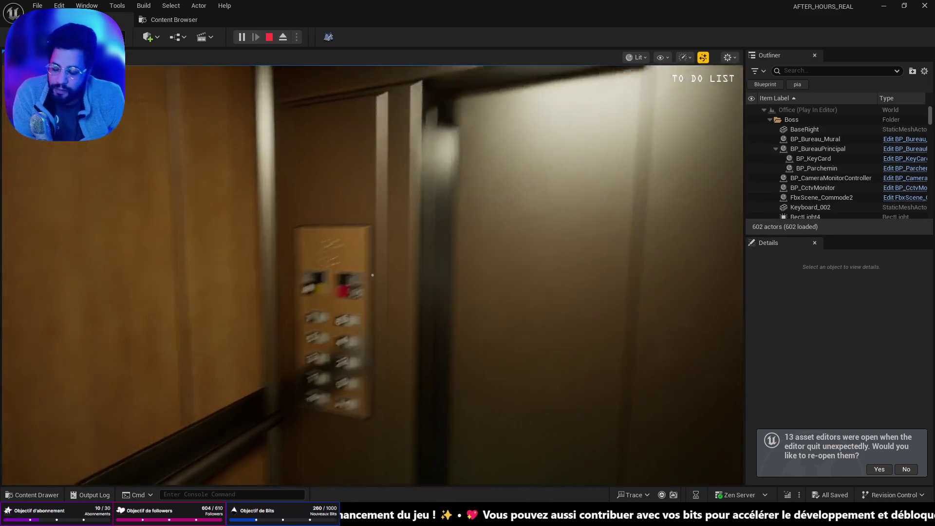
key(w)
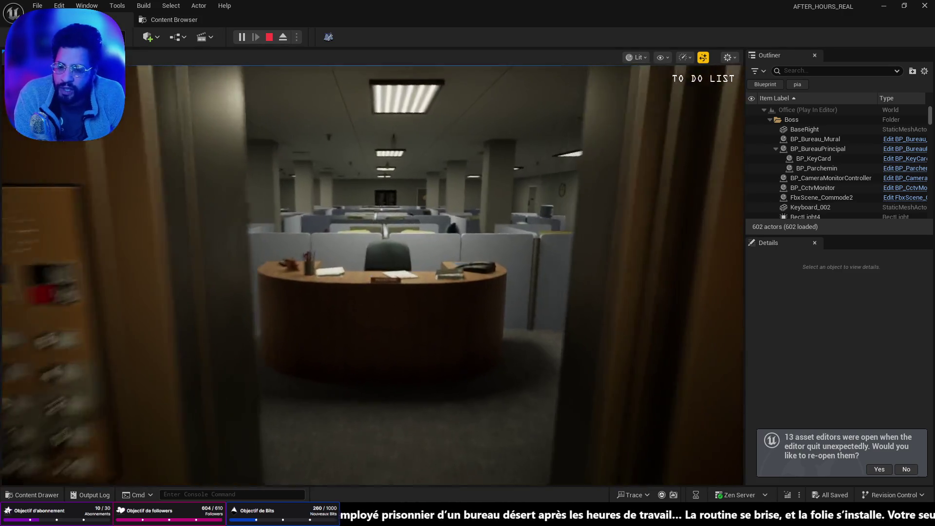
key(w)
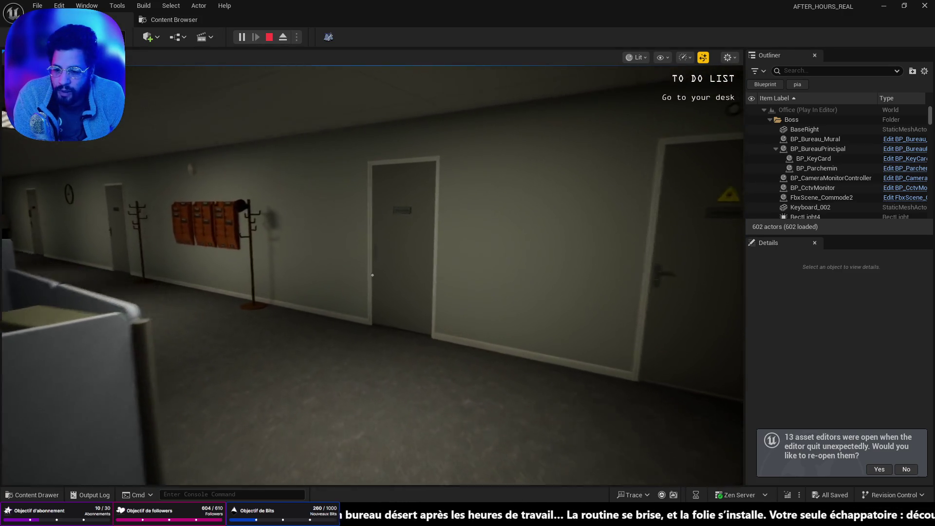
key(w)
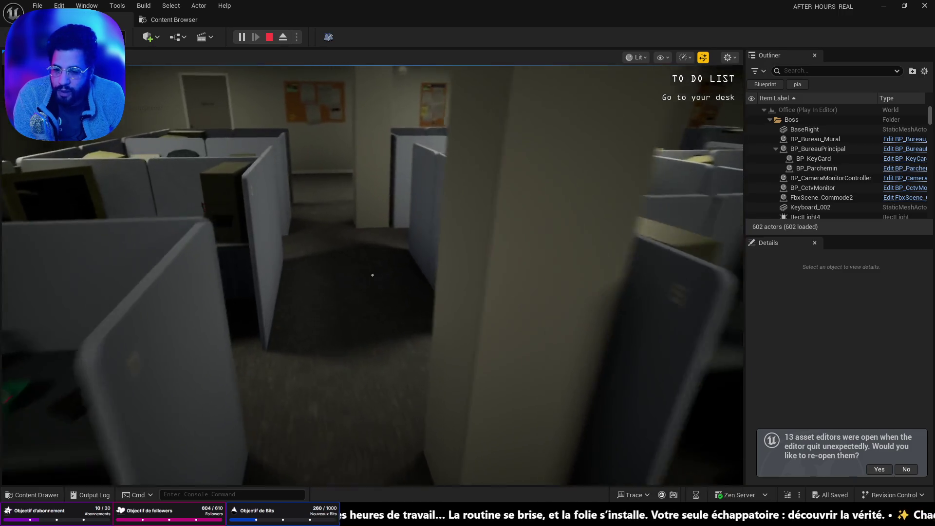
key(w)
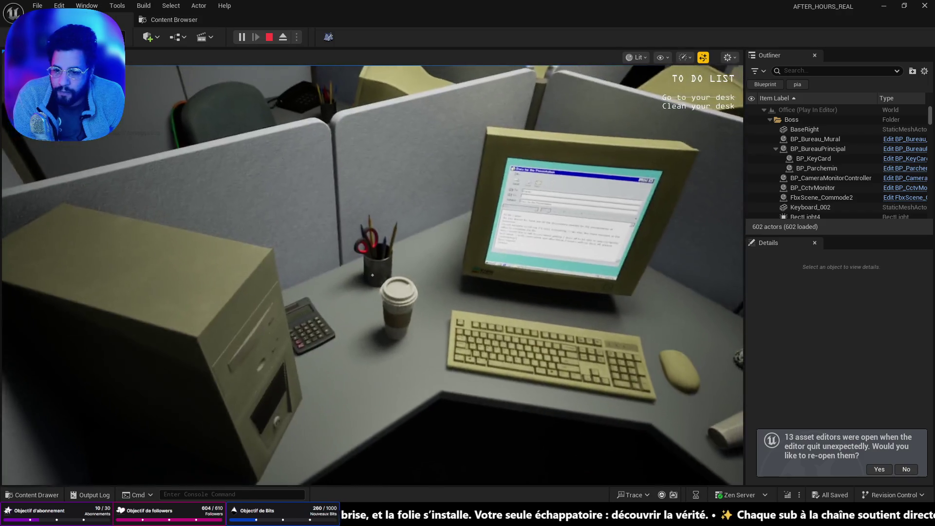
click(373, 276)
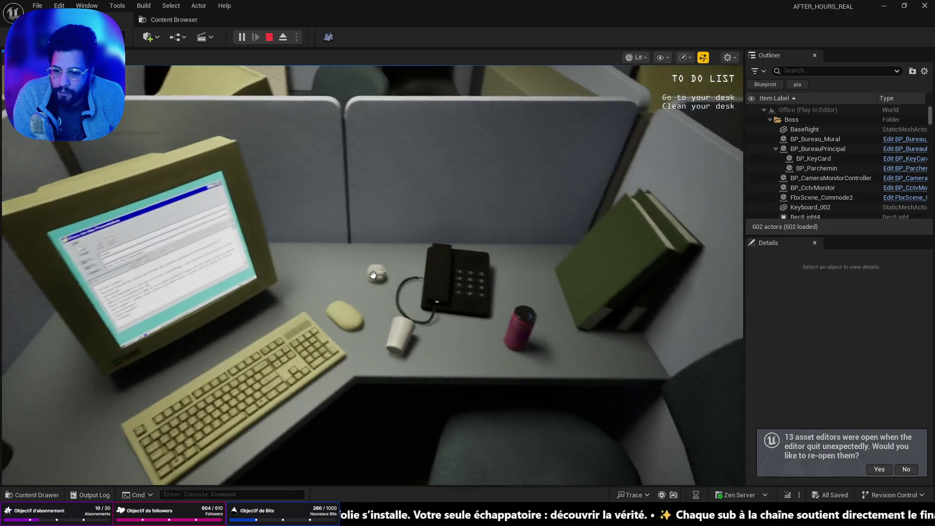
key(w)
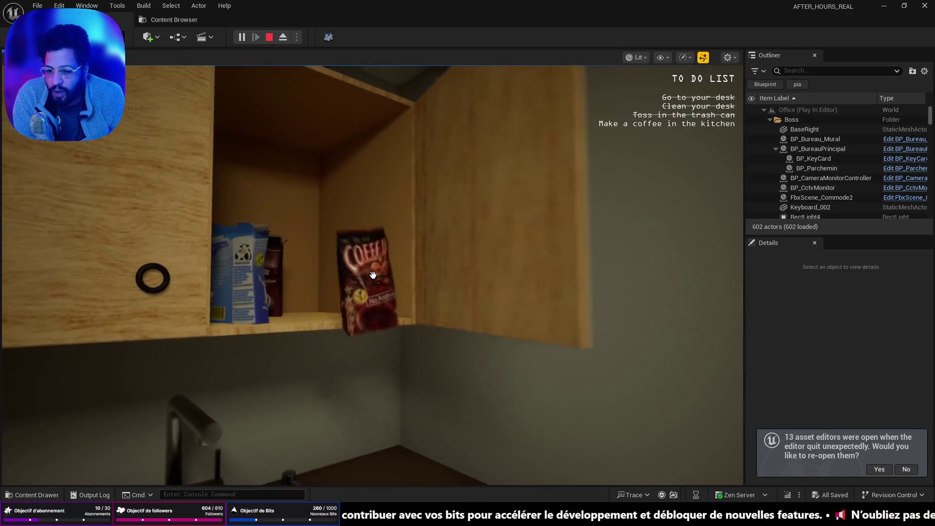
click(373, 275)
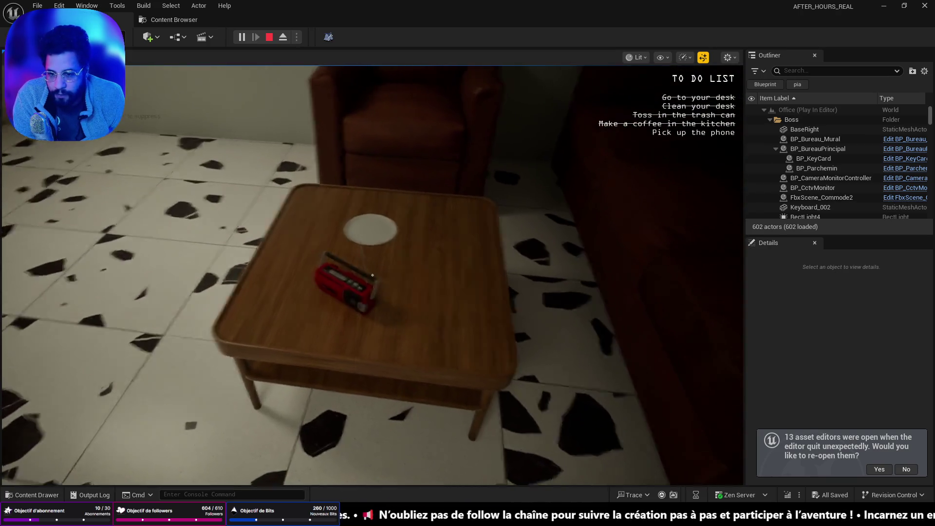
Walk down the corridor to the phone desk and pick up the phone with E.
key(w)
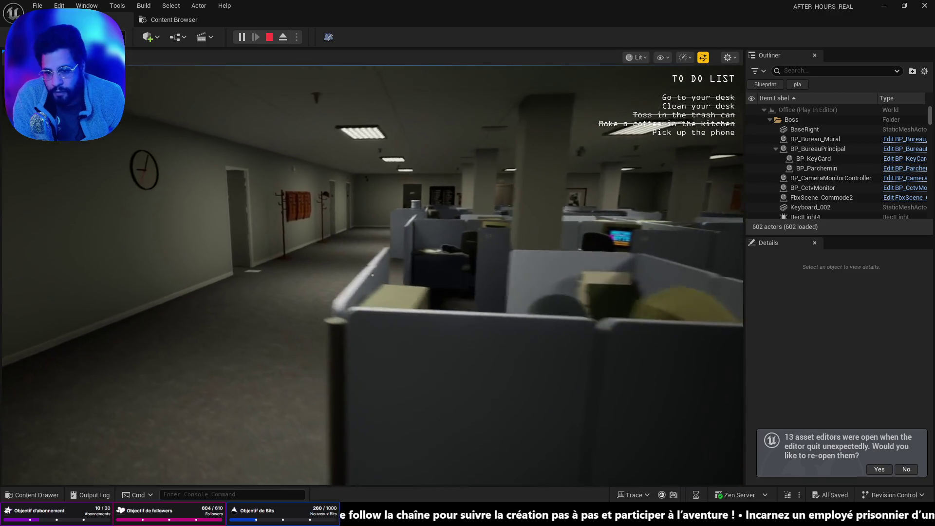
key(w)
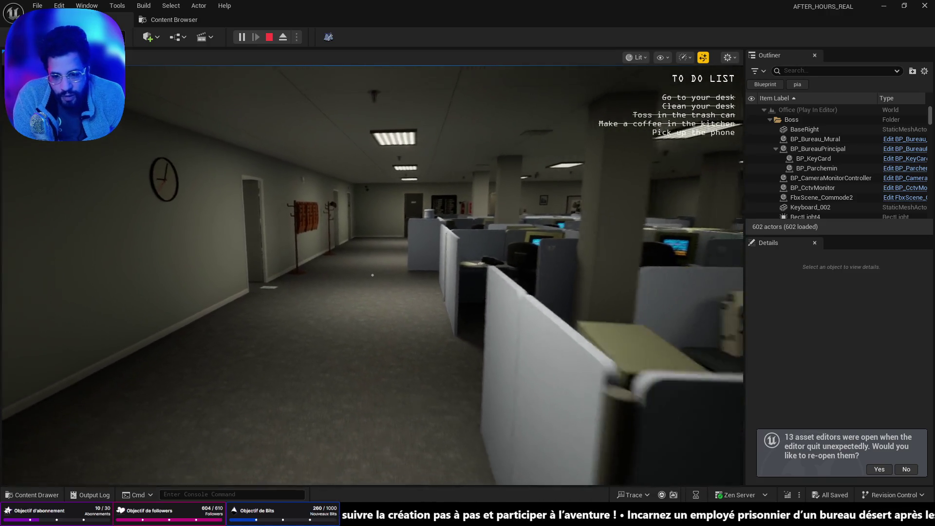
key(w)
key(s)
key(s)
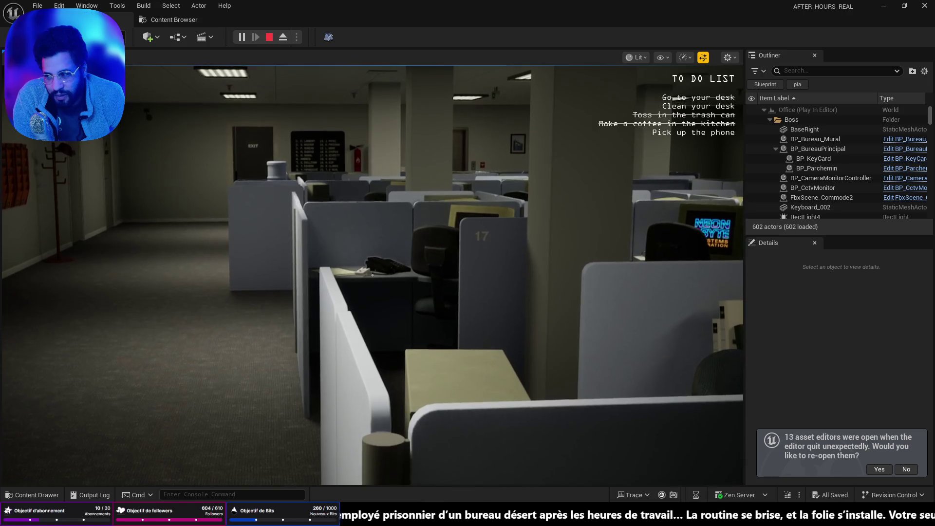
key(s)
key(w)
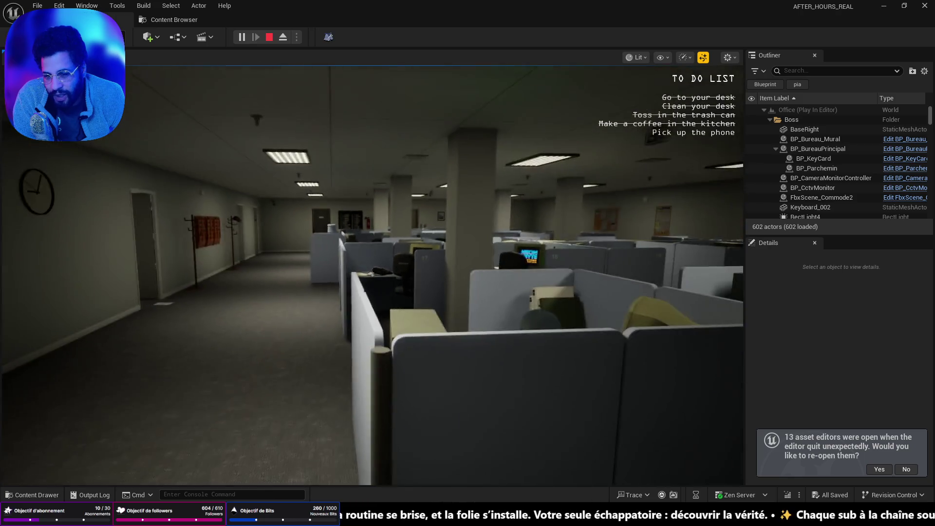
key(d)
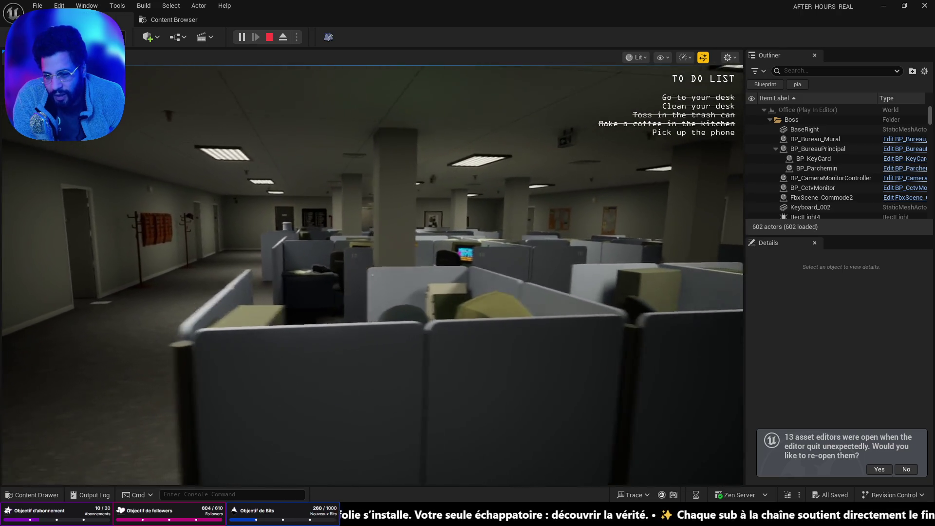
key(a)
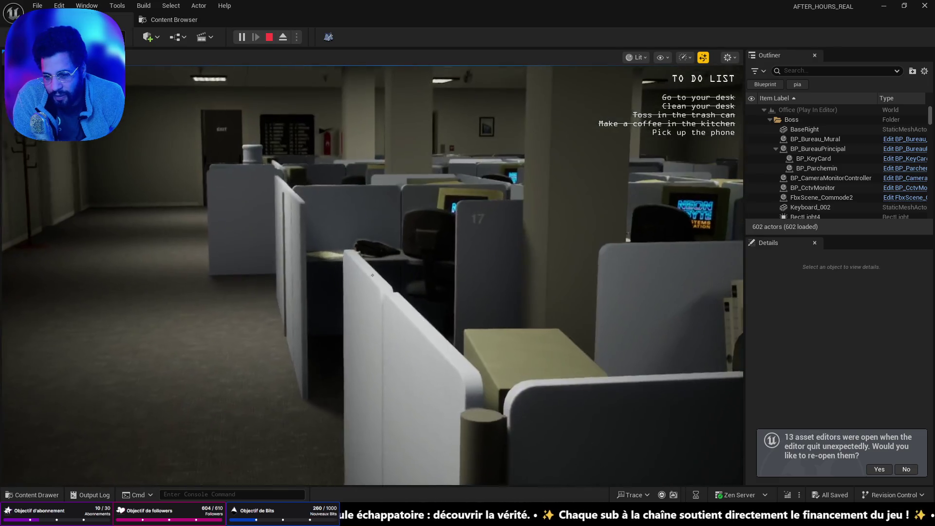
key(a)
key(w)
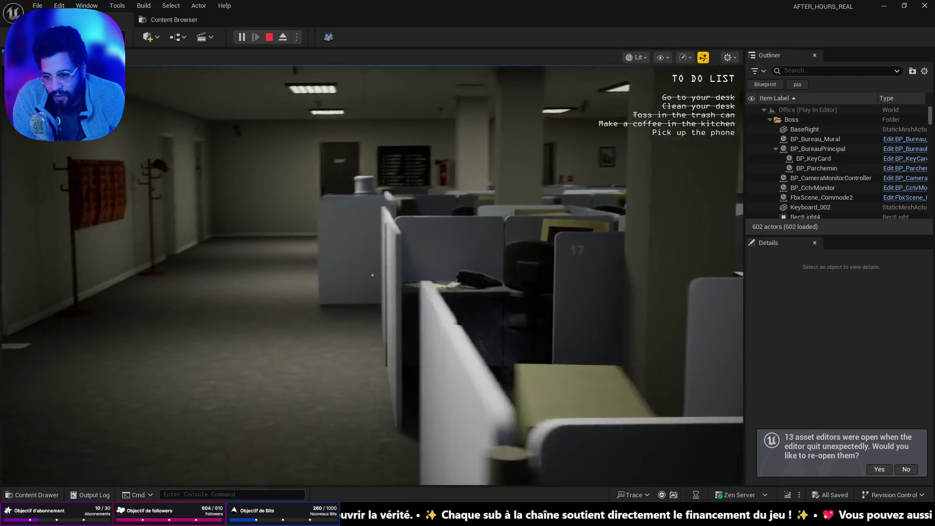
key(w)
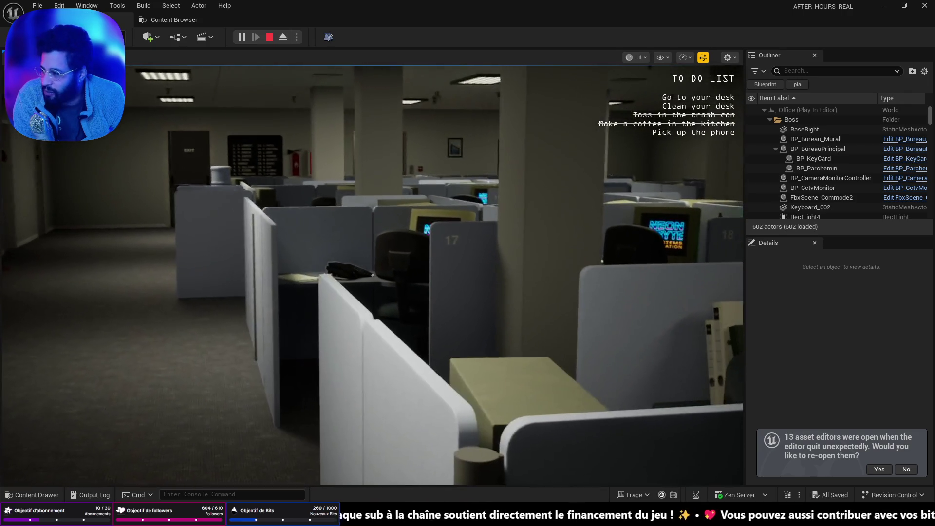
key(w)
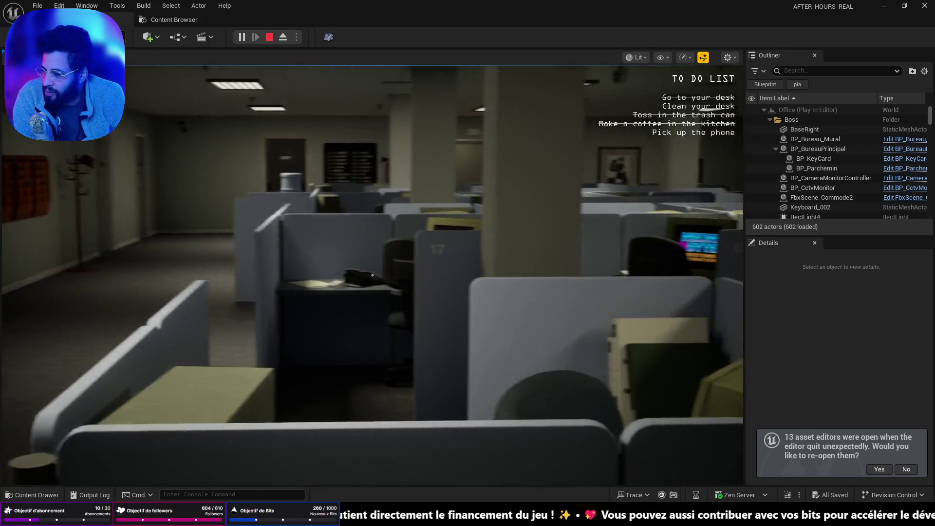
key(s)
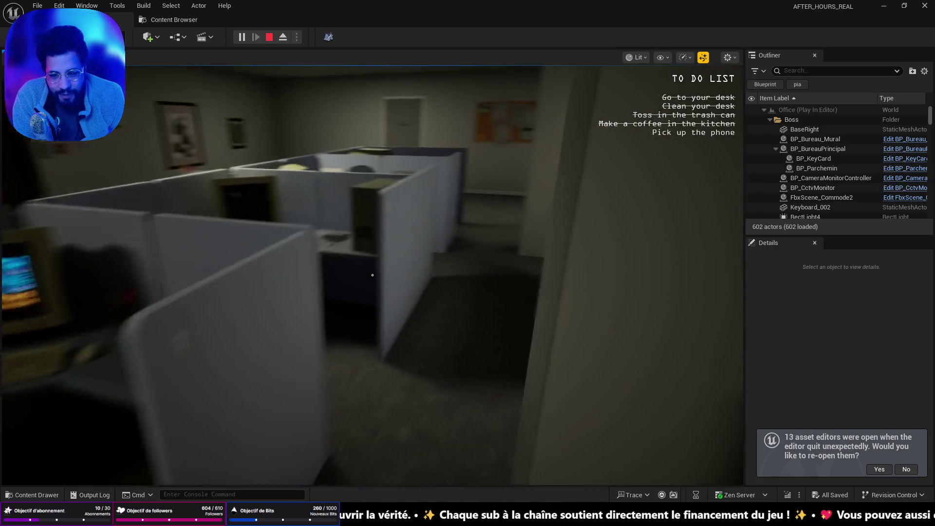
key(e)
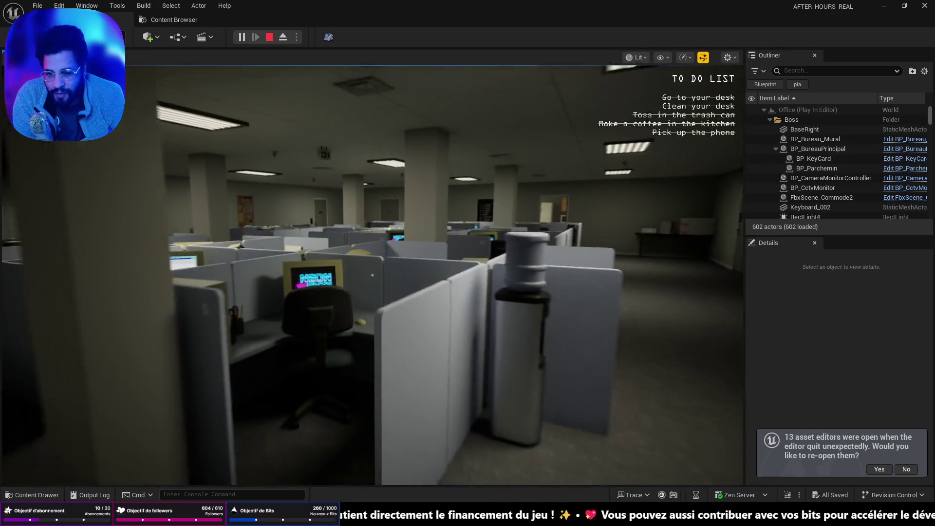
Explore the cubicles, picking up and putting down a calculator on one desk.
key(s)
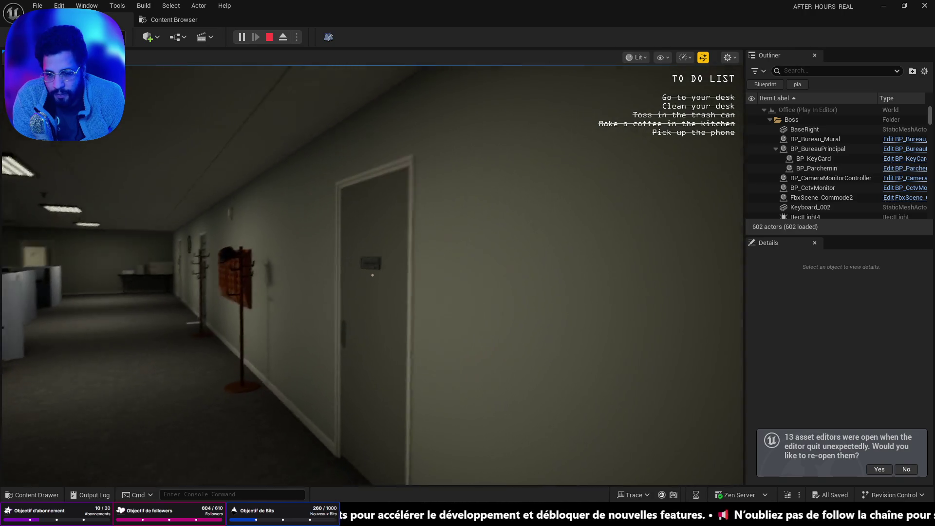
key(e)
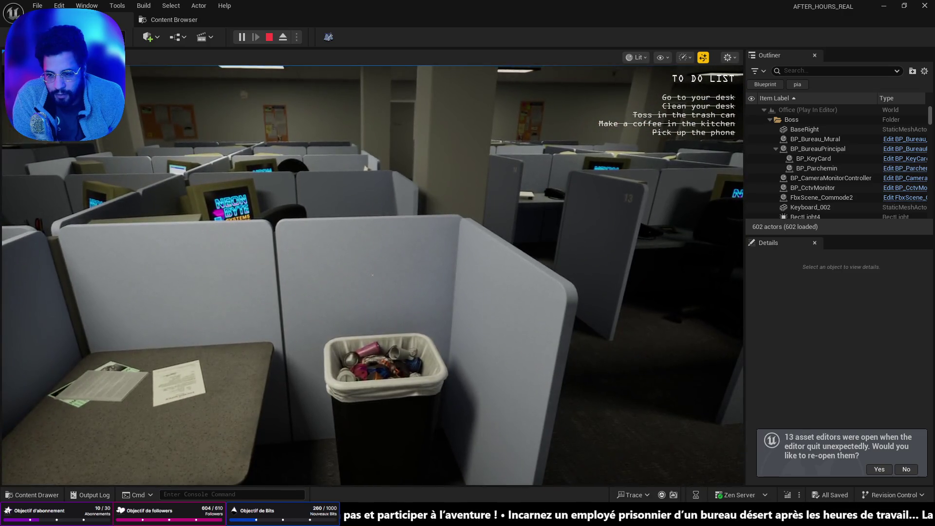
key(w)
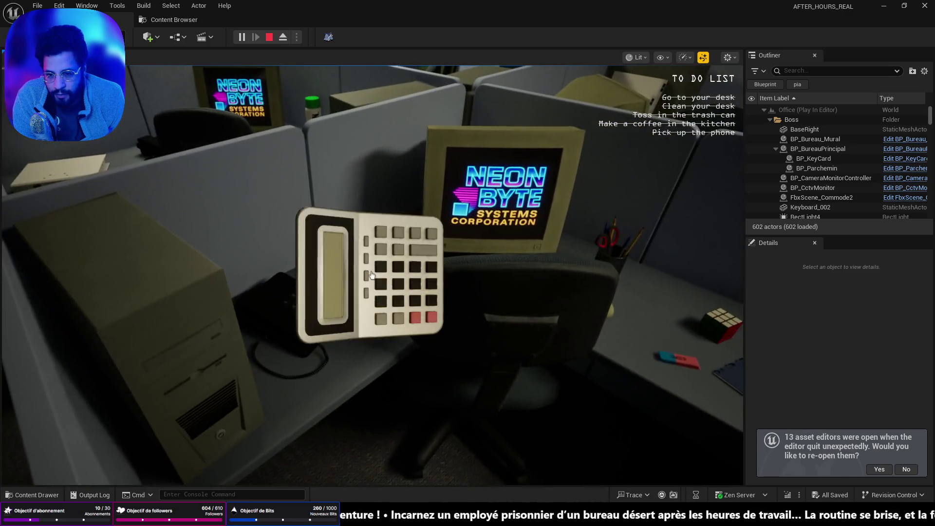
key(s)
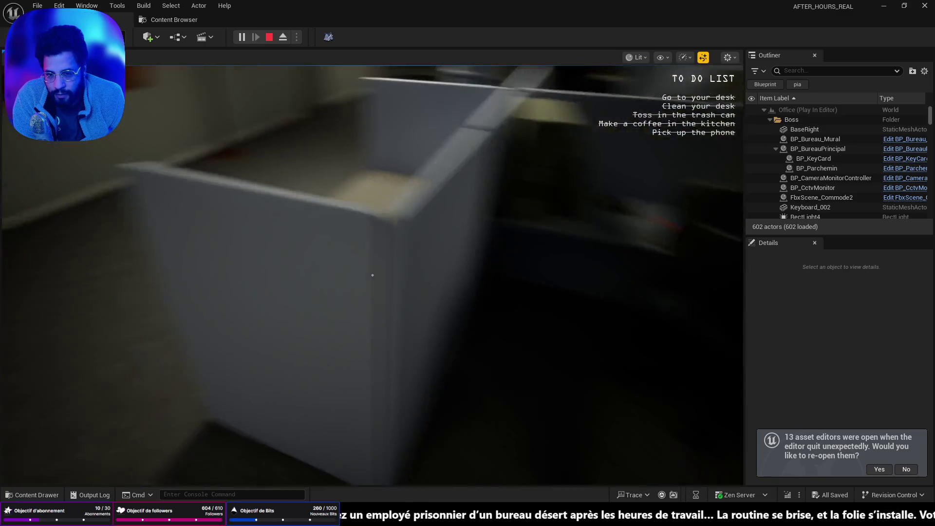
mouse_move(373, 275)
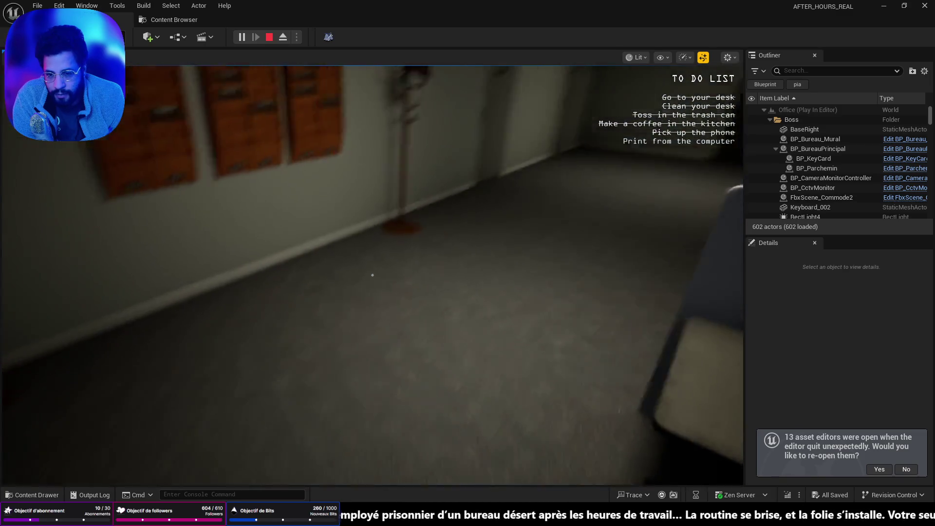
key(w)
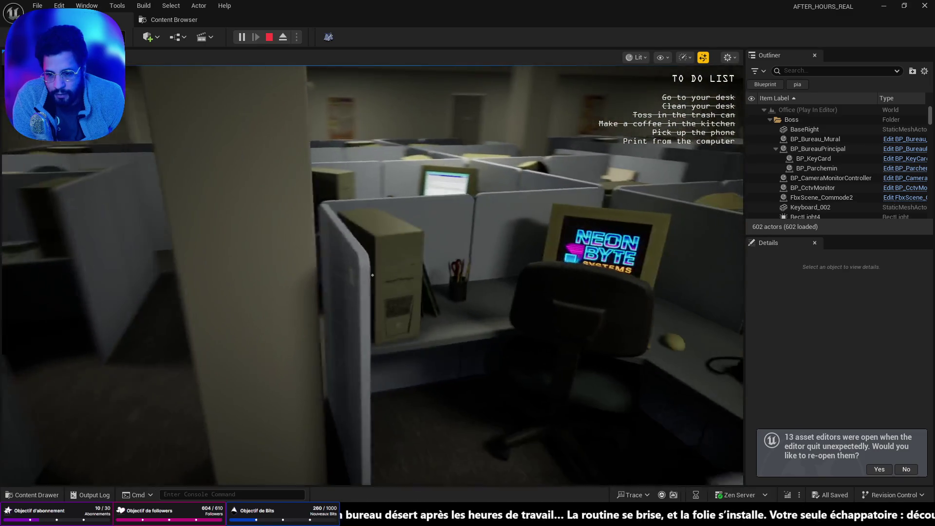